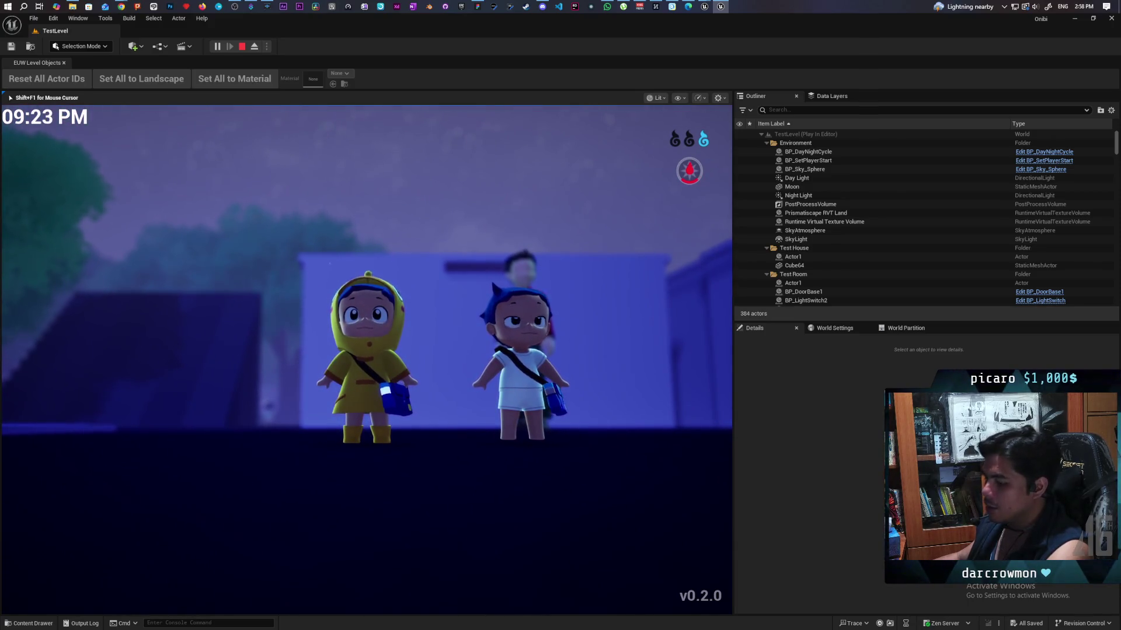
# Open the bag and character sketch full-size from Discord's #concept-art channel
pyautogui.hotkey('alt', 'Tab')
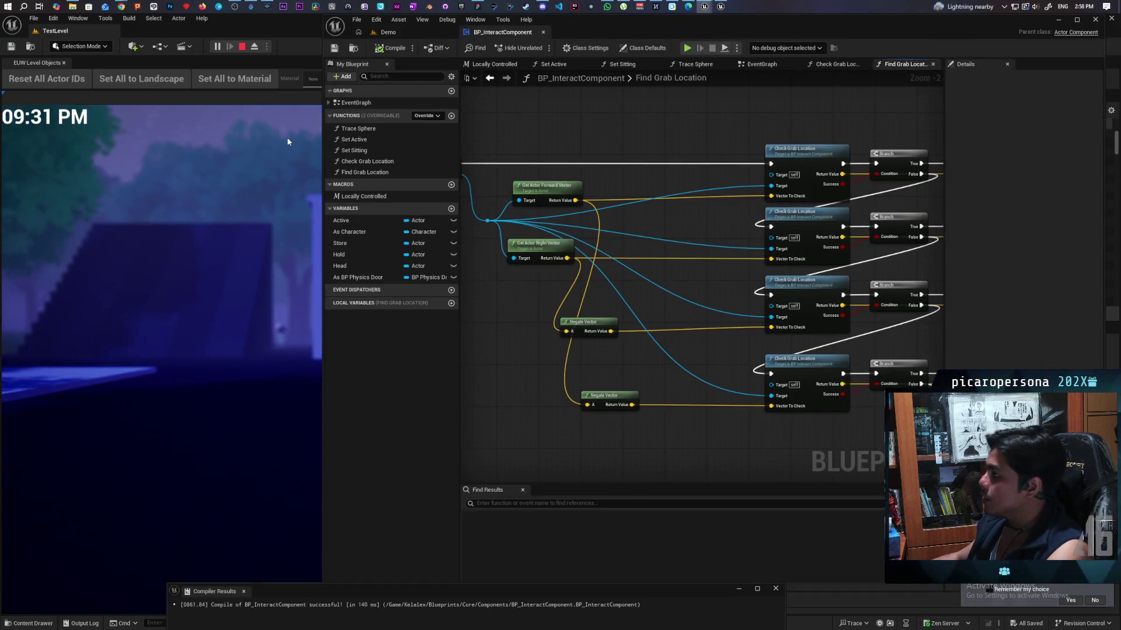
pyautogui.hotkey('alt', 'Tab')
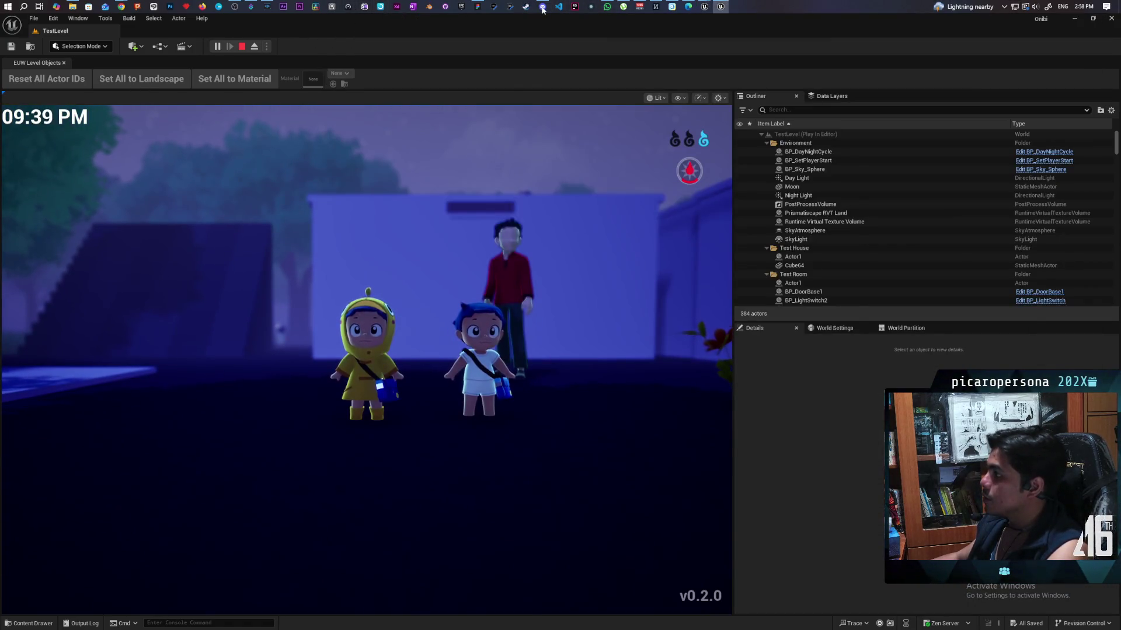
pyautogui.click(542, 7)
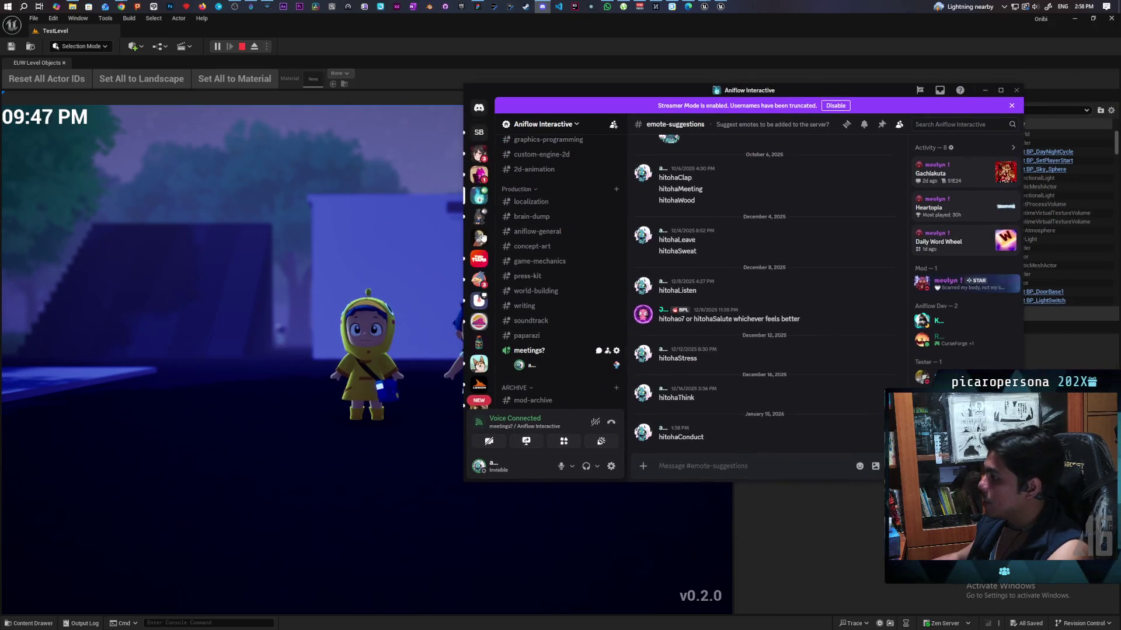
pyautogui.scroll(4, 578, 326)
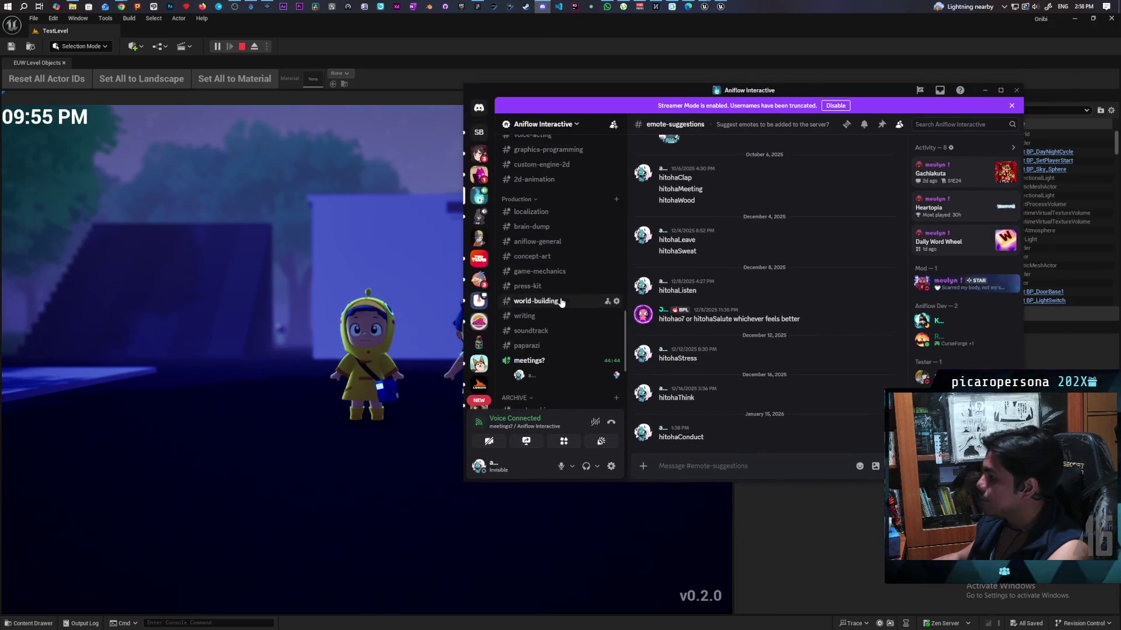
pyautogui.click(544, 383)
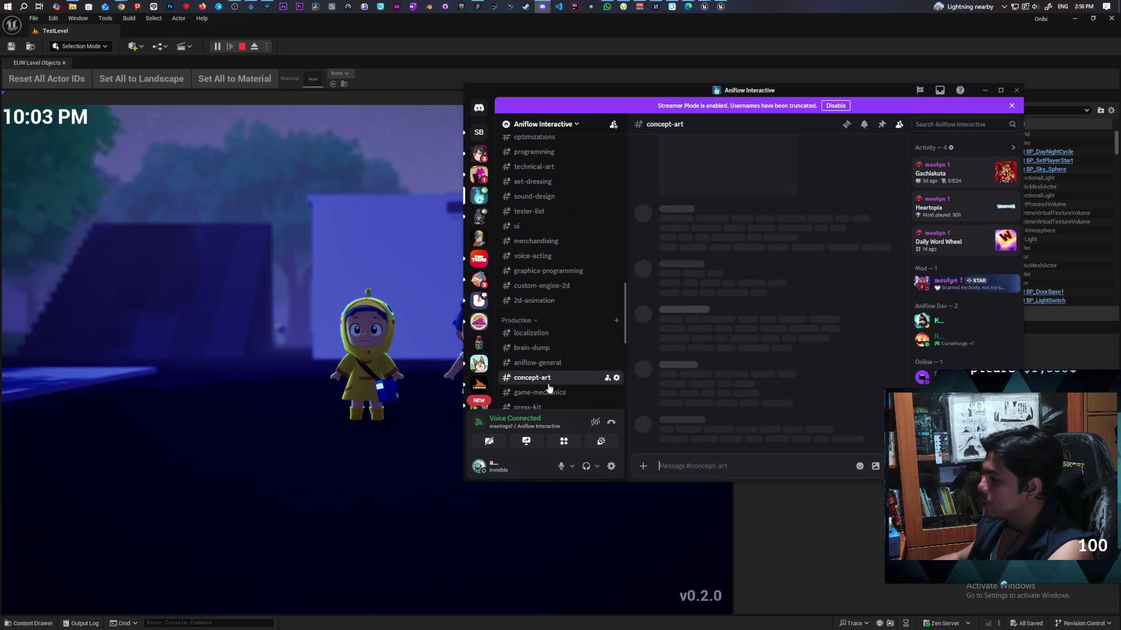
pyautogui.scroll(15, 753, 340)
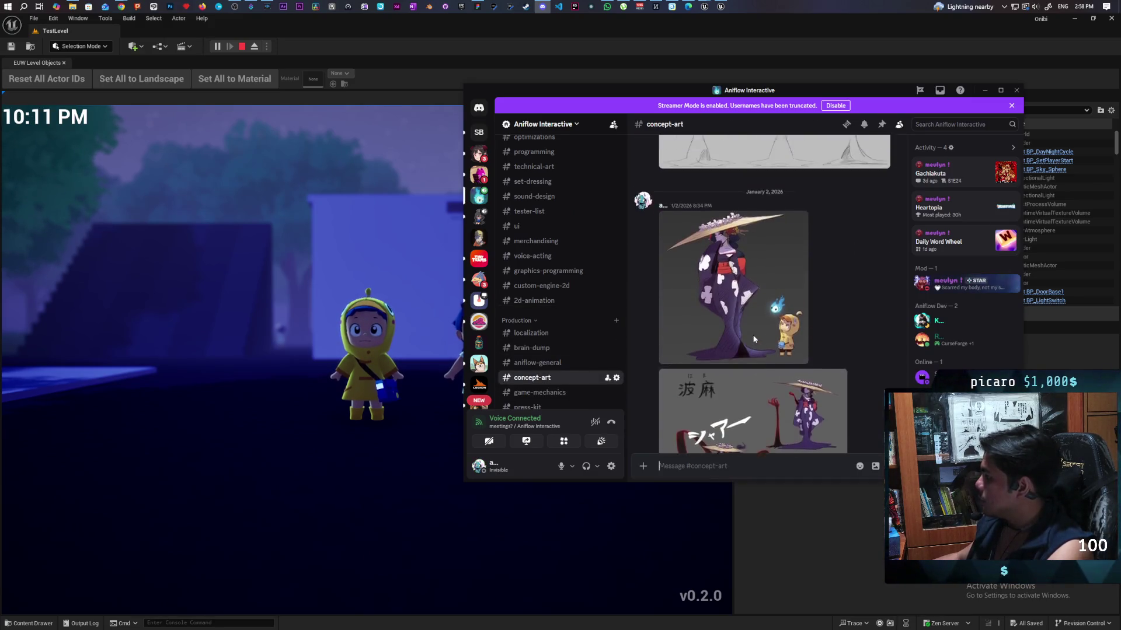
pyautogui.scroll(10, 753, 338)
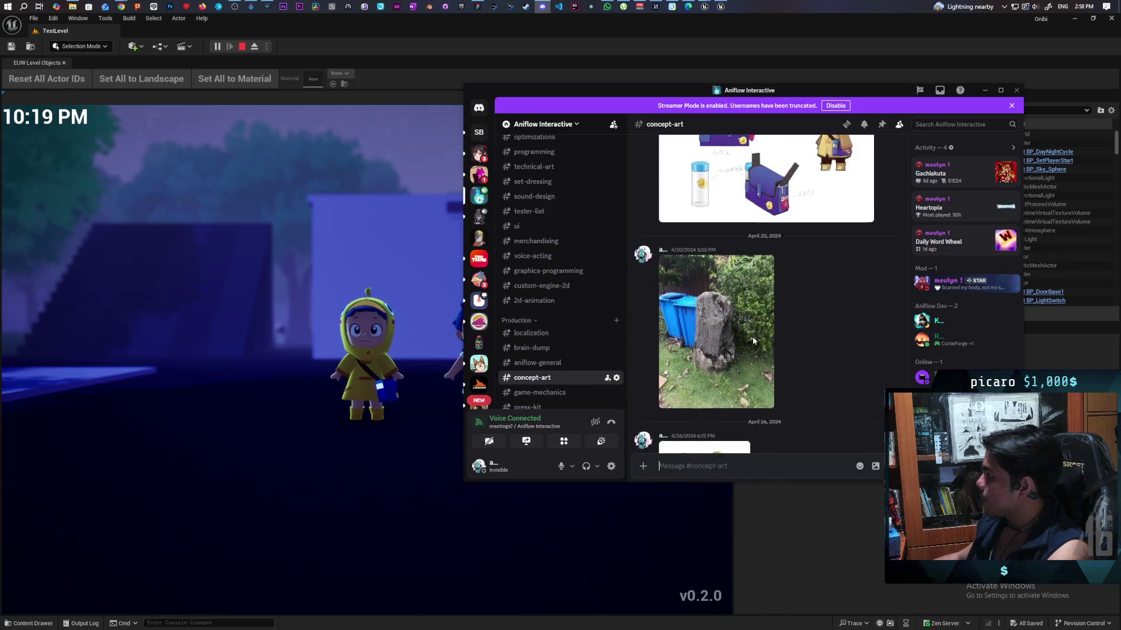
pyautogui.click(757, 344)
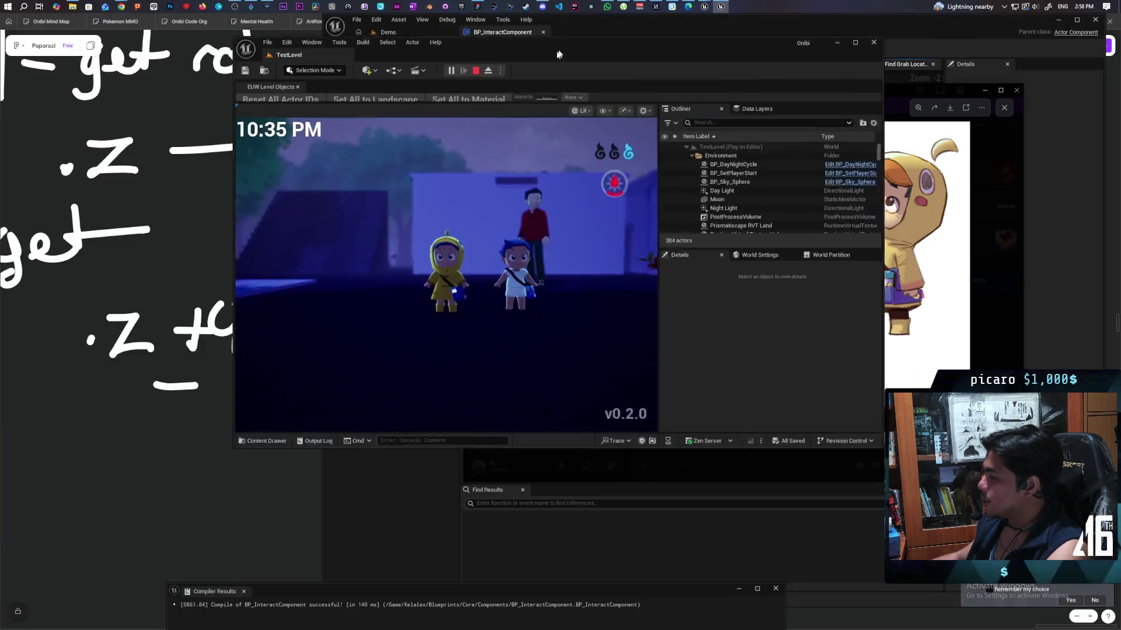
# Shrink the Unreal TestLevel window, move it left beside the sketch, and focus its running game
pyautogui.moveTo(557, 21)
pyautogui.mouseDown()
pyautogui.moveTo(528, 66)
pyautogui.moveTo(408, 65)
pyautogui.mouseUp()
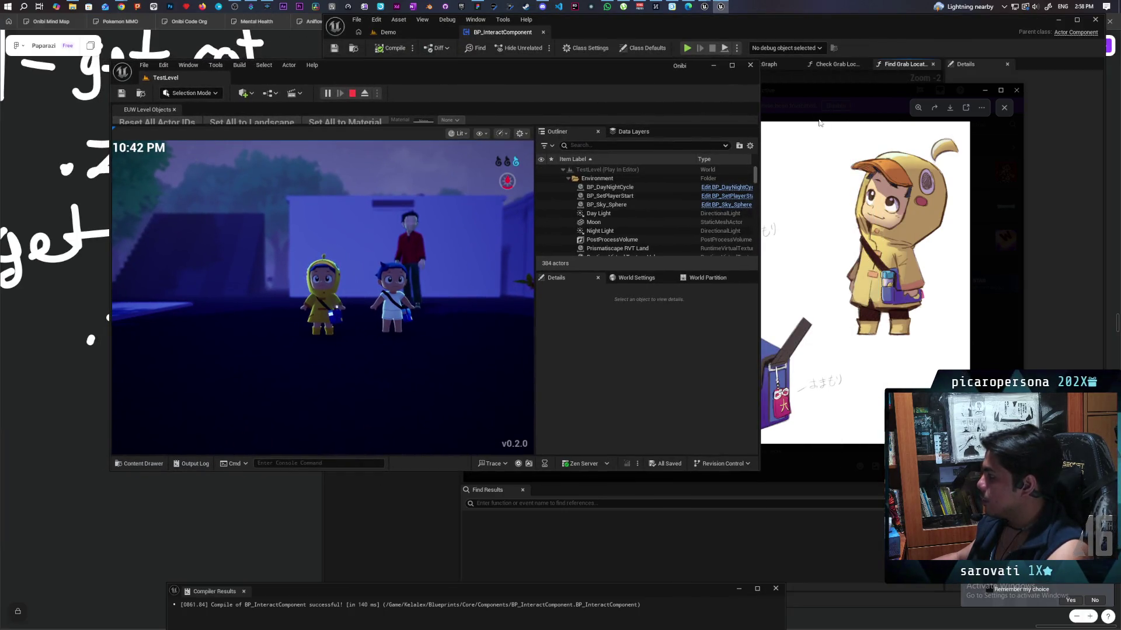
pyautogui.click(804, 96)
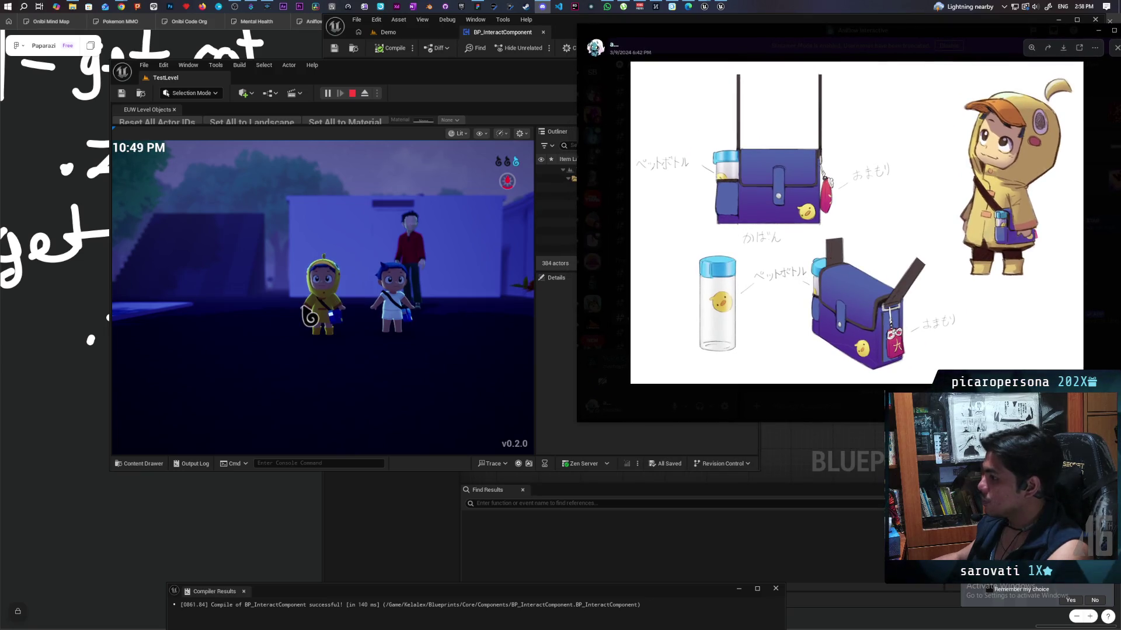
pyautogui.moveTo(503, 74)
pyautogui.mouseDown()
pyautogui.moveTo(425, 148)
pyautogui.moveTo(449, 102)
pyautogui.mouseUp()
pyautogui.click(269, 327)
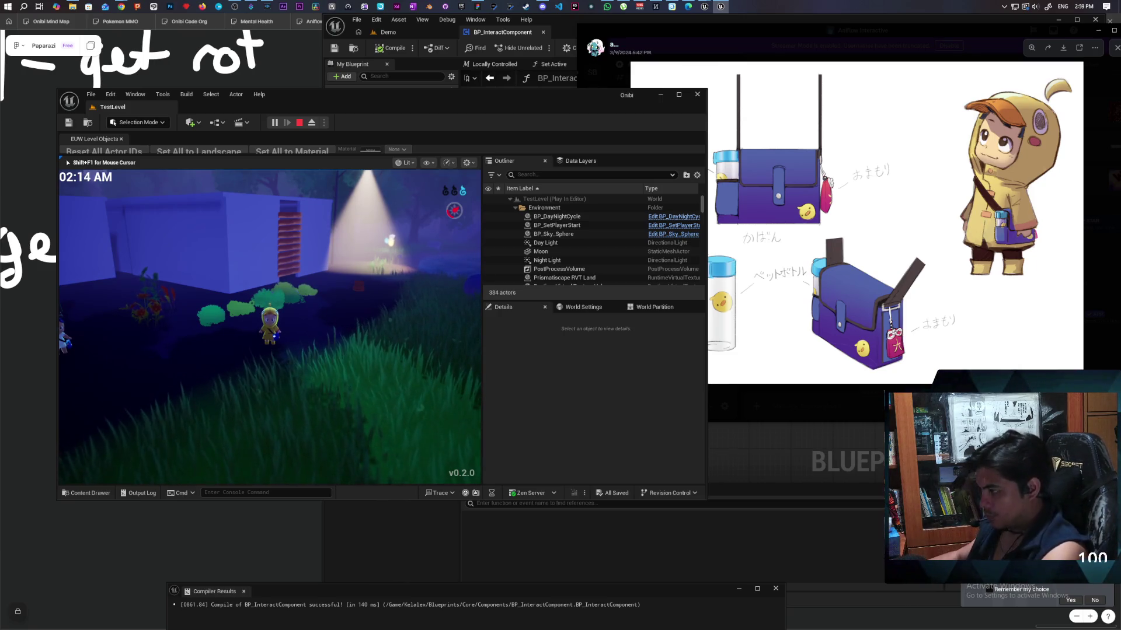
# Walk the character through the grass up to the building's dark wall and back toward the bushes
pyautogui.press('w')
pyautogui.press('w')
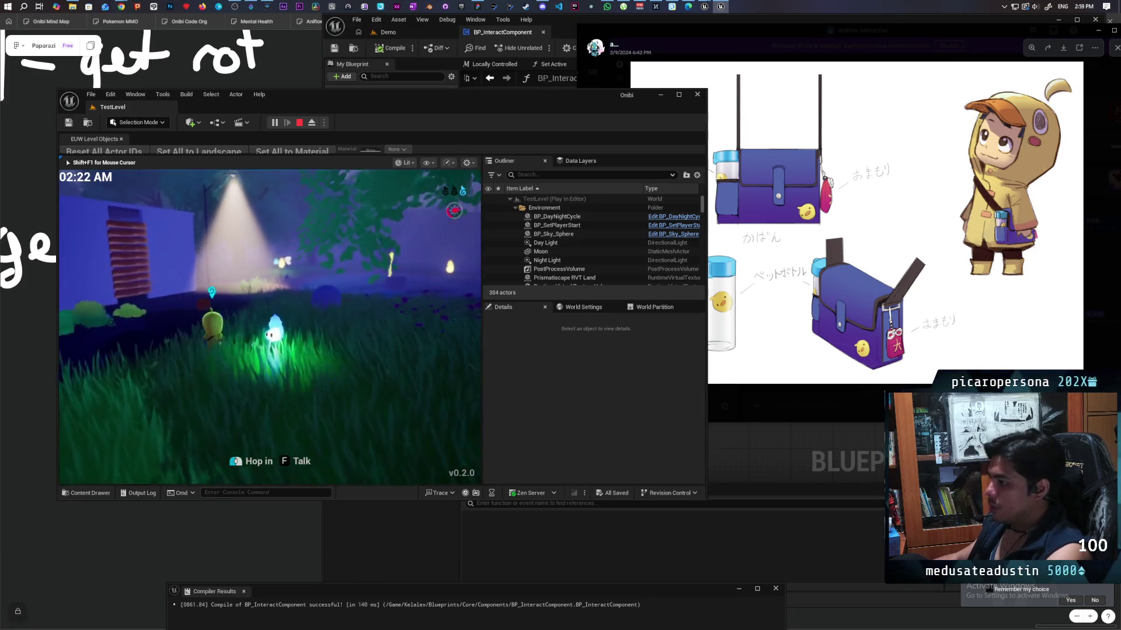
pyautogui.press('w')
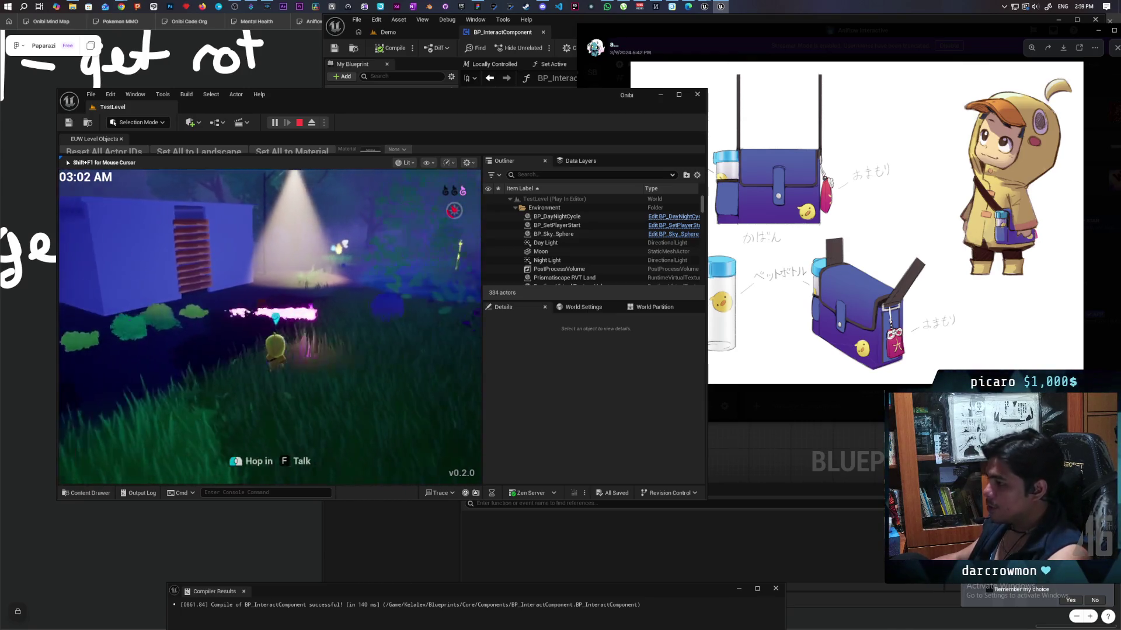
pyautogui.press('w')
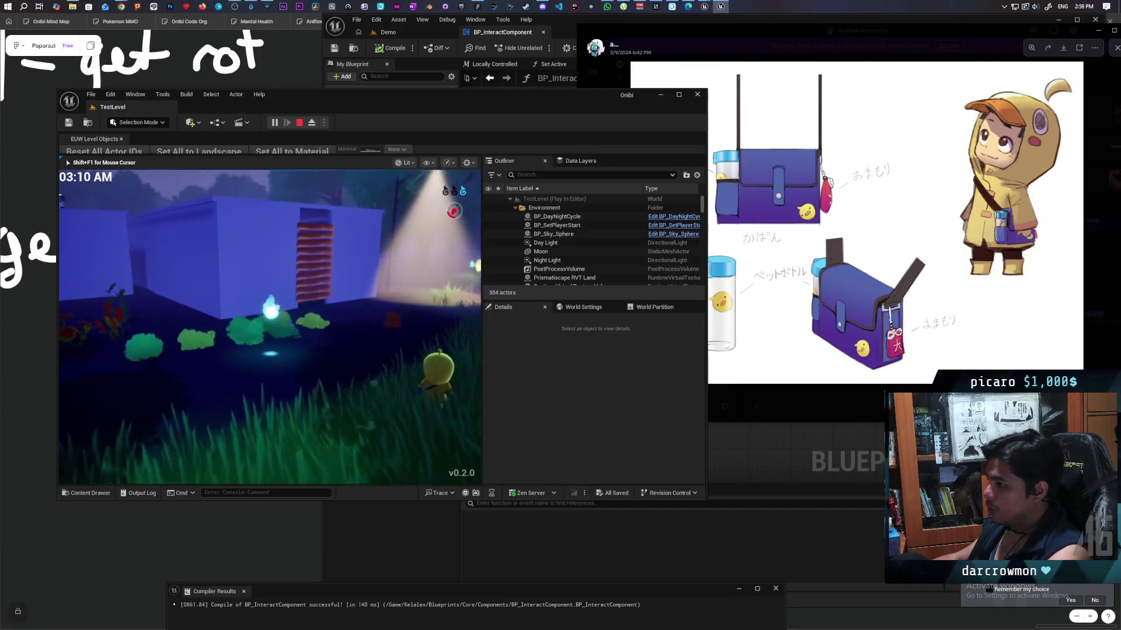
pyautogui.press('w')
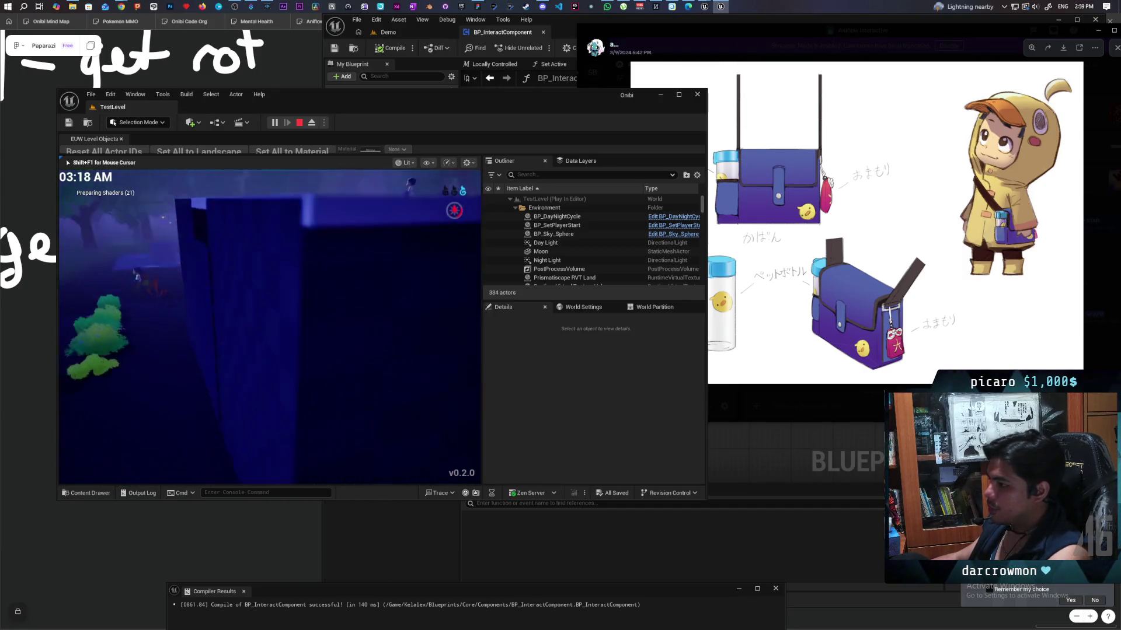
pyautogui.press('s')
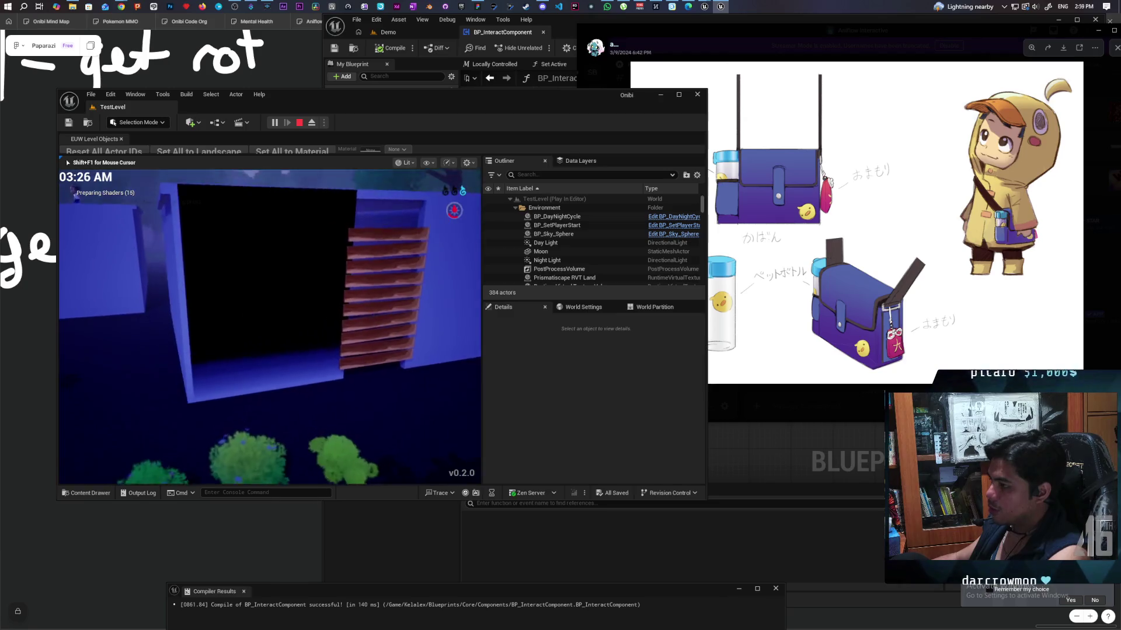
pyautogui.press('s')
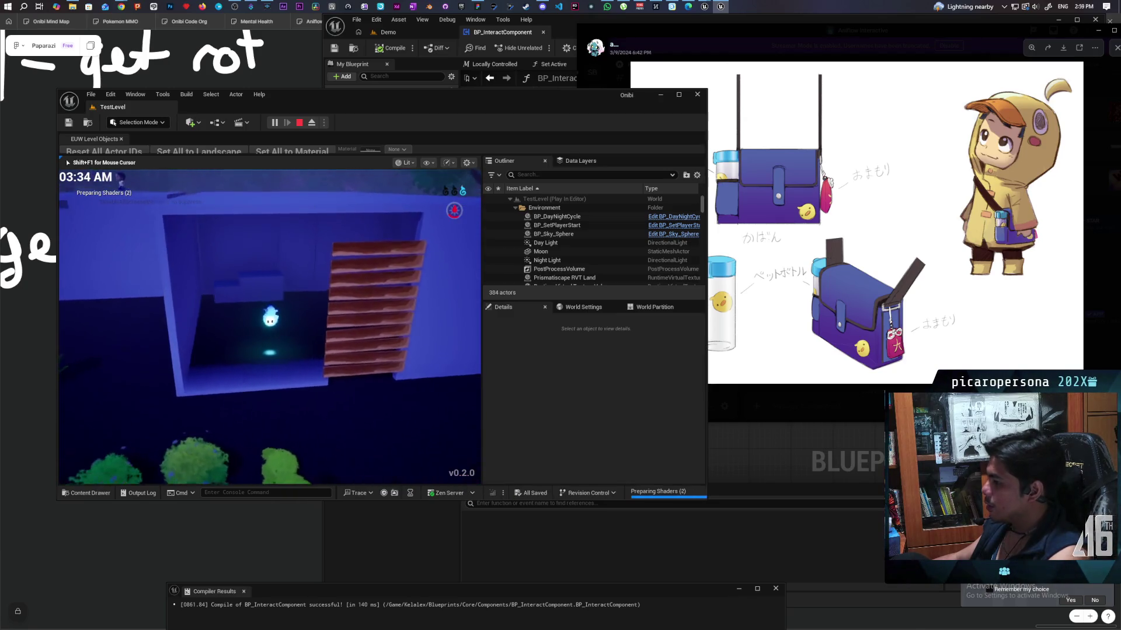
pyautogui.press('s')
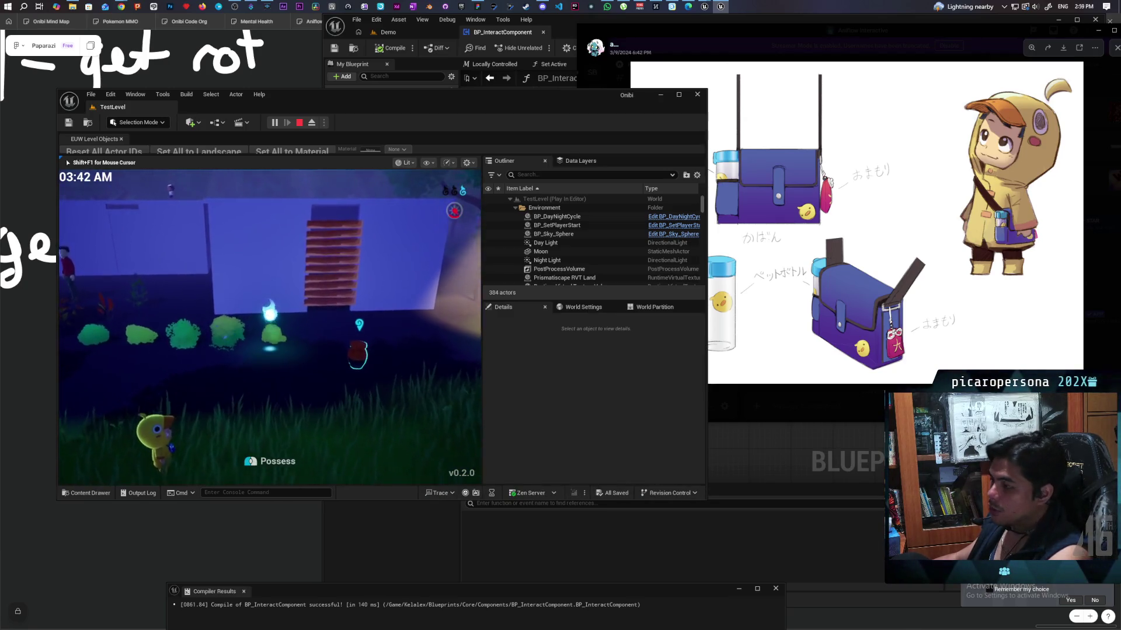
pyautogui.press('s')
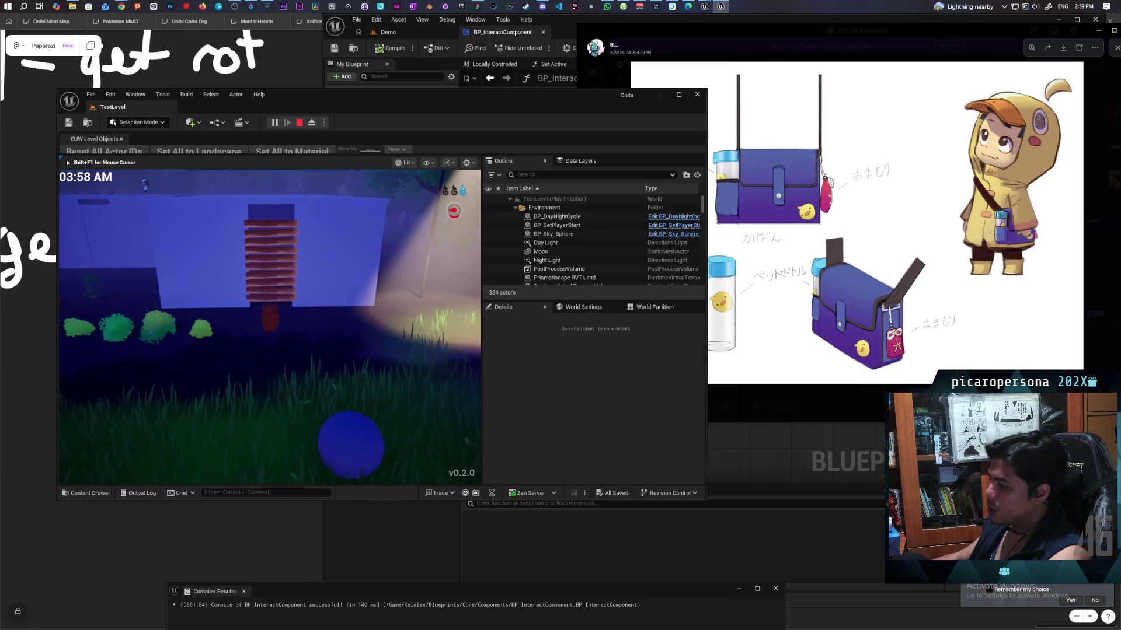
pyautogui.press('w')
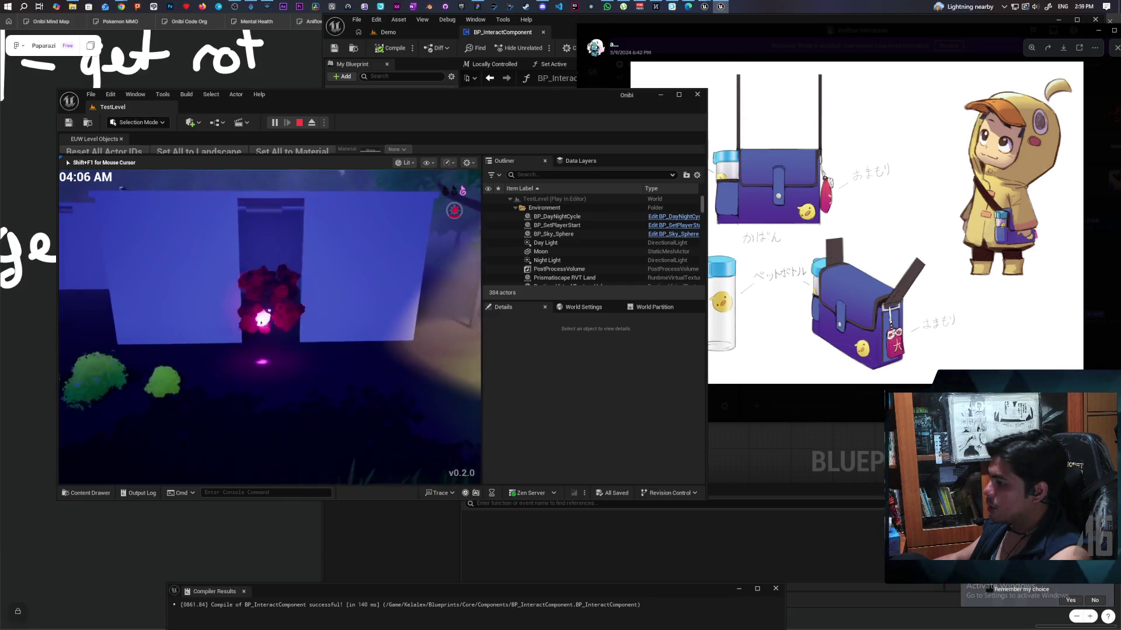
pyautogui.press('s')
pyautogui.press('a')
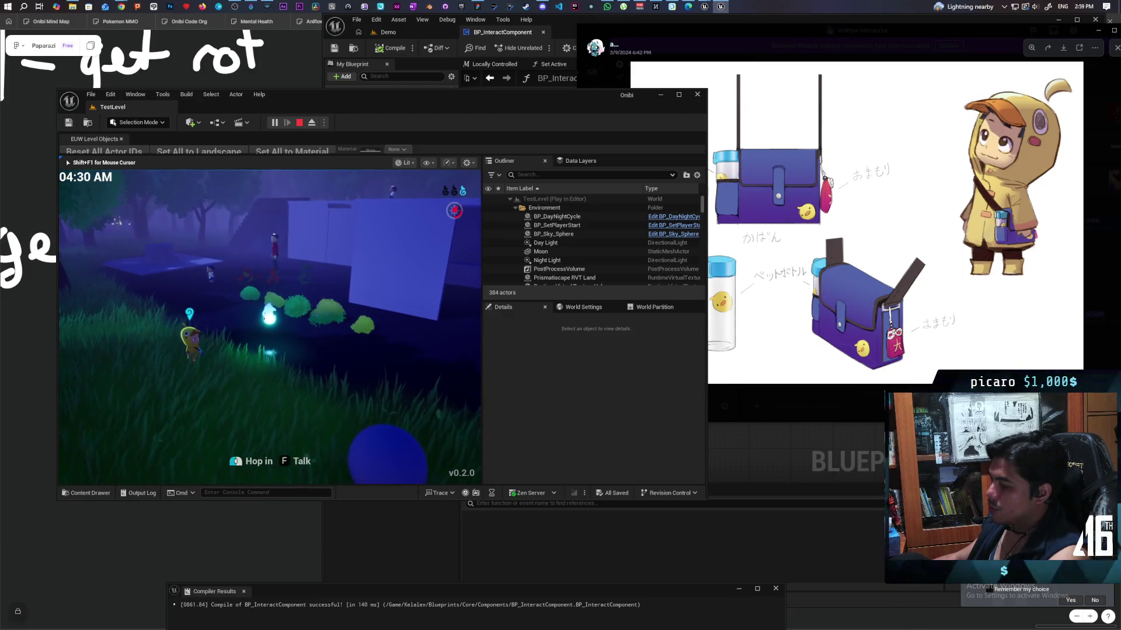
# Enter the blue-lit room, leave it, and run across the grass as the magenta spirit
pyautogui.press('w')
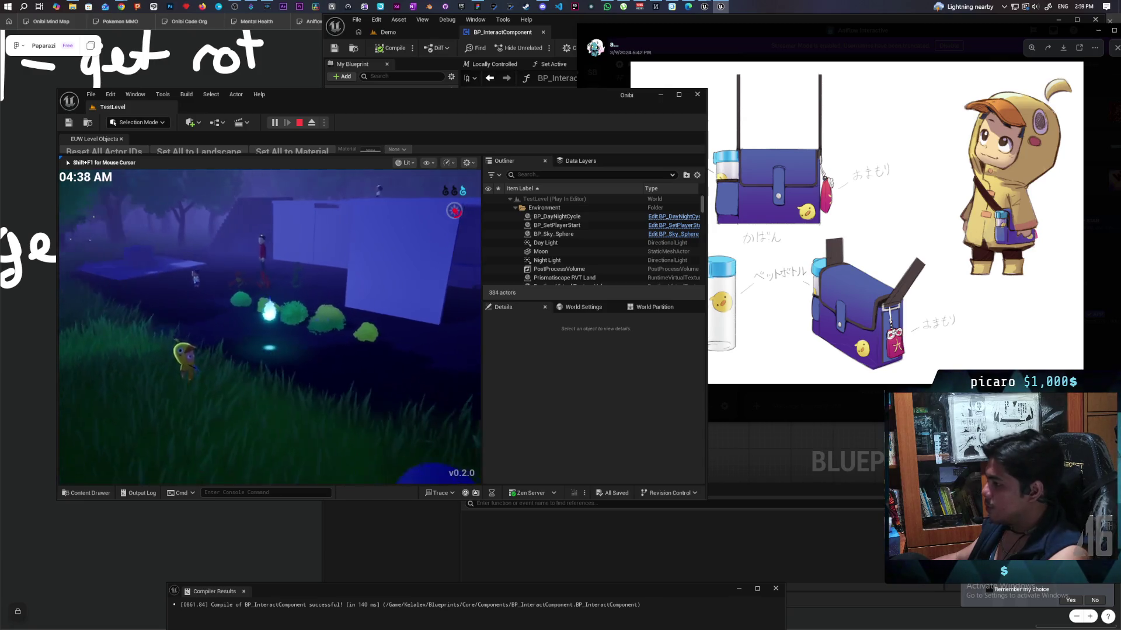
pyautogui.press('w')
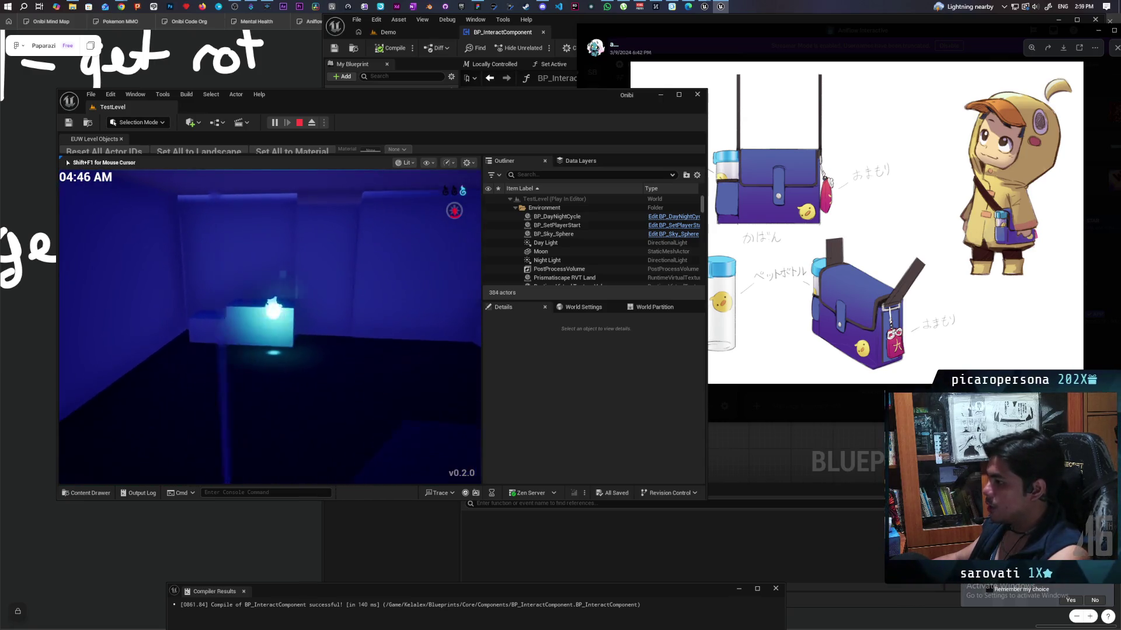
pyautogui.press('a')
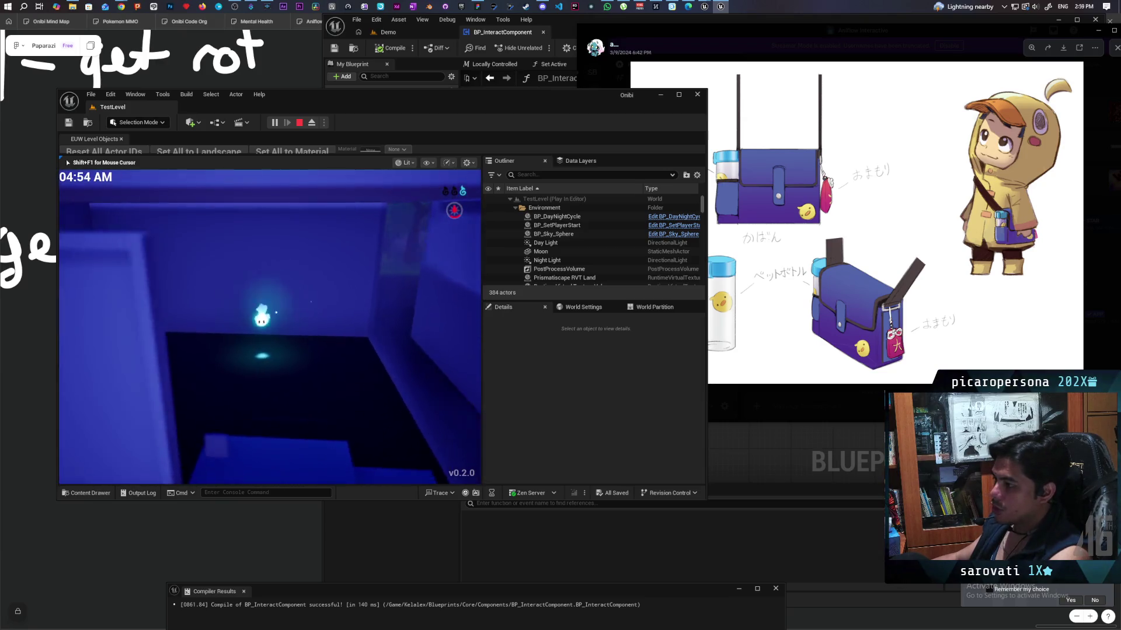
pyautogui.press('s')
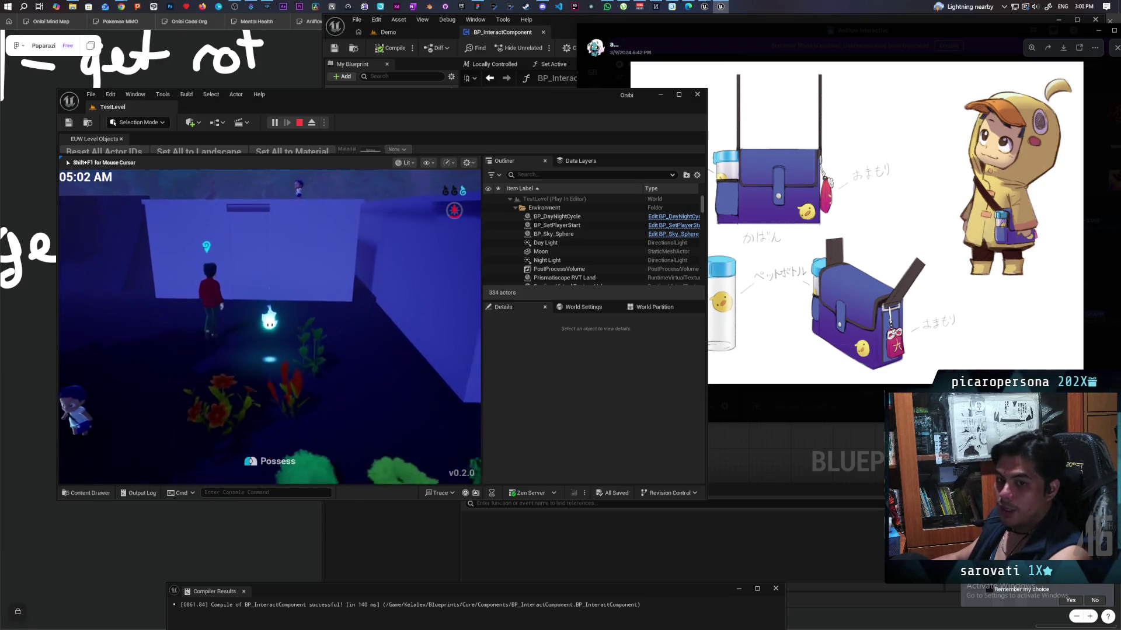
pyautogui.press('w')
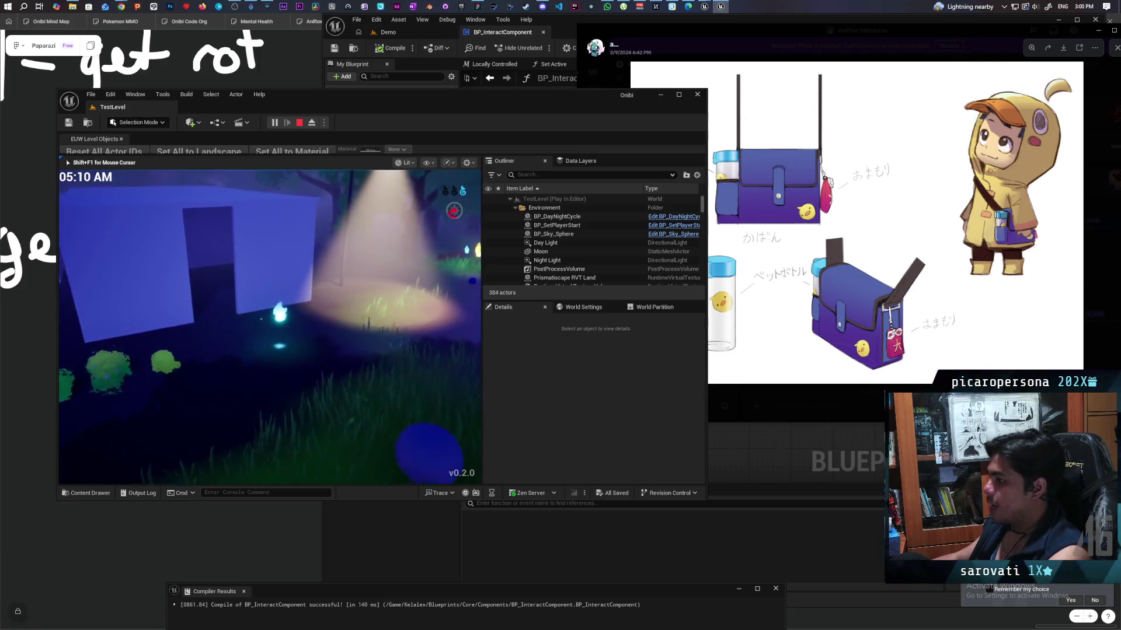
pyautogui.press('s')
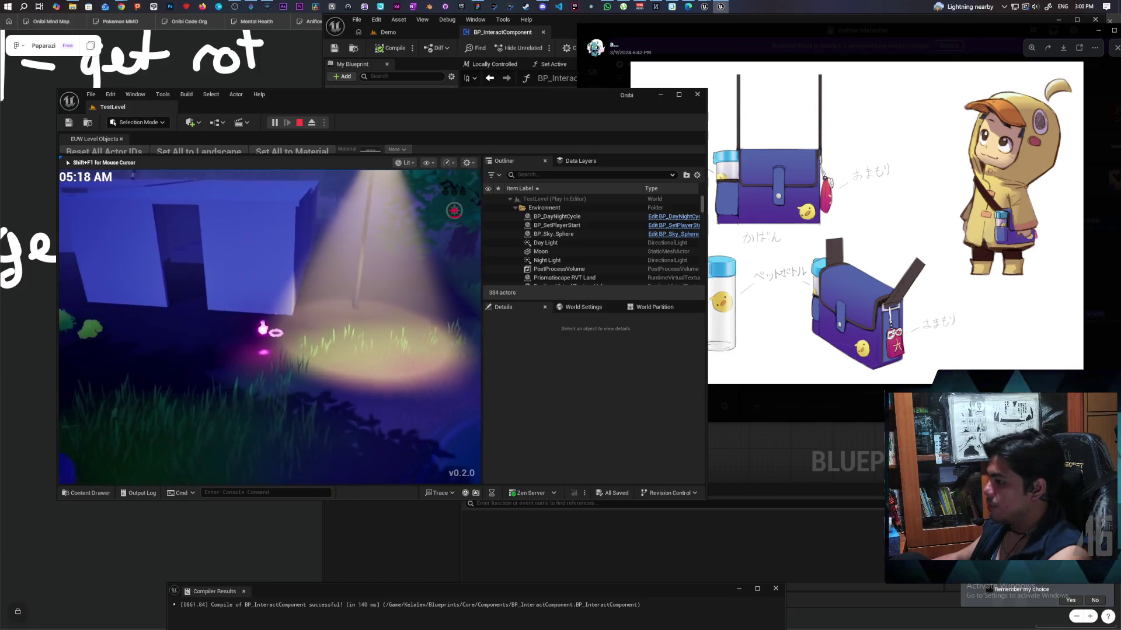
pyautogui.press('s')
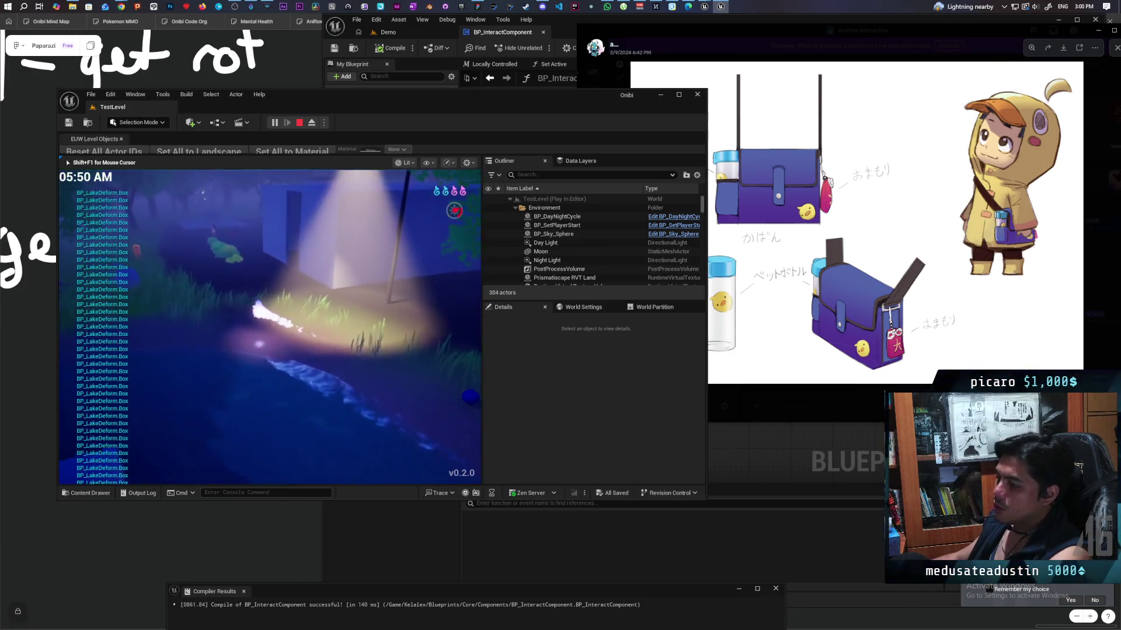
pyautogui.press('a')
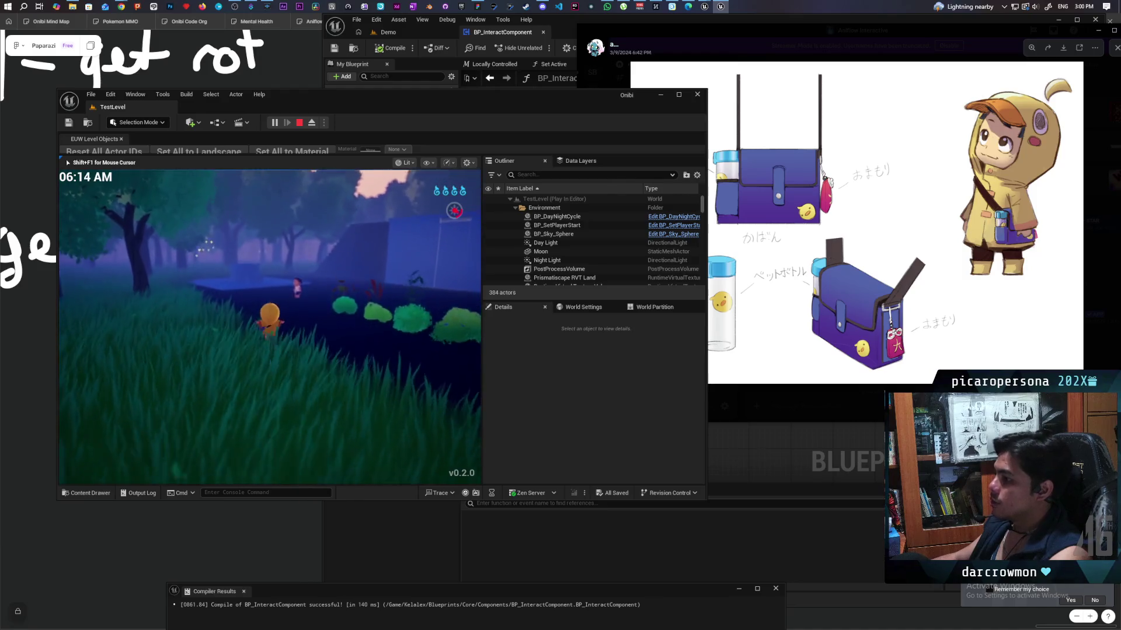
# Walk into the house room, climb onto the white box, and switch off the room light
pyautogui.press('w')
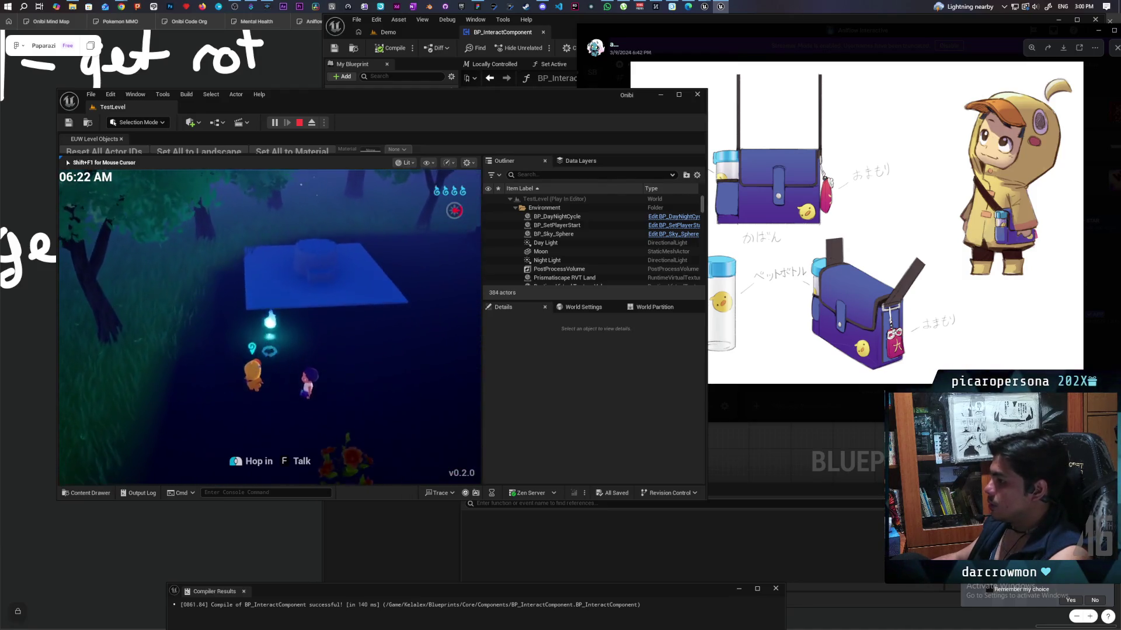
pyautogui.click(270, 327)
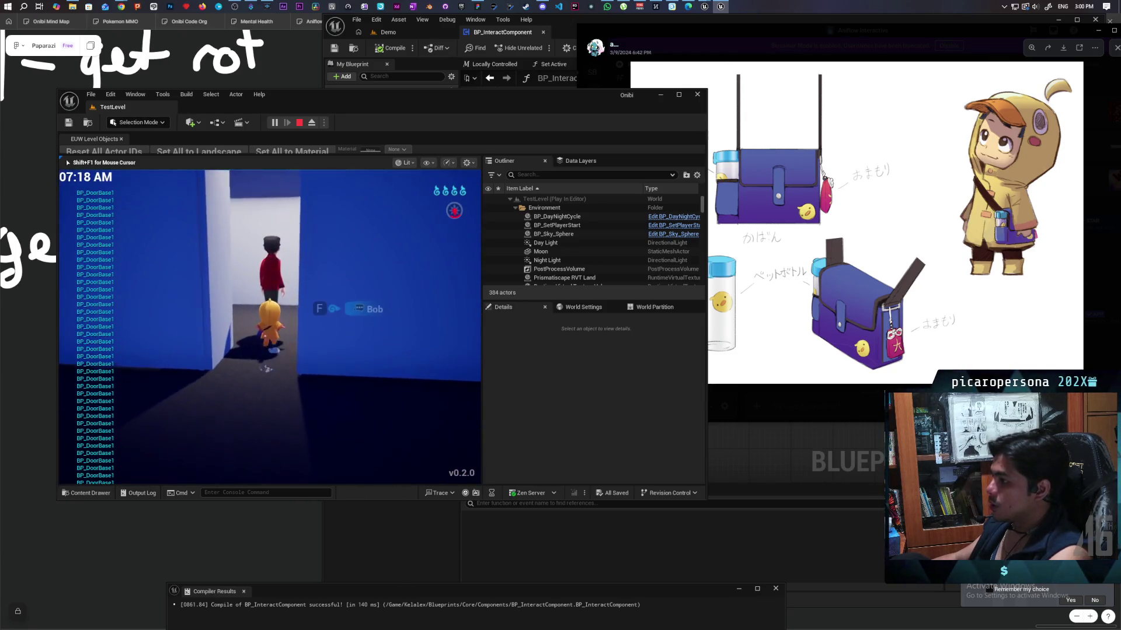
pyautogui.press('f')
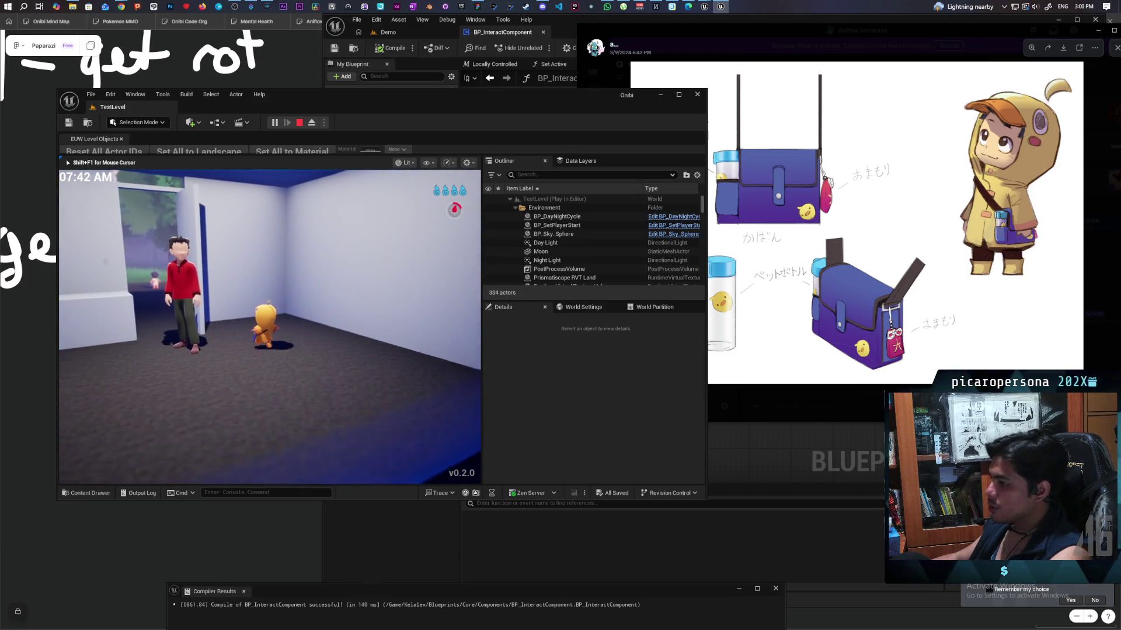
pyautogui.press('w')
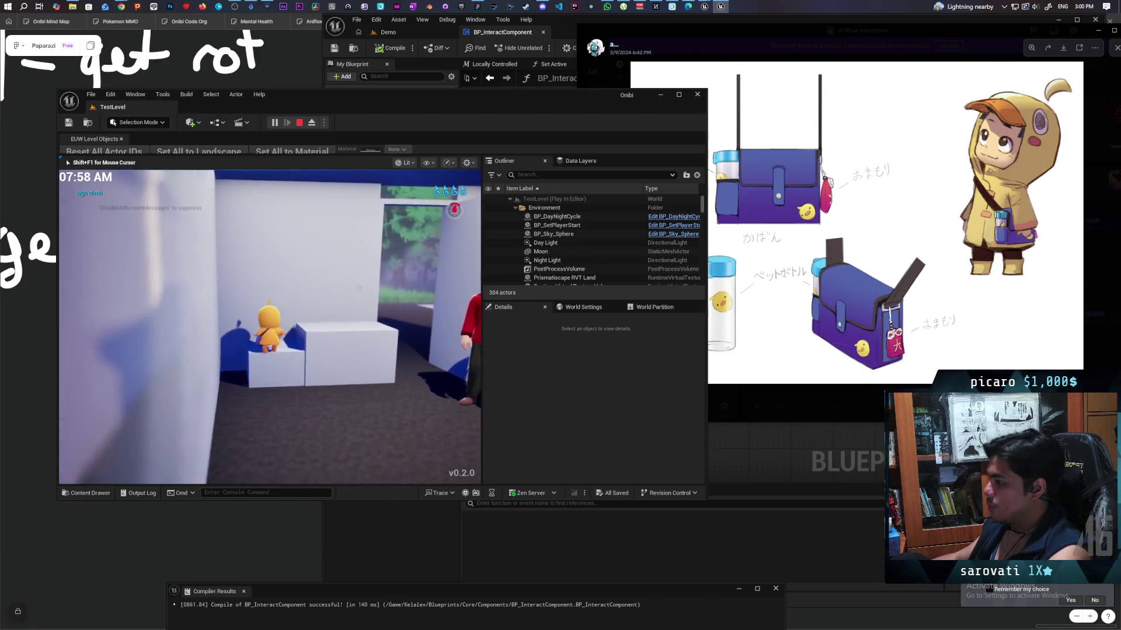
pyautogui.press('space')
pyautogui.press('space')
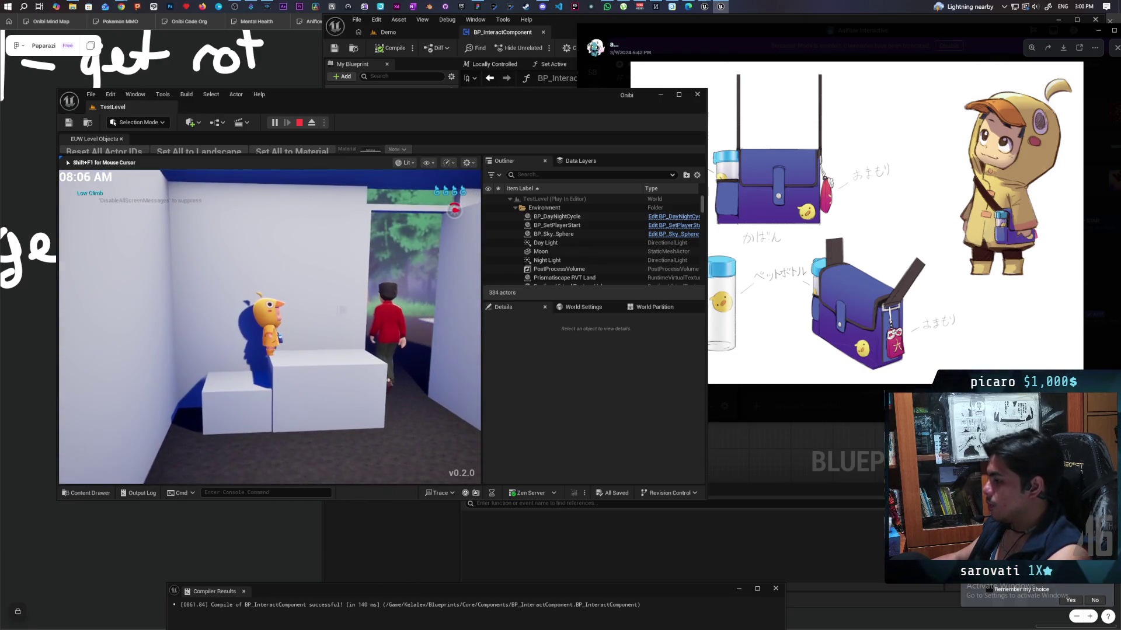
pyautogui.press('f')
pyautogui.press('a')
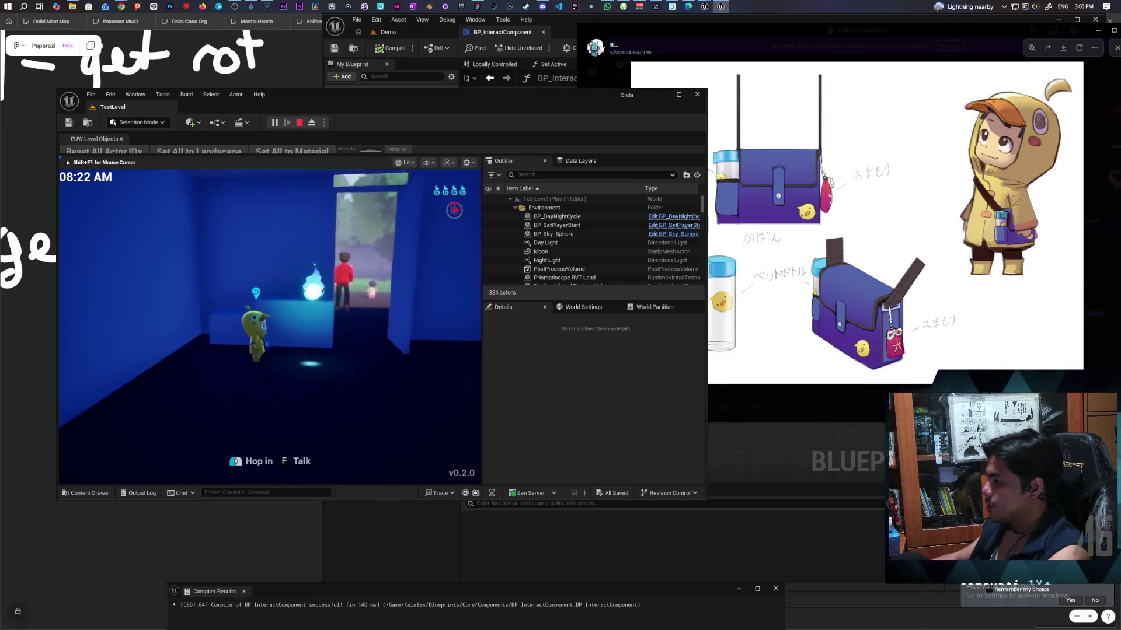
pyautogui.press('d')
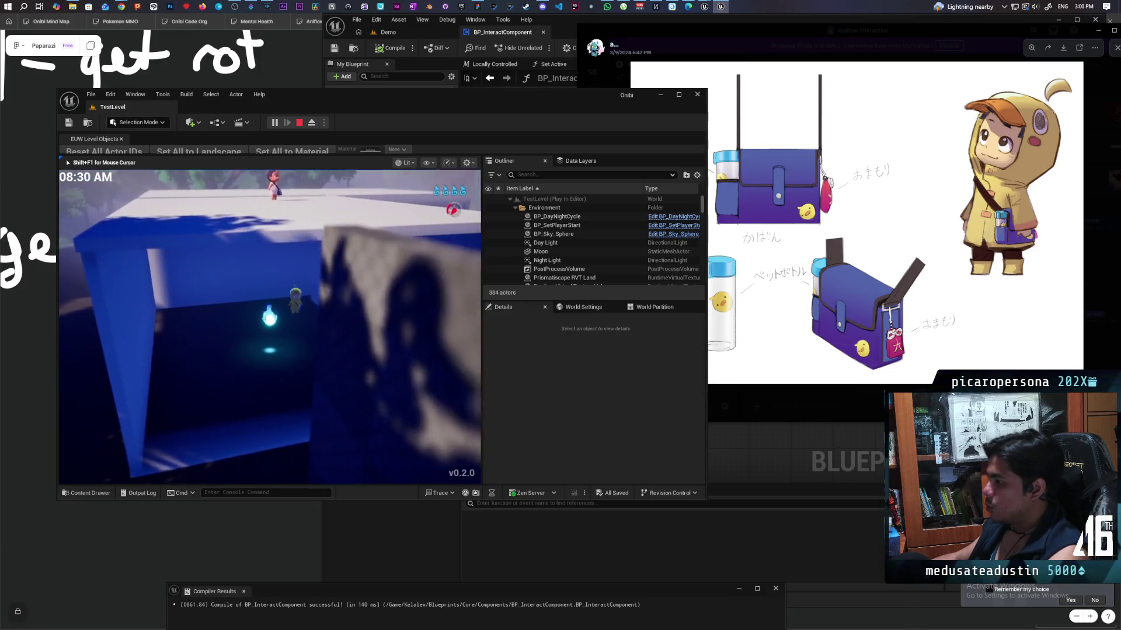
pyautogui.press('w')
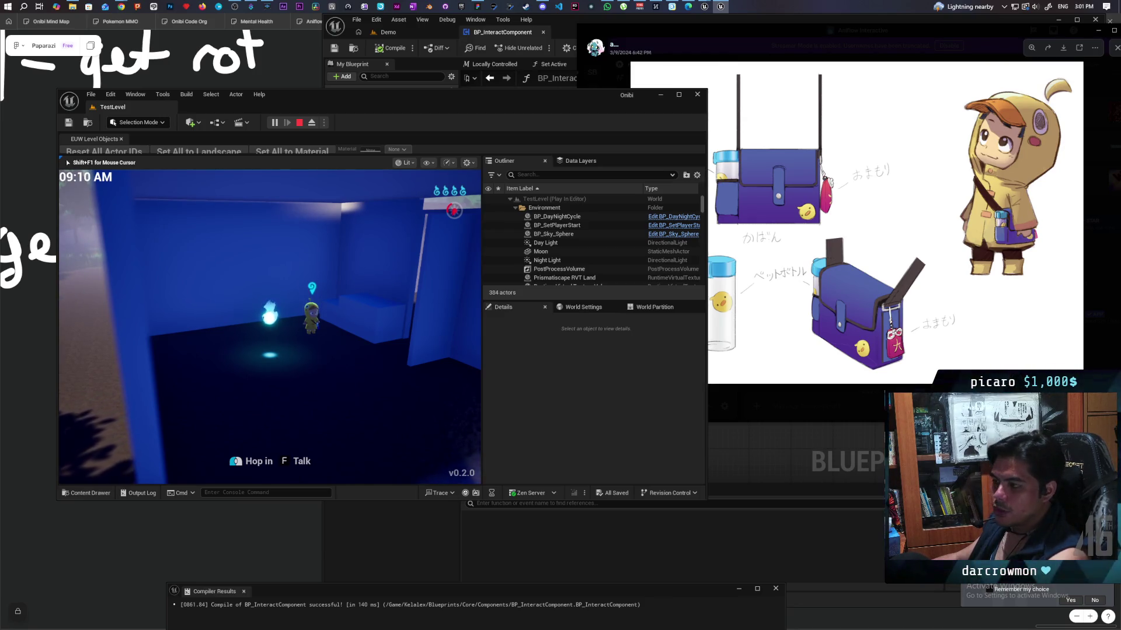
# Stop play, frame BP_SetPlayerStart in the viewport, and relaunch the level with Alt+P
pyautogui.press('Escape')
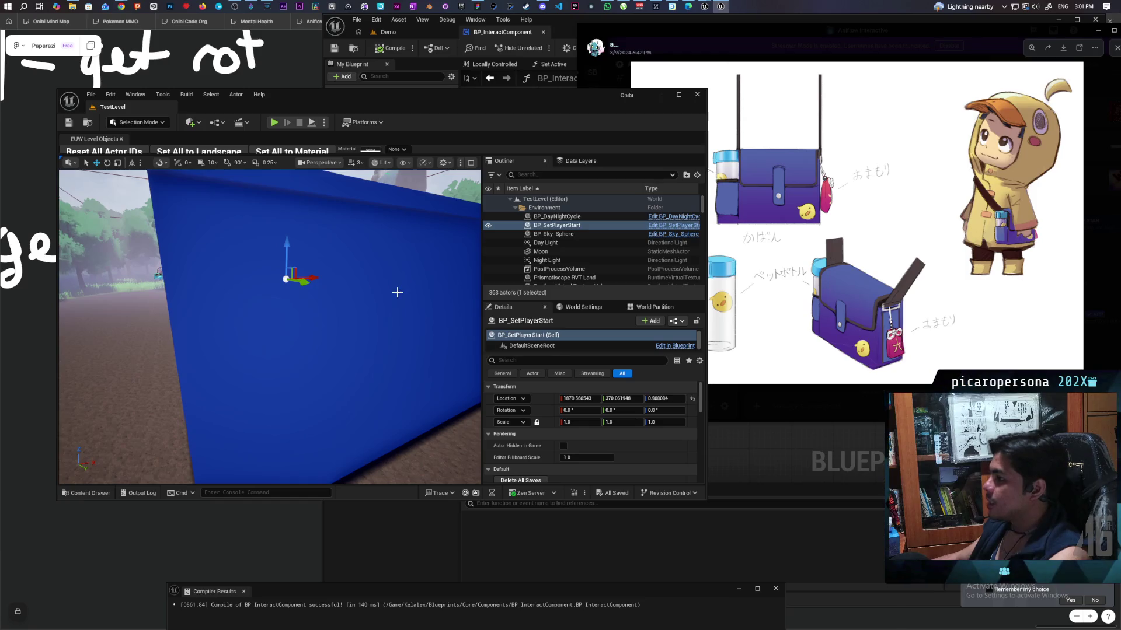
pyautogui.press('f')
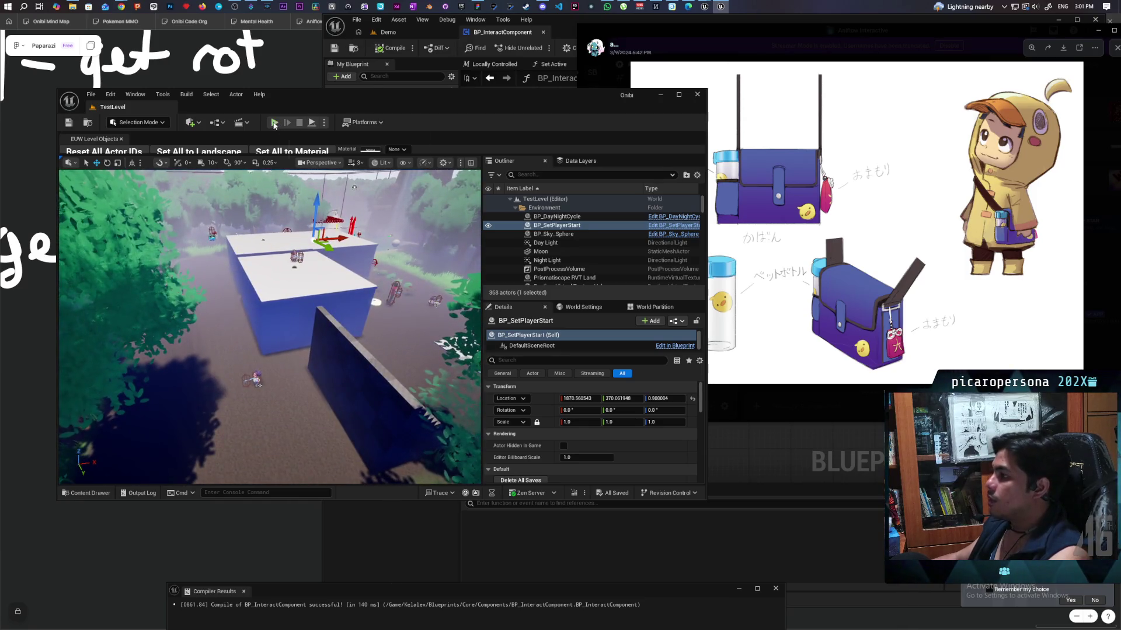
pyautogui.hotkey('alt', 'p')
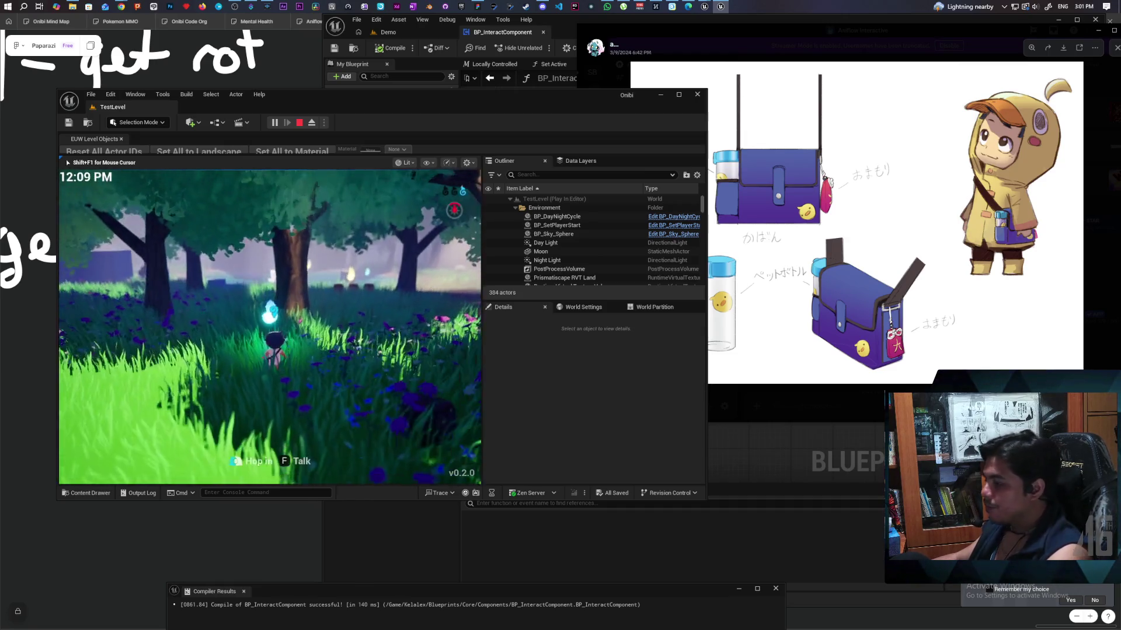
pyautogui.press('e')
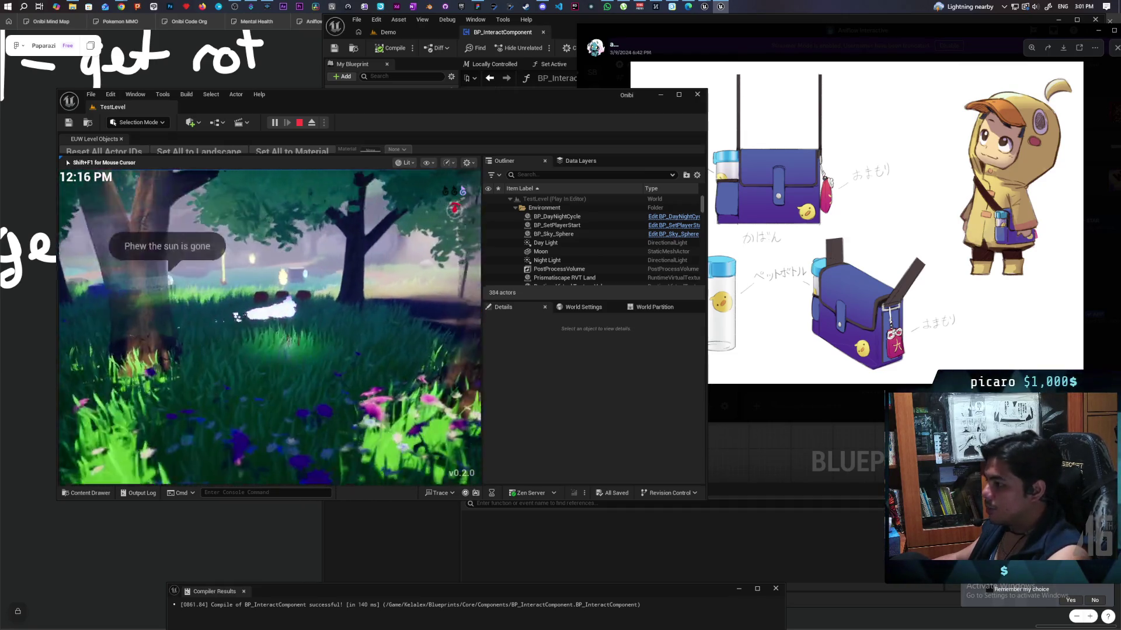
pyautogui.press('w')
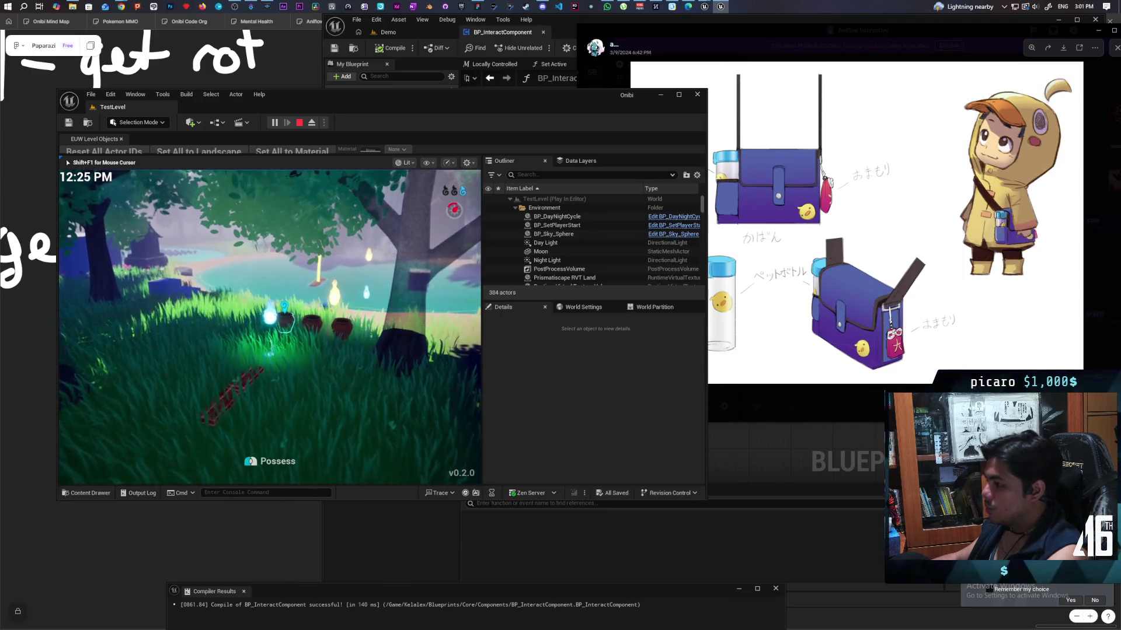
pyautogui.press('w')
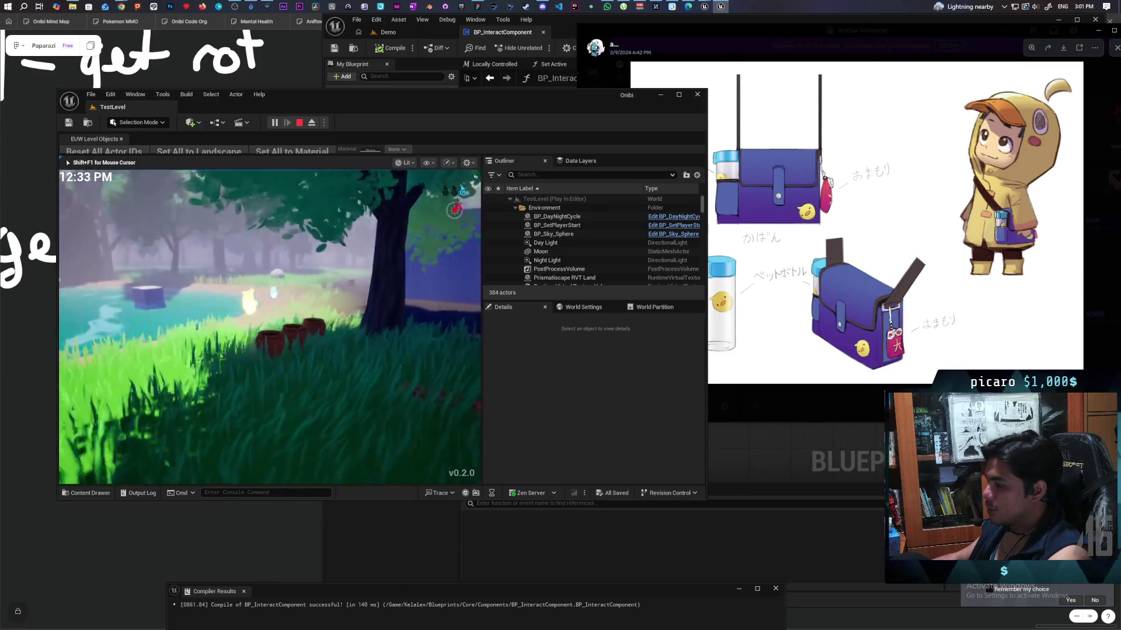
pyautogui.press('w')
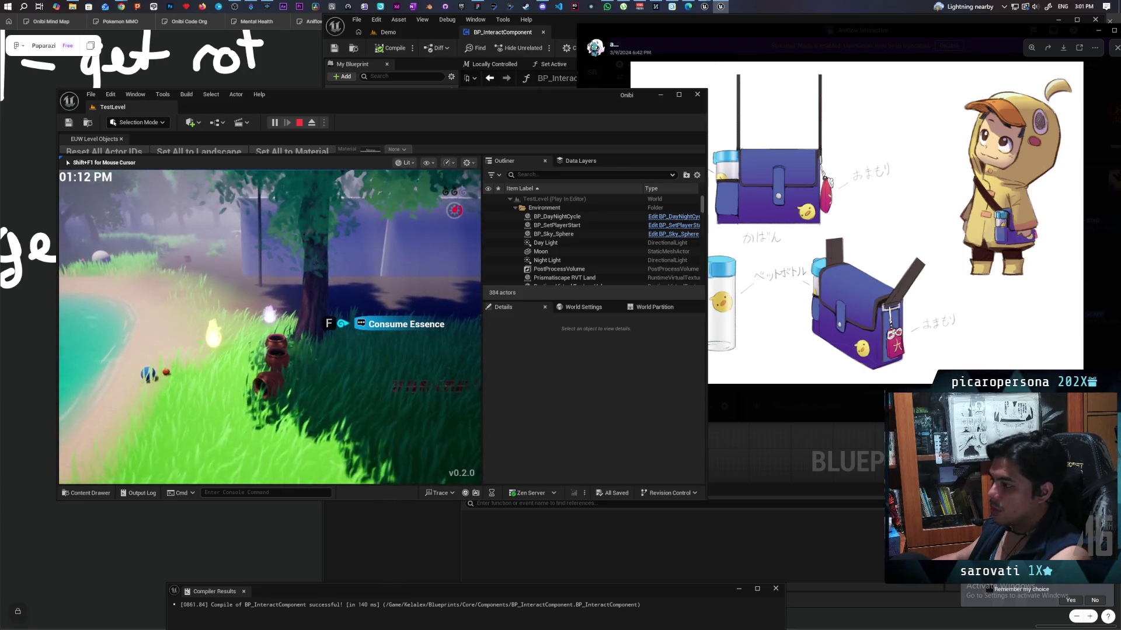
pyautogui.press('w')
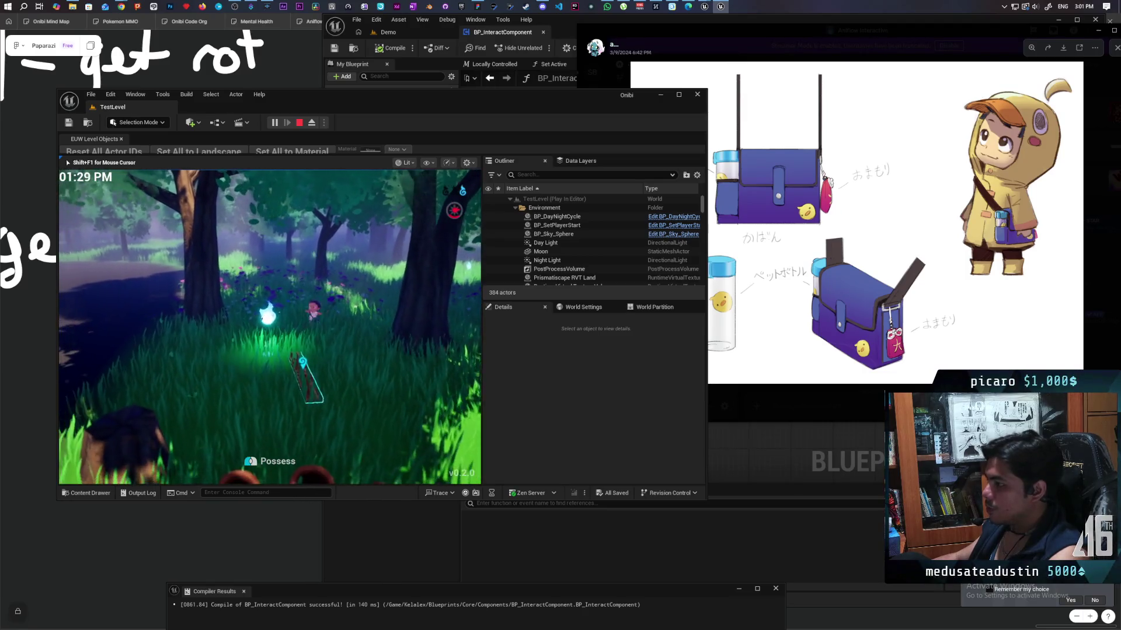
pyautogui.press('w')
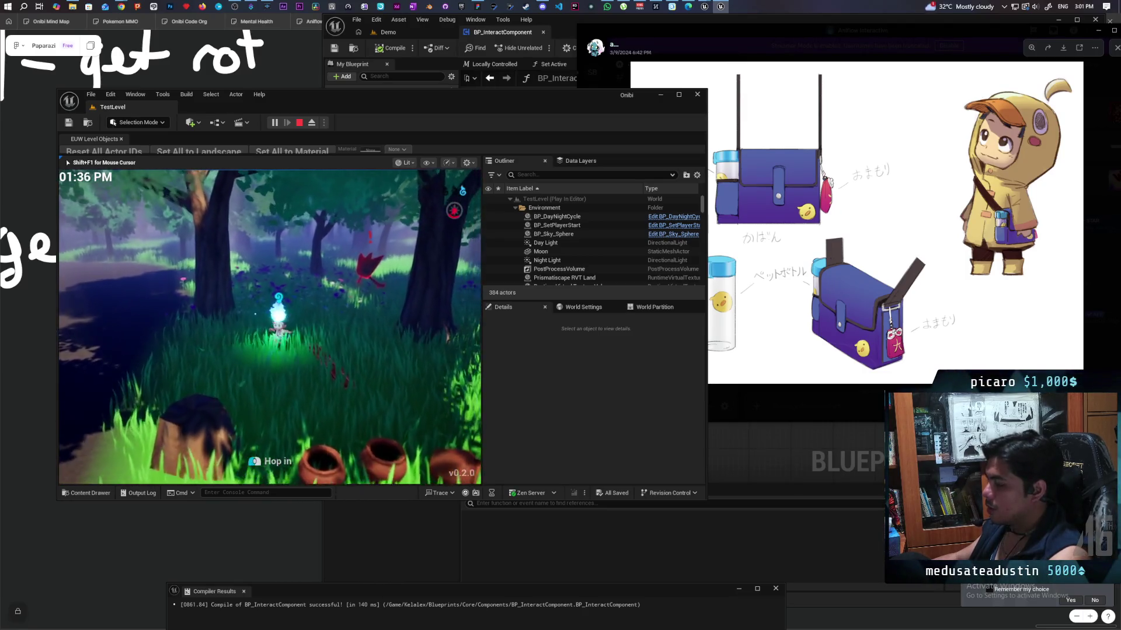
pyautogui.press('w')
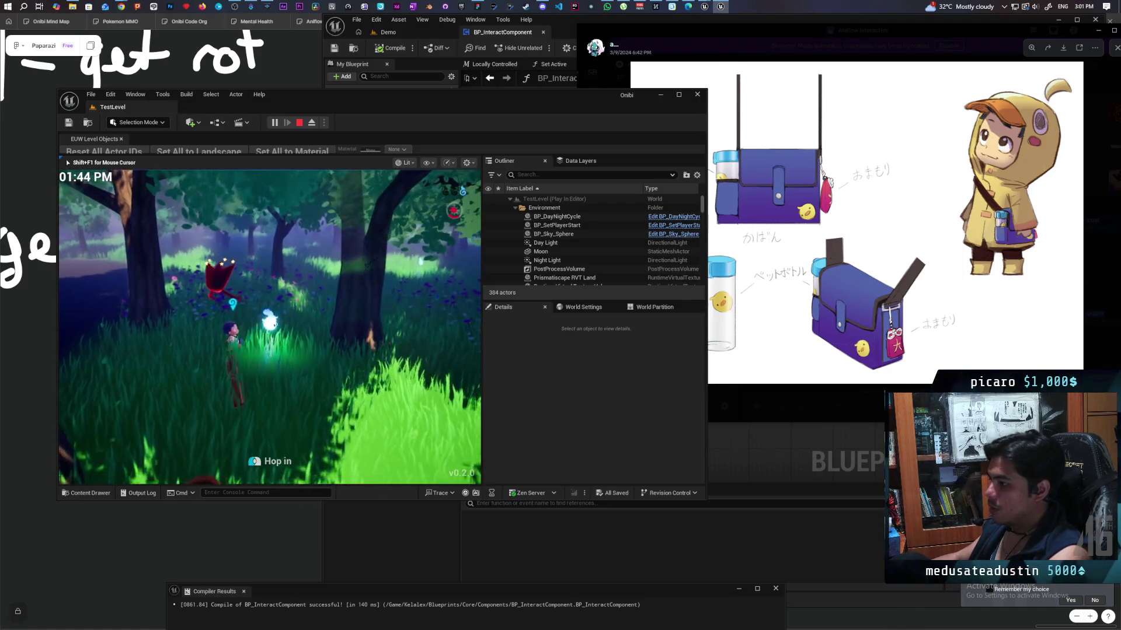
pyautogui.press('w')
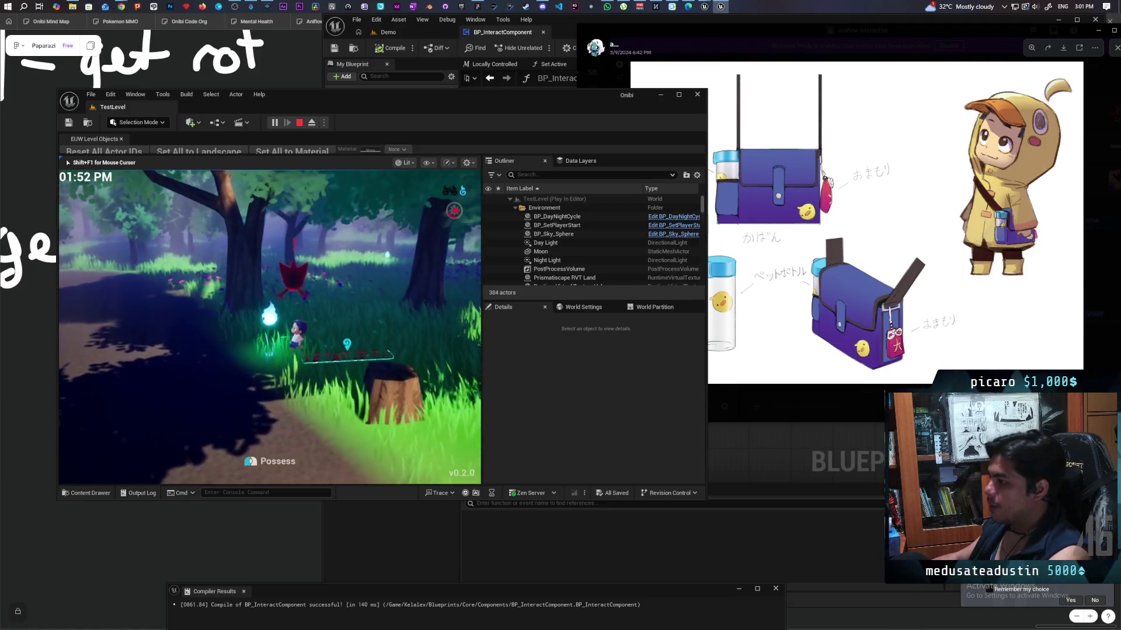
pyautogui.press('w')
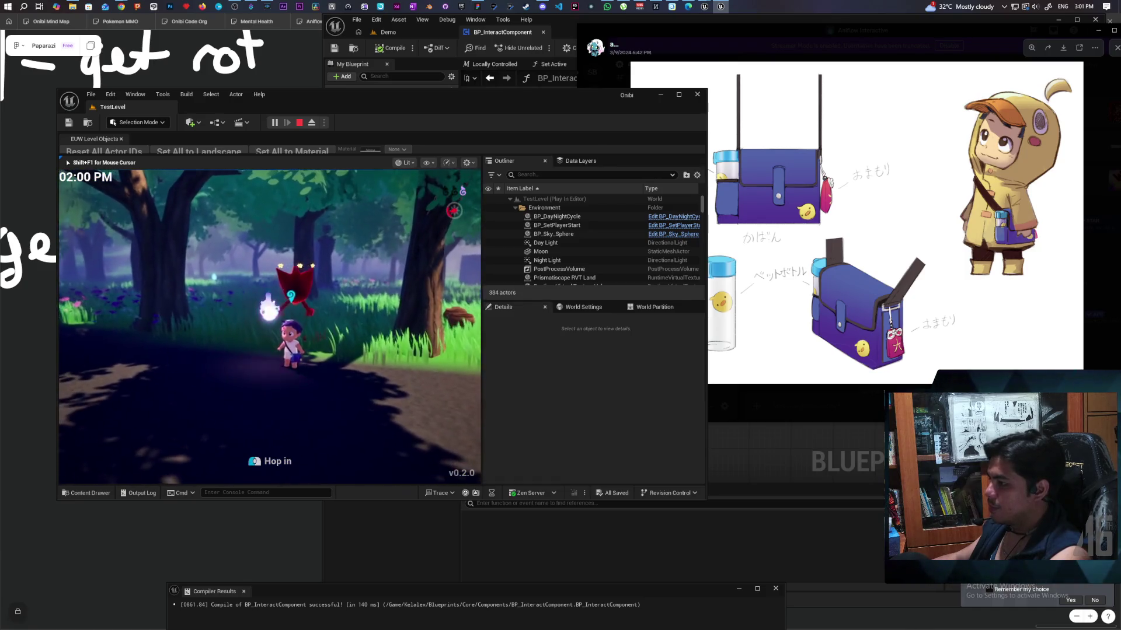
pyautogui.press('w')
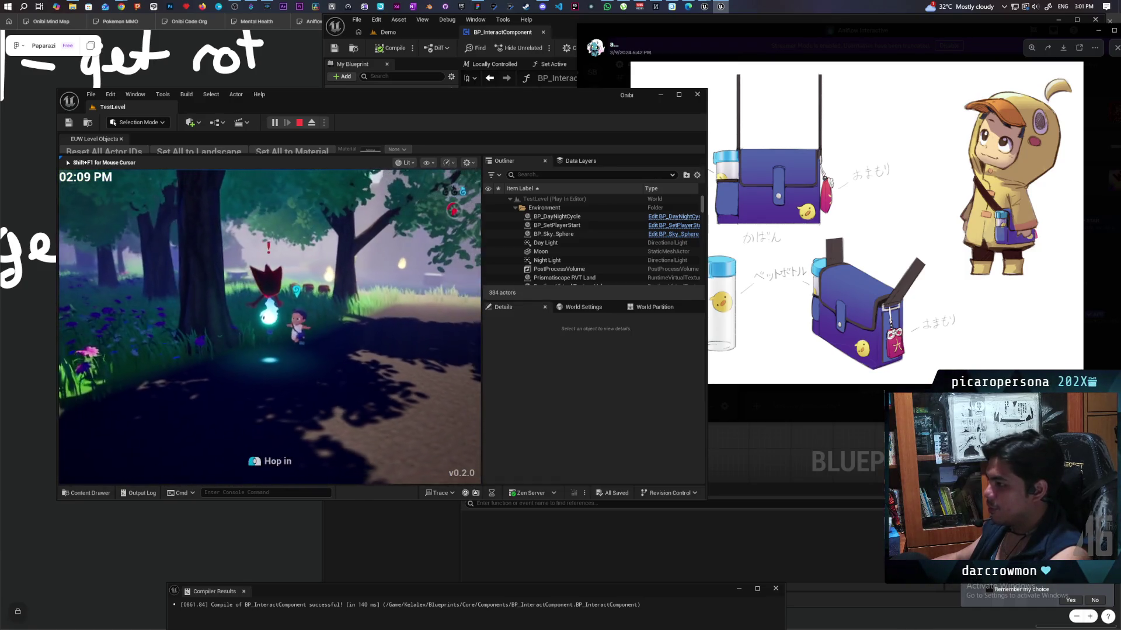
pyautogui.press('w')
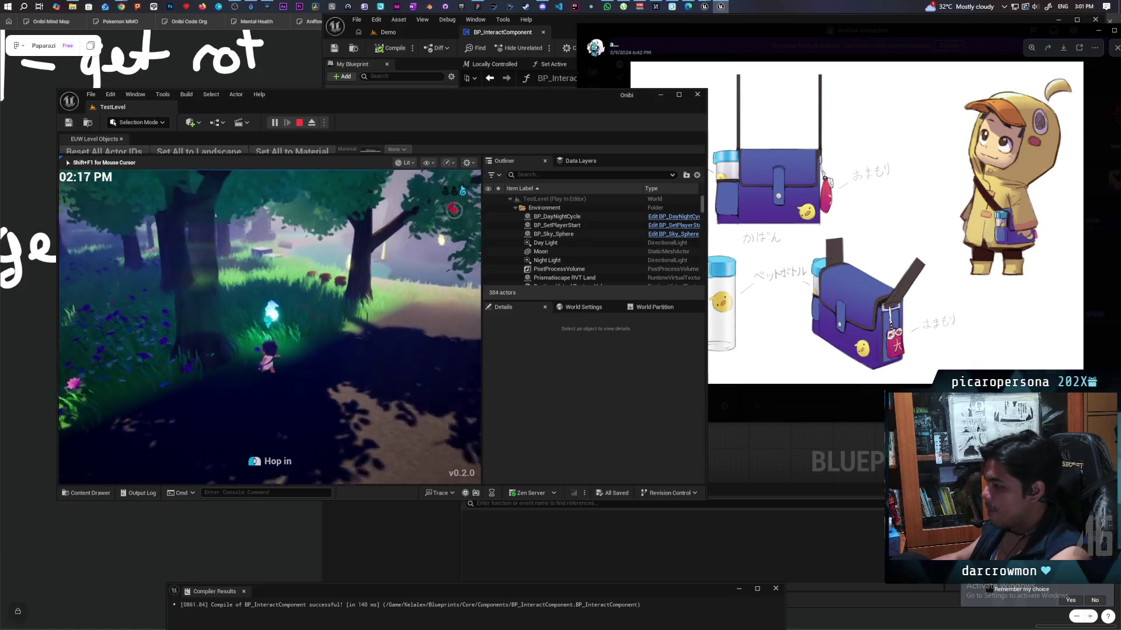
pyautogui.press('w')
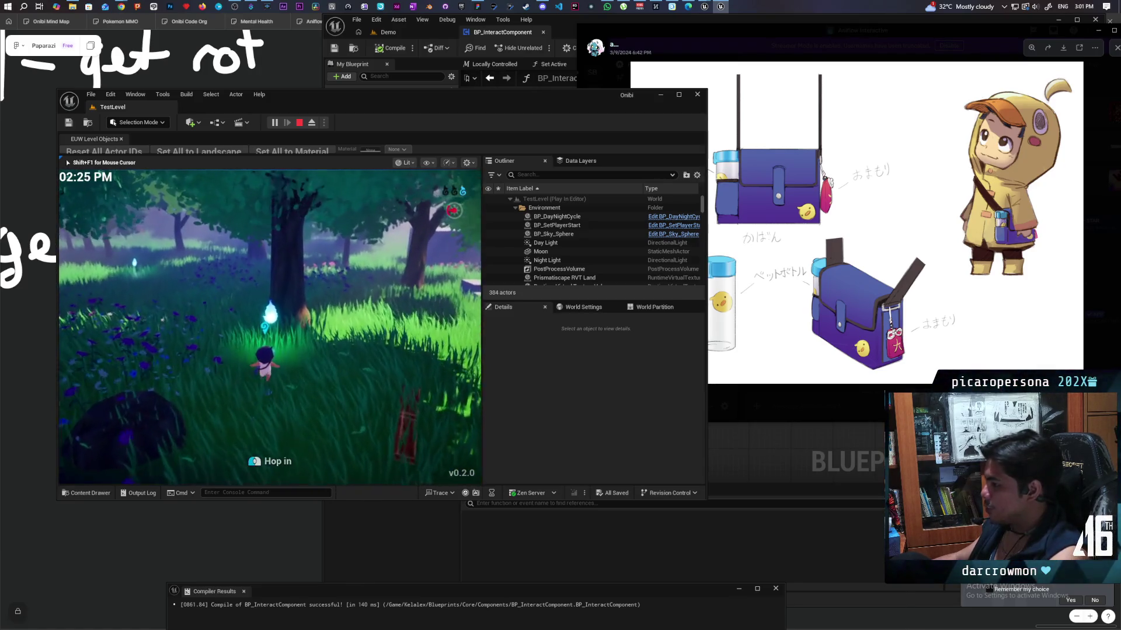
pyautogui.press('s')
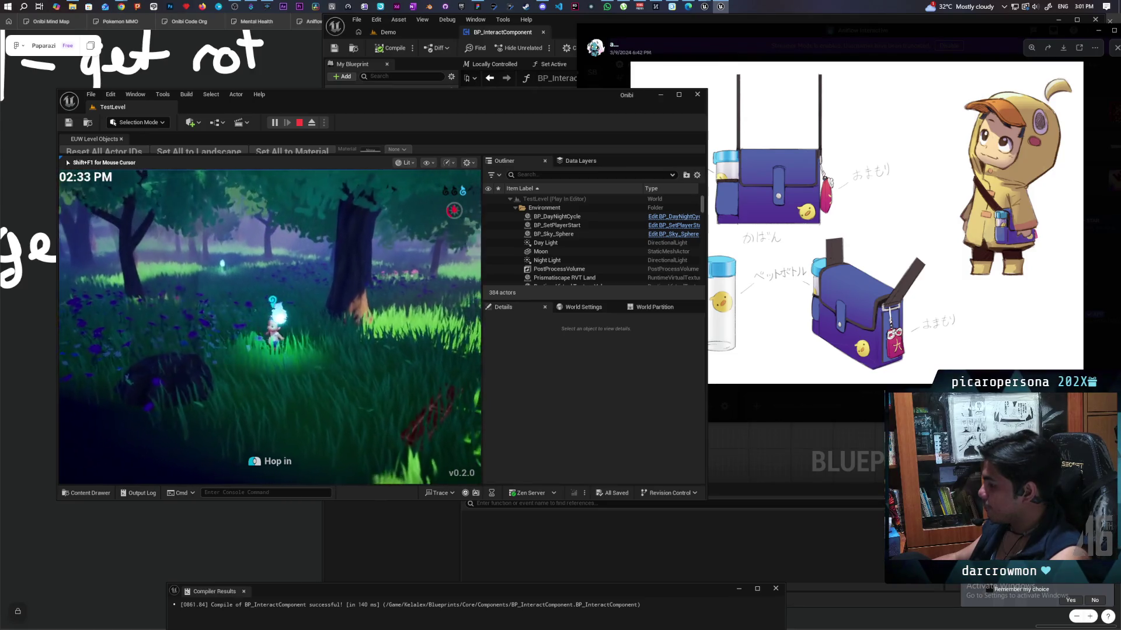
pyautogui.press('d')
pyautogui.press('a')
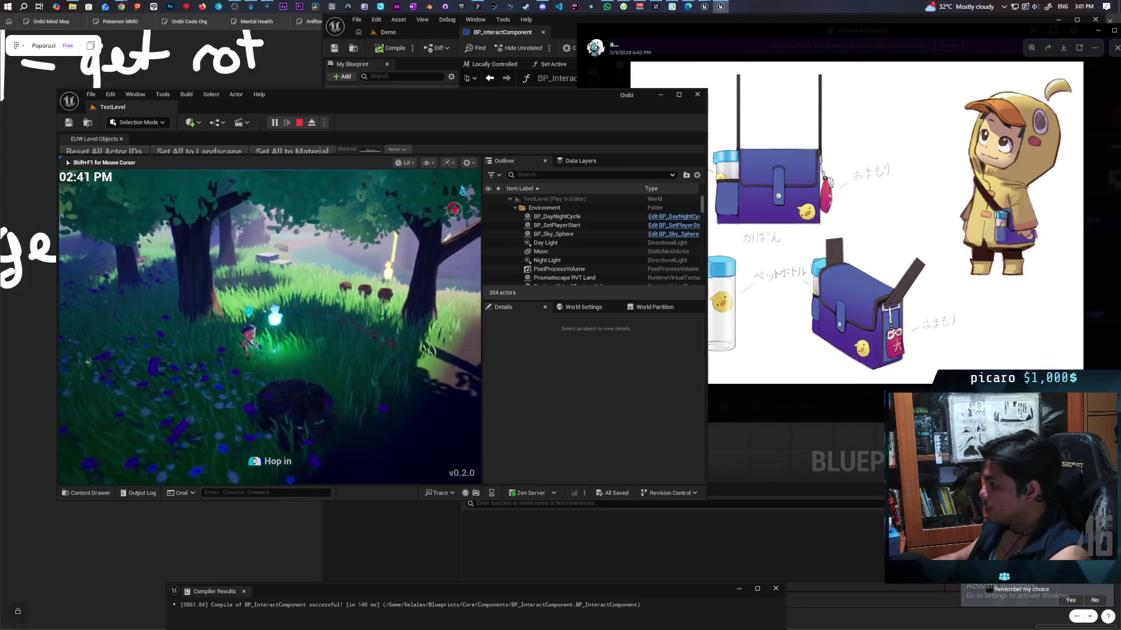
pyautogui.press('d')
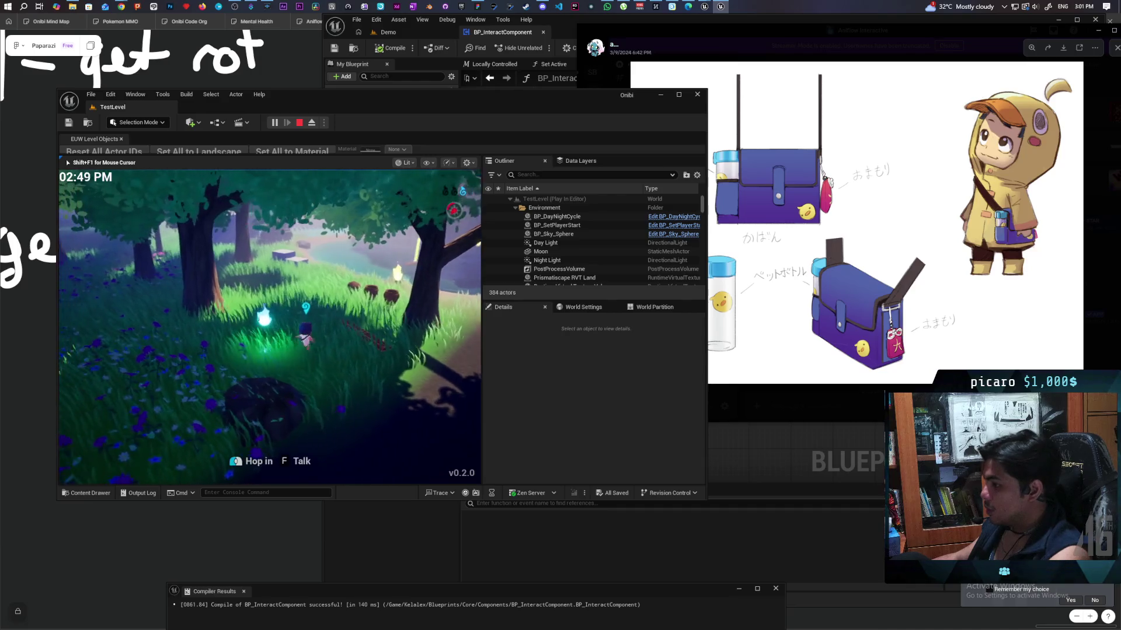
# Walk the character left and right, then deep into the forest past the plank and glowing spirit
pyautogui.press('s')
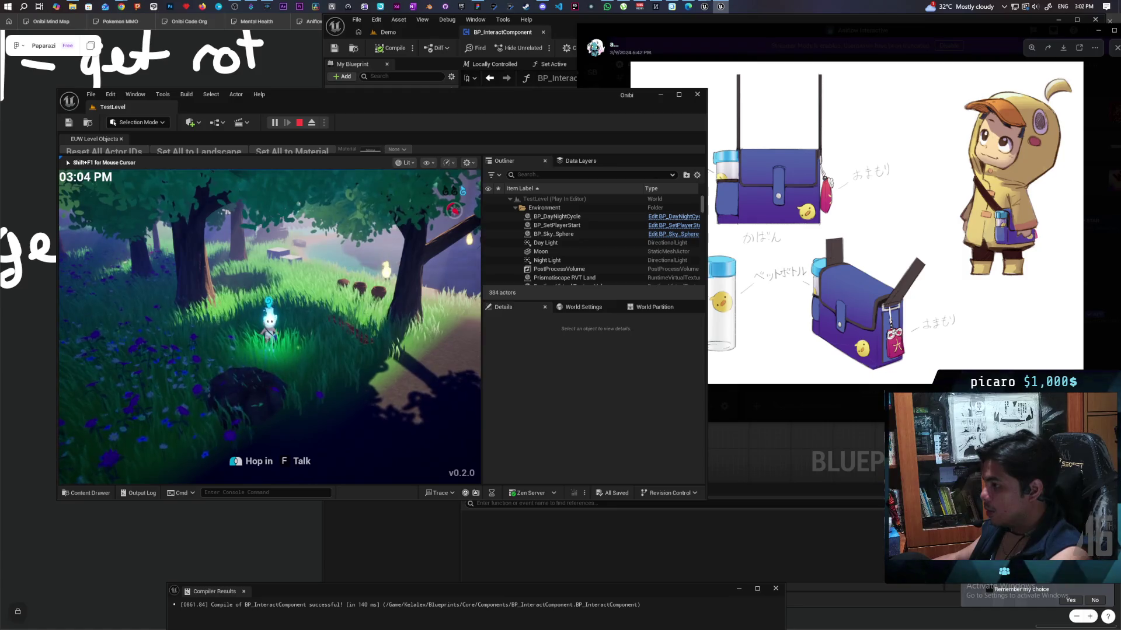
pyautogui.press('d')
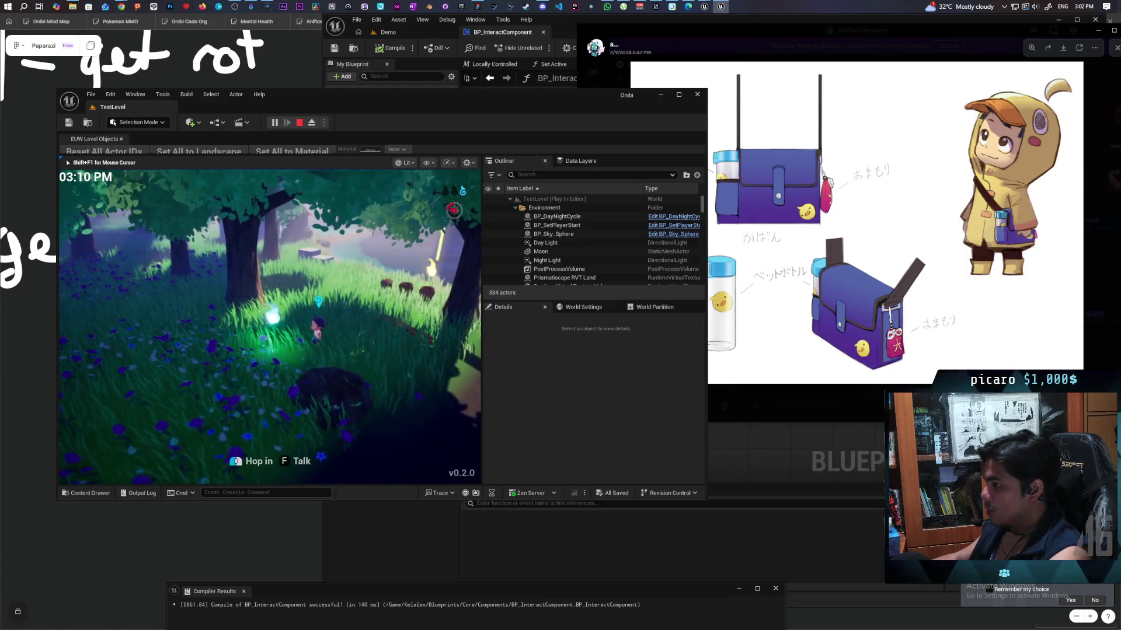
pyautogui.press('a')
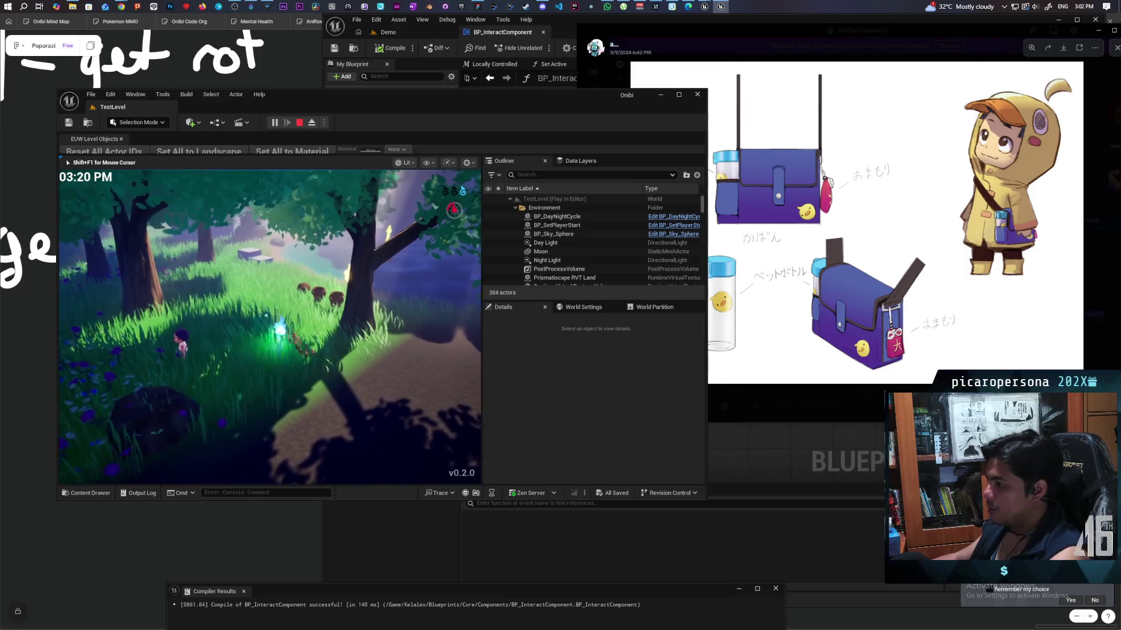
pyautogui.press('a')
pyautogui.press('w')
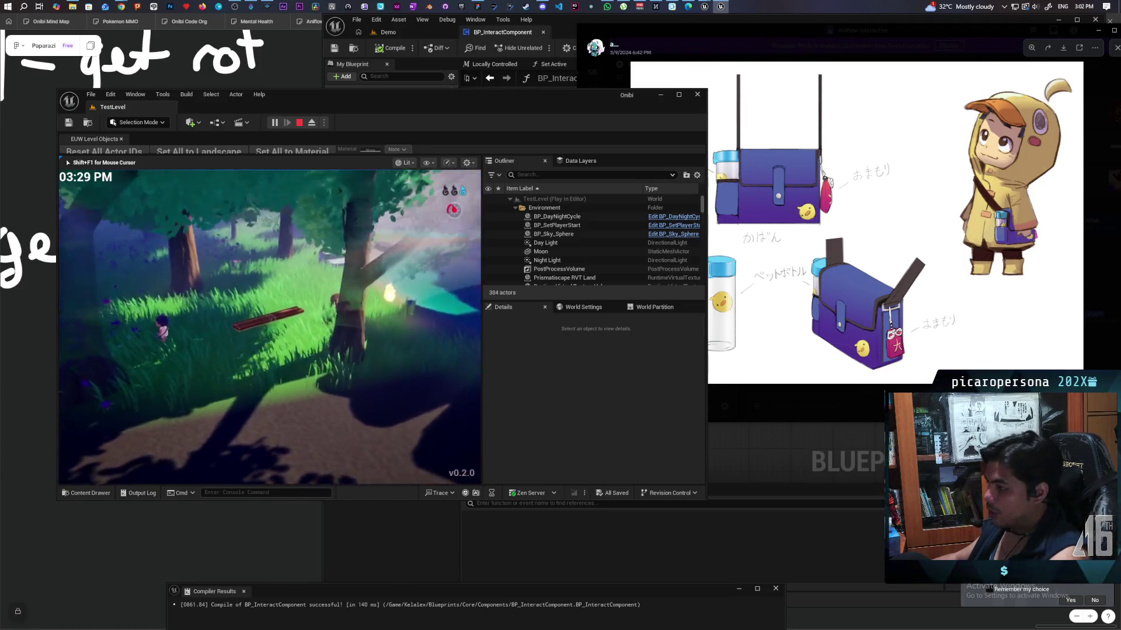
pyautogui.press('w')
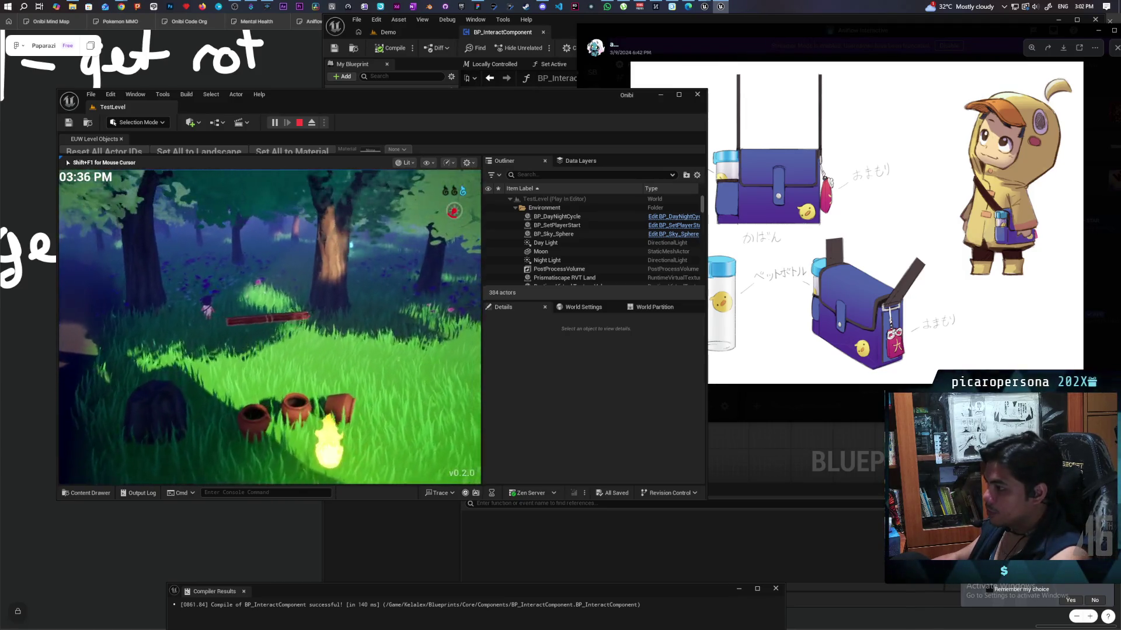
pyautogui.press('w')
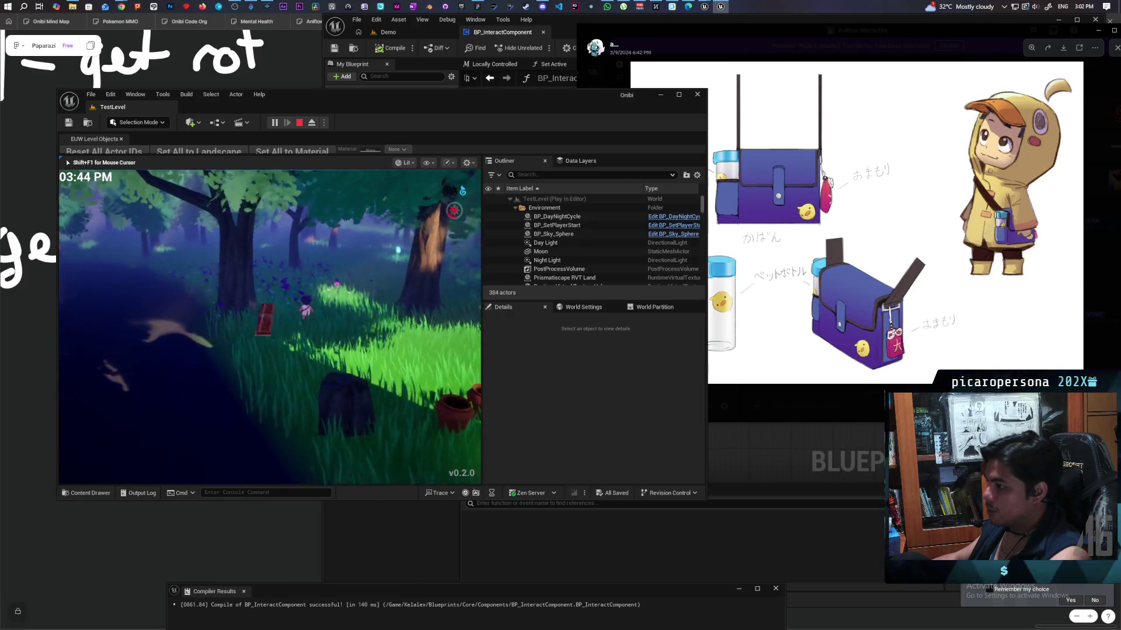
pyautogui.press('w')
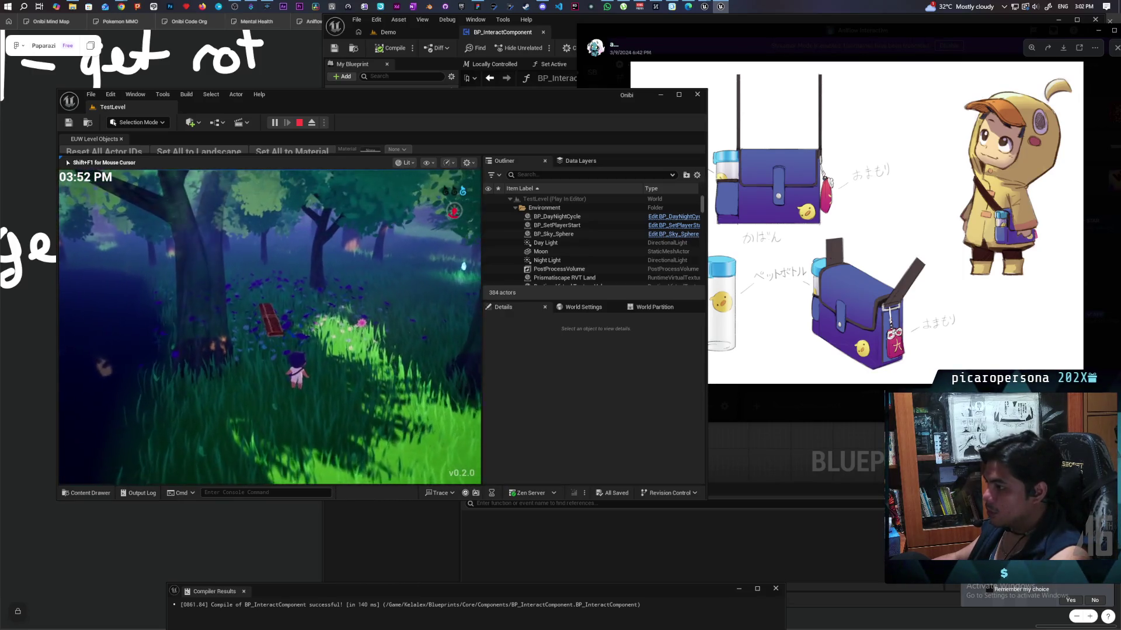
pyautogui.press('w')
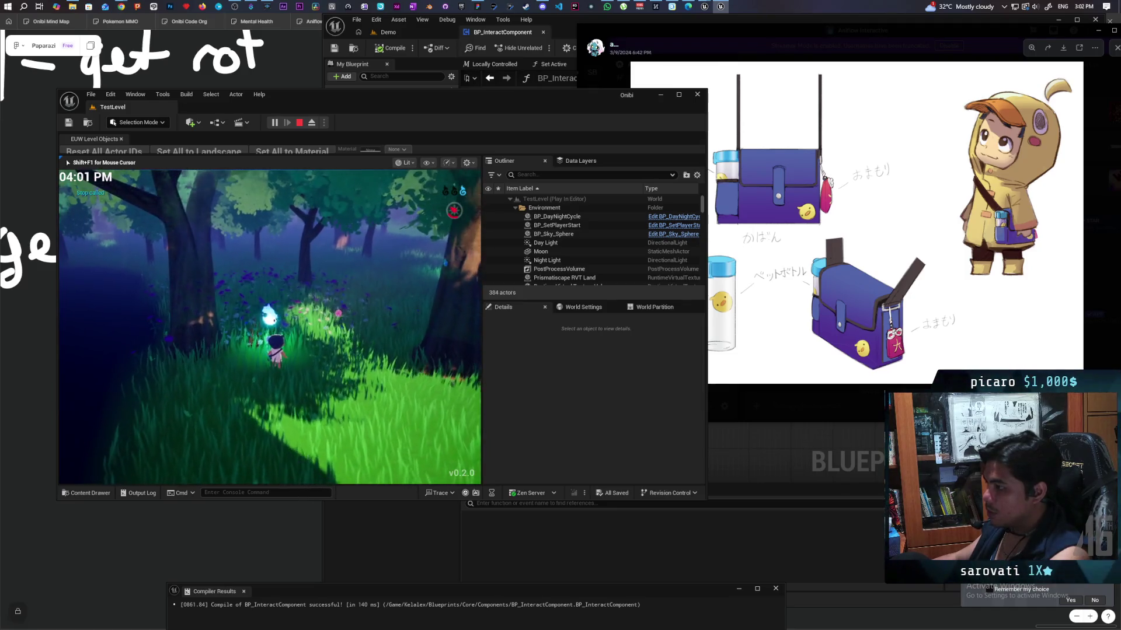
pyautogui.press('w')
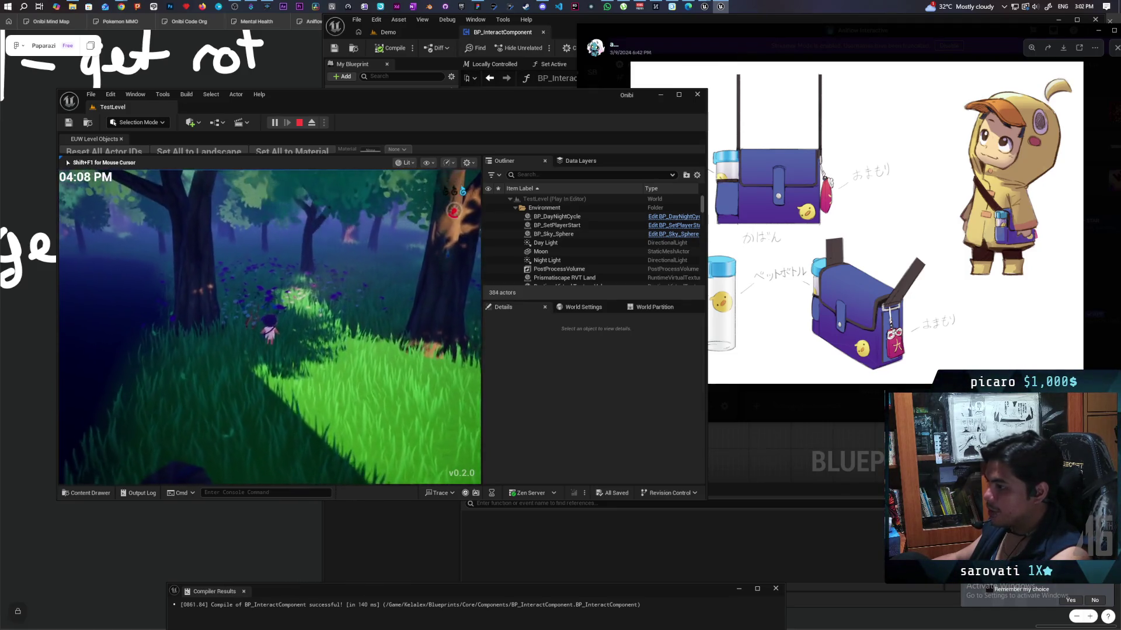
pyautogui.press('w')
pyautogui.press('w')
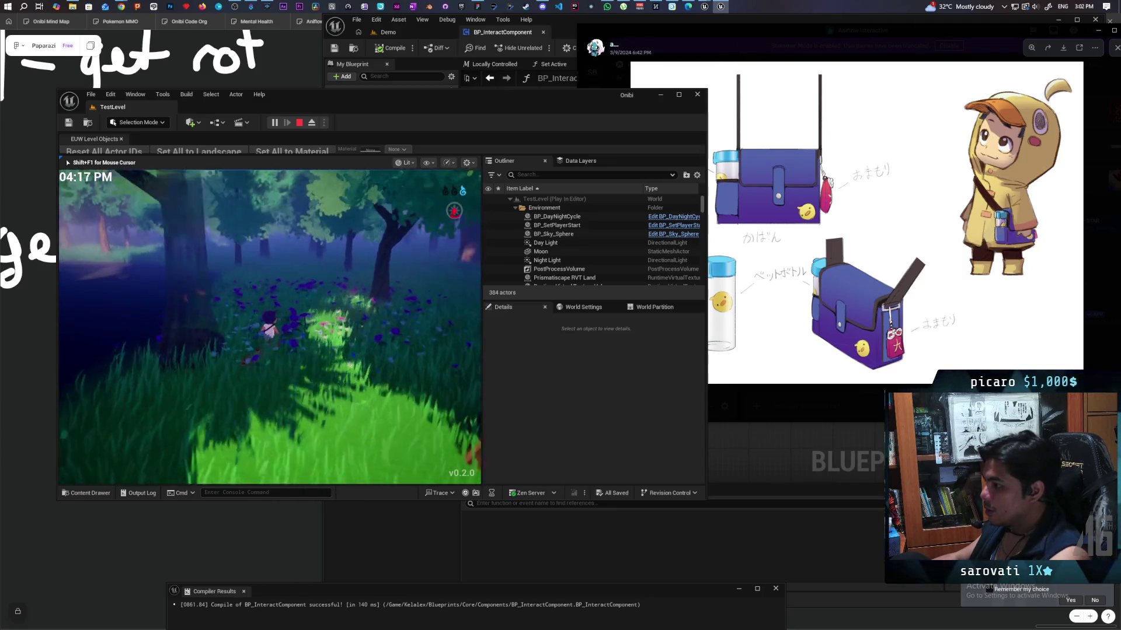
pyautogui.press('w')
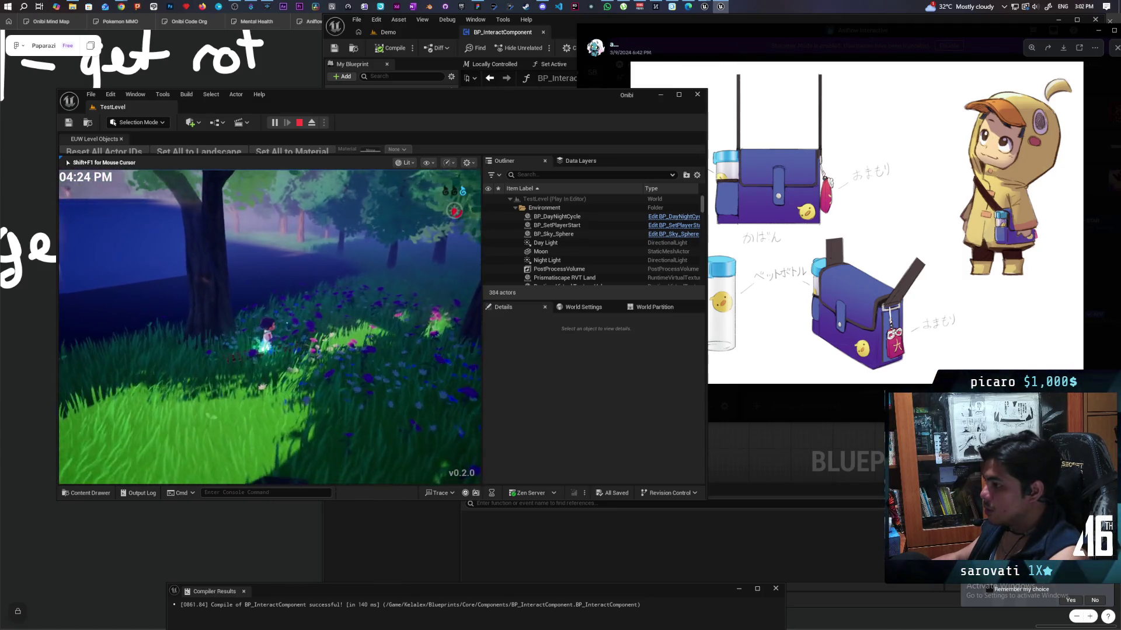
pyautogui.press('w')
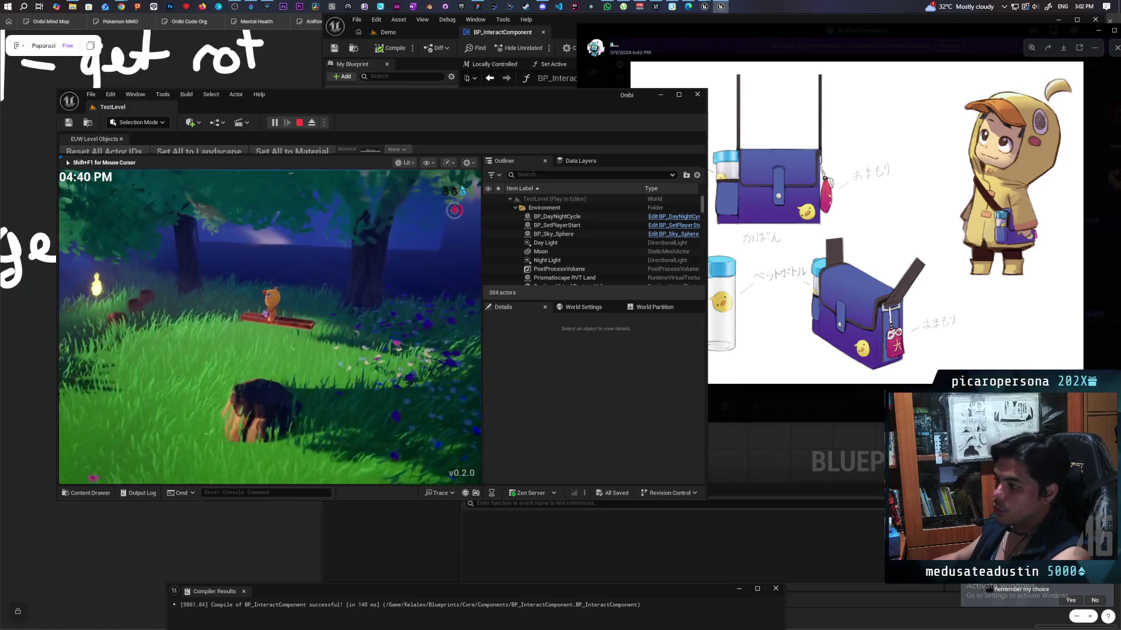
# Ride the log across the lake and shore toward the blue platform and red-shirted NPC
pyautogui.press('w')
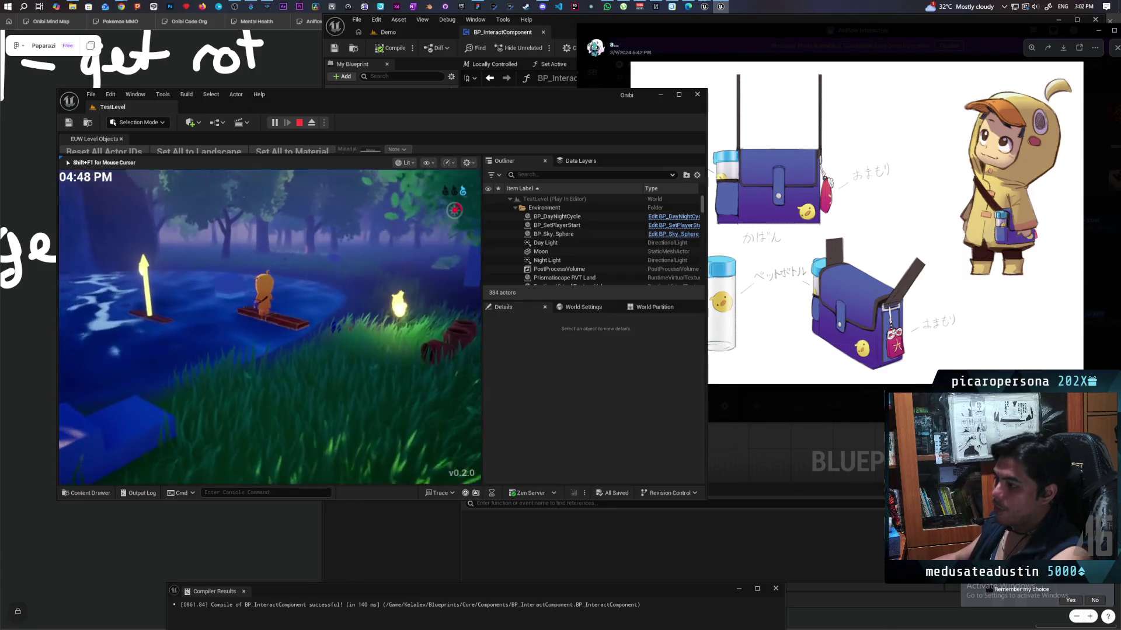
pyautogui.press('w')
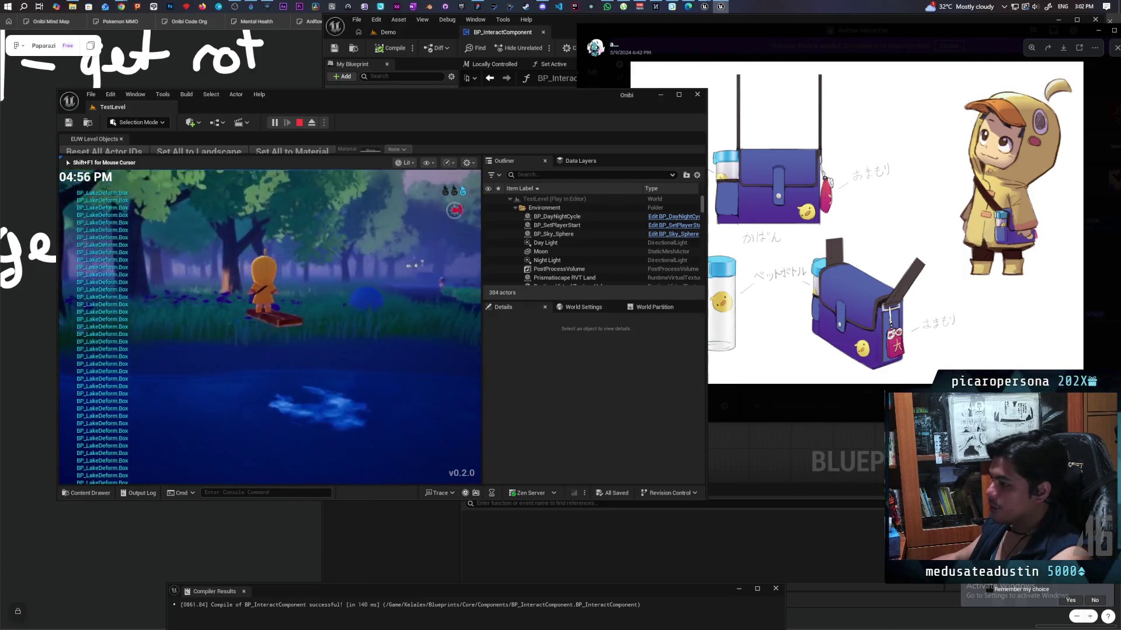
pyautogui.press('w')
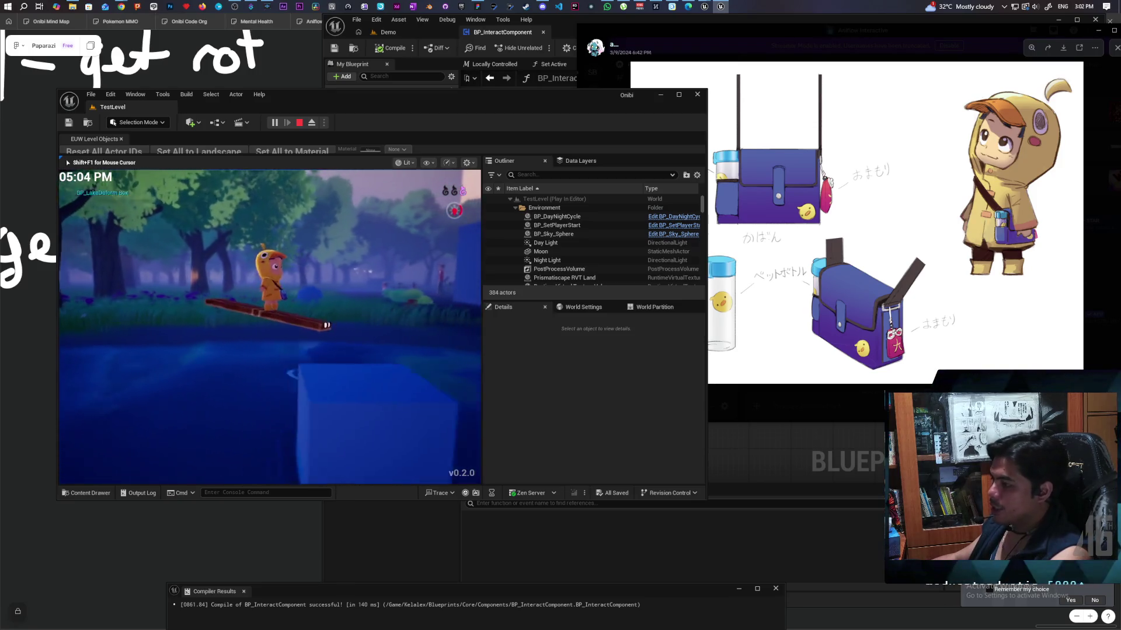
pyautogui.press('w')
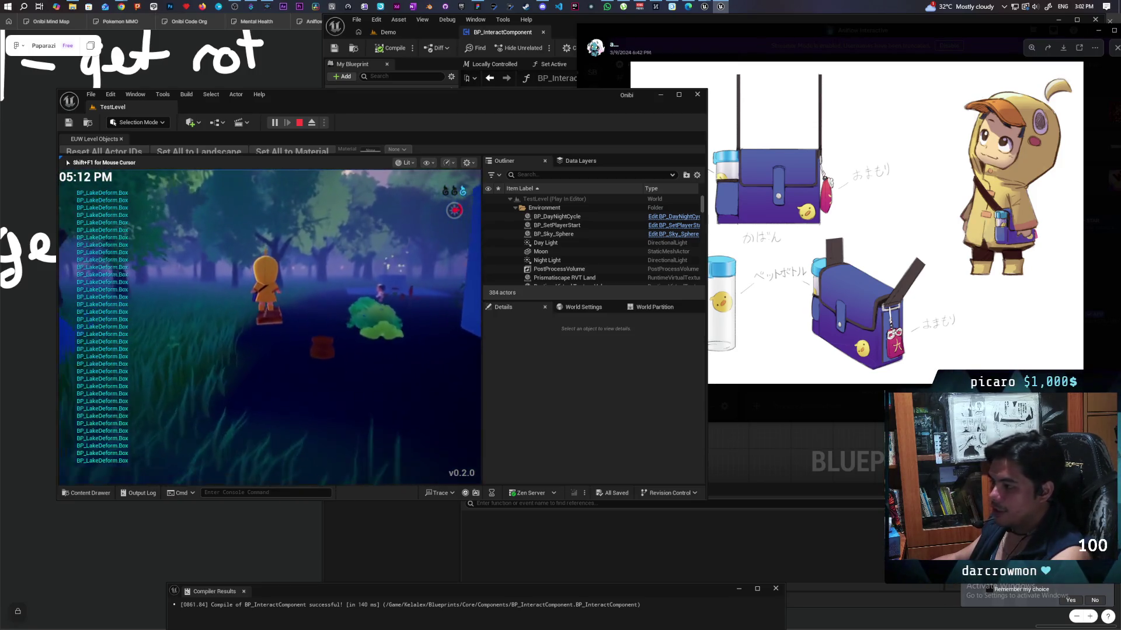
pyautogui.press('w')
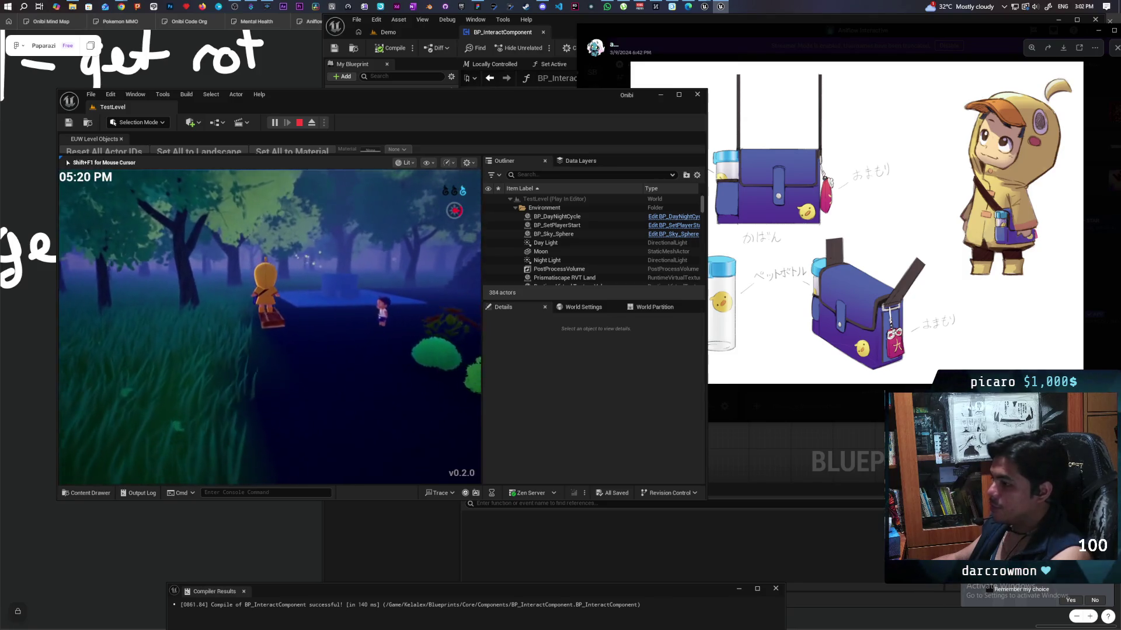
pyautogui.press('w')
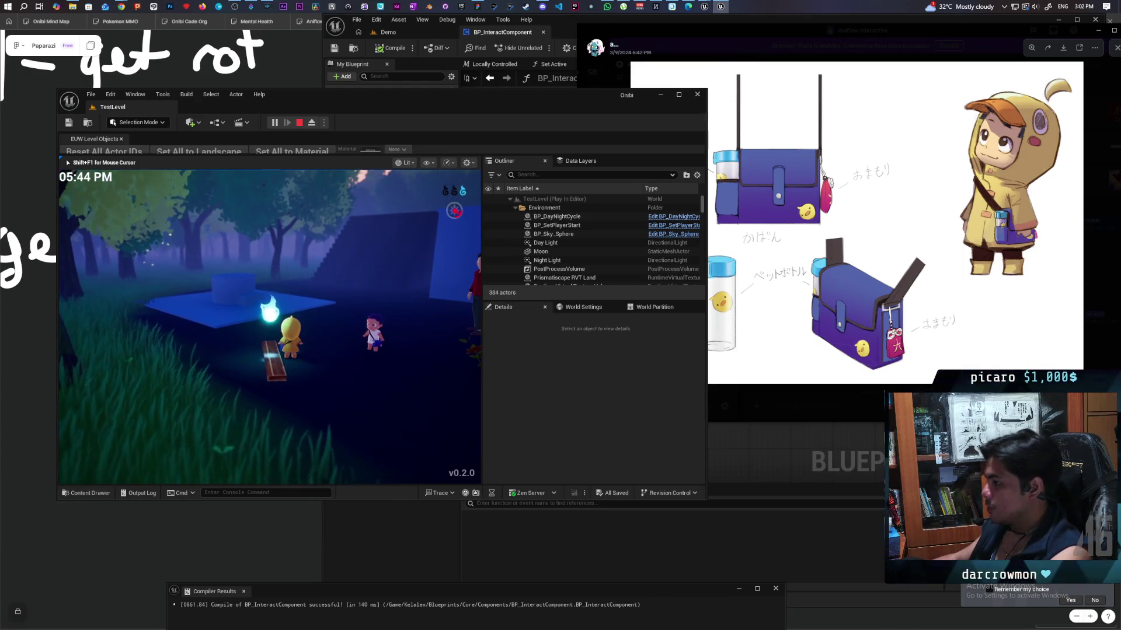
pyautogui.press('w')
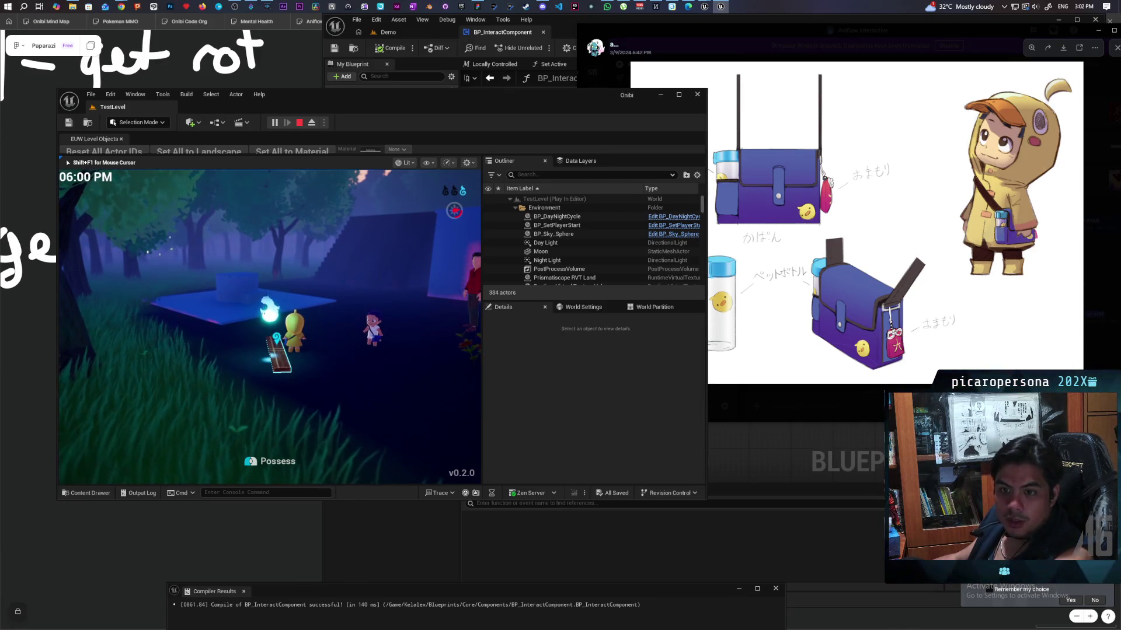
pyautogui.press('e')
pyautogui.press('w')
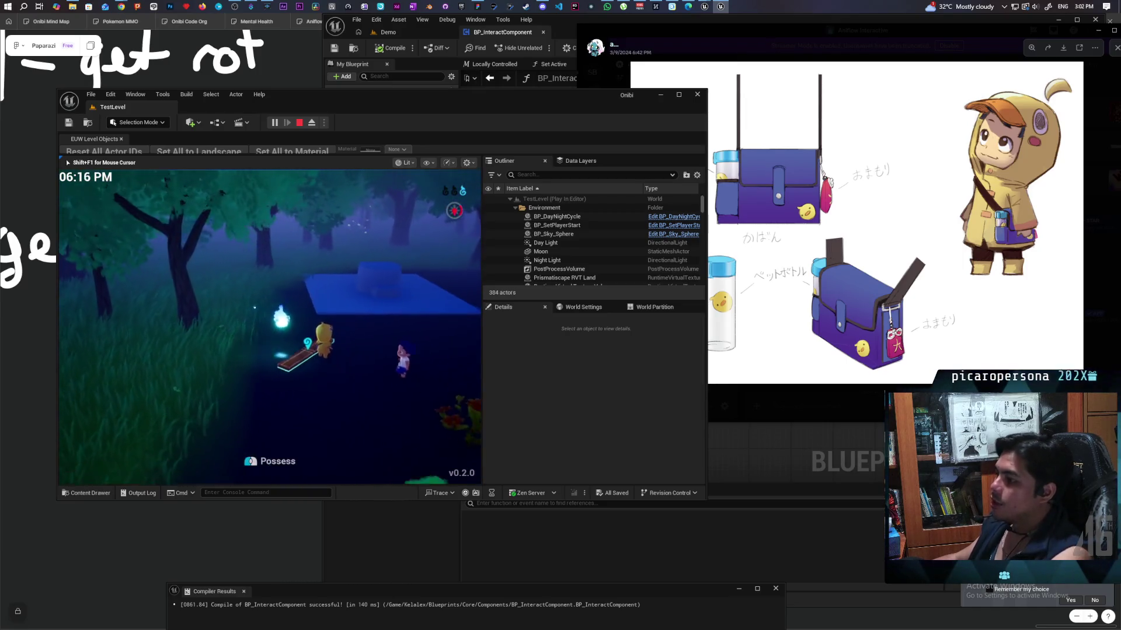
pyautogui.press('w')
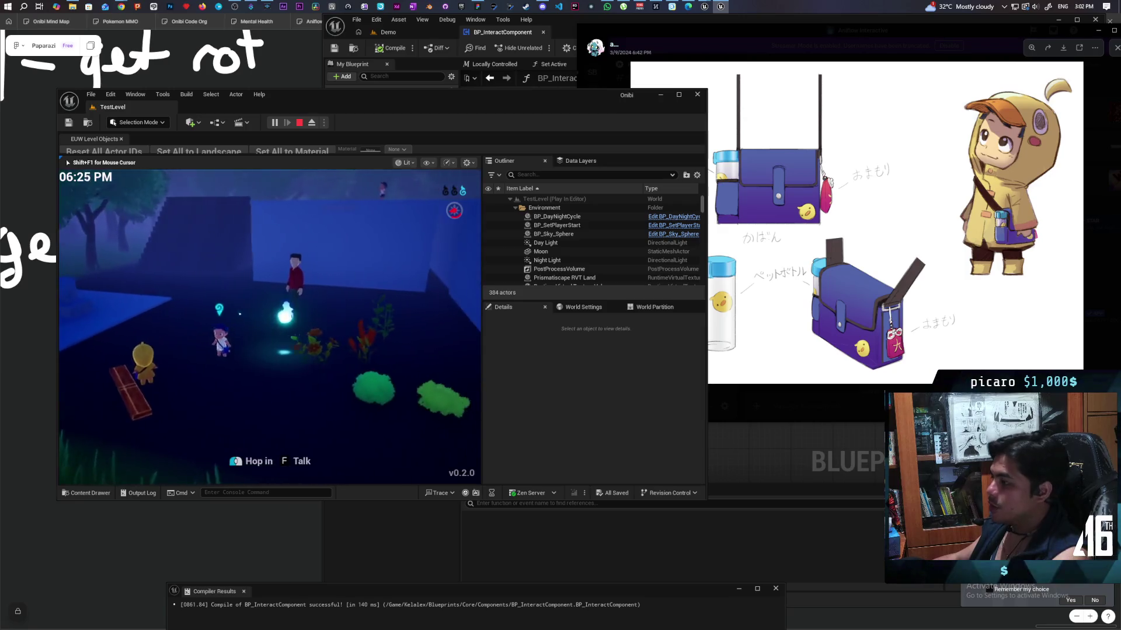
# Move the wisp up the stairs room, past the characters, out to the lake and raft, then stop play
pyautogui.press('w')
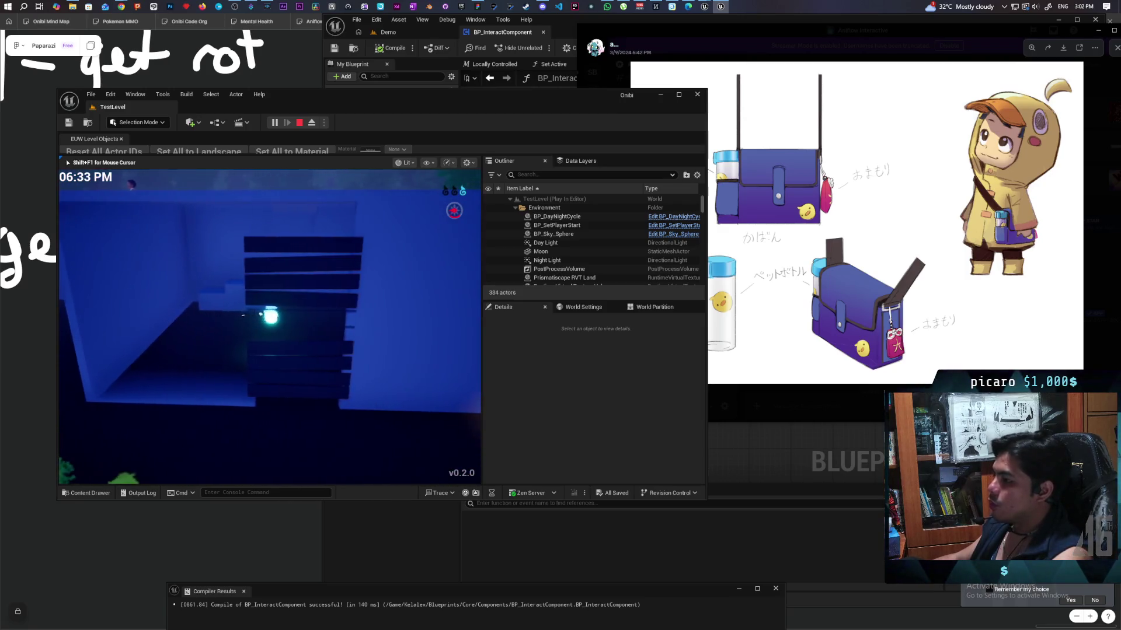
pyautogui.press('w')
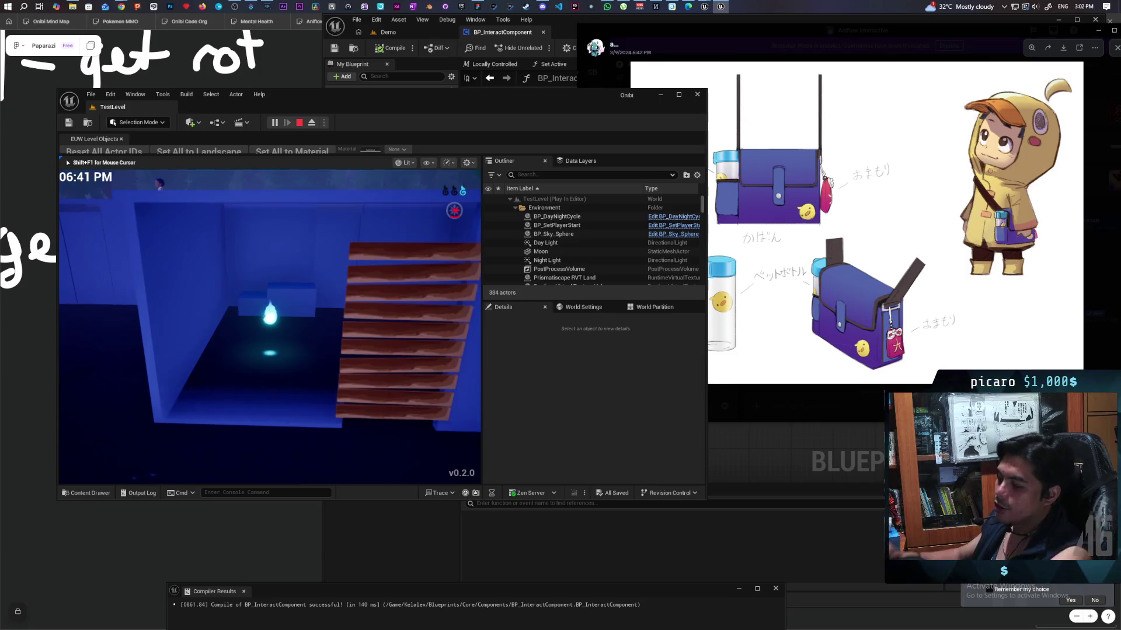
pyautogui.press('w')
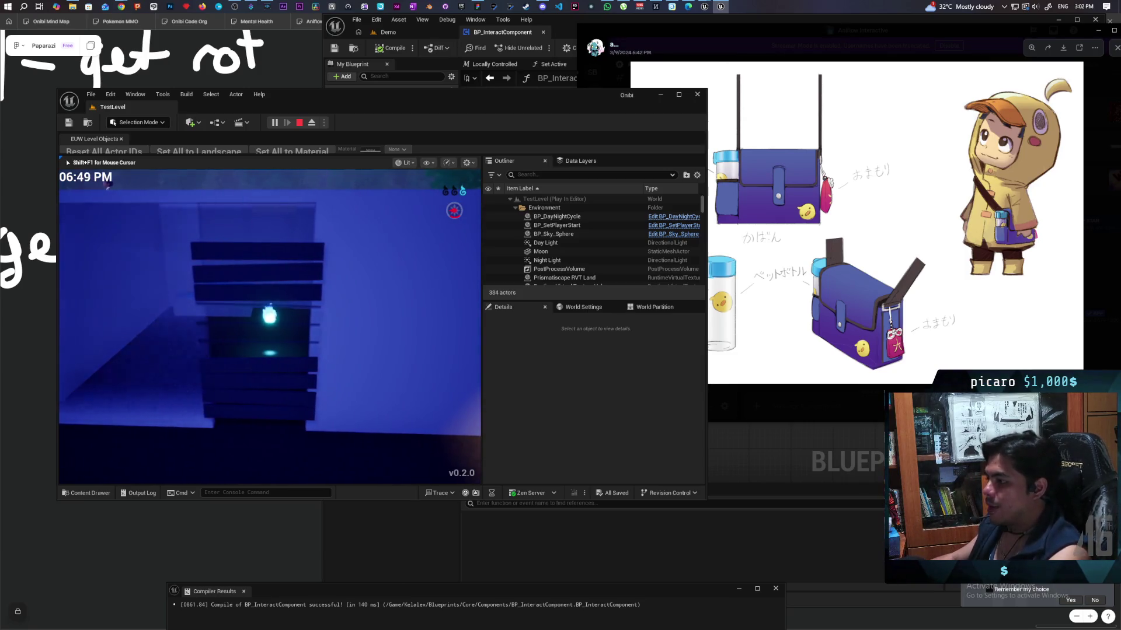
pyautogui.press('w')
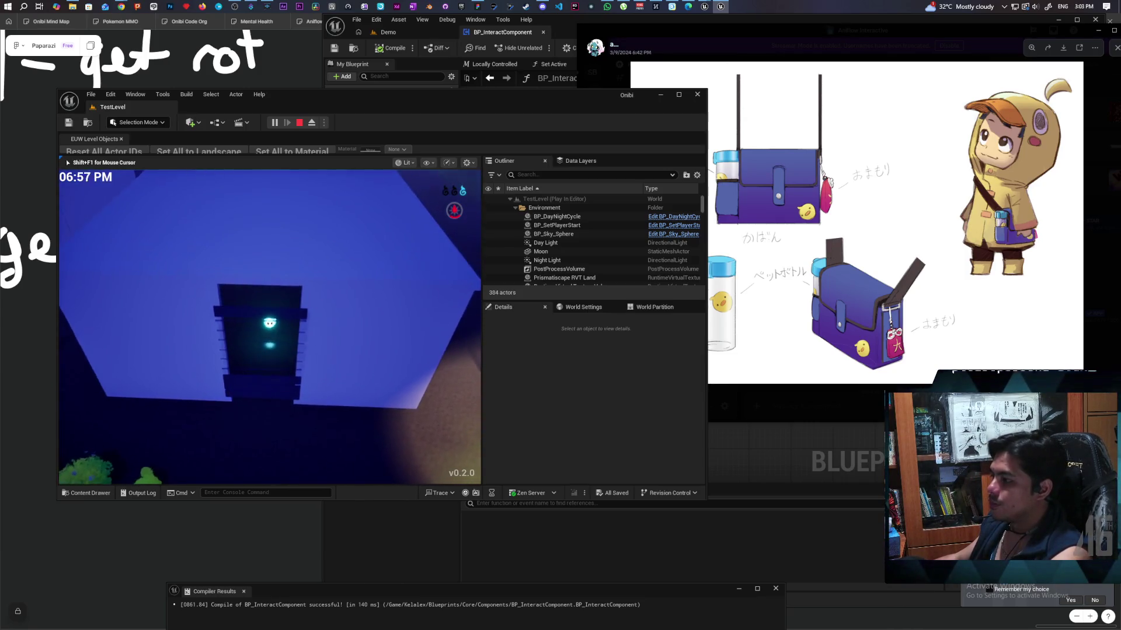
pyautogui.press('w')
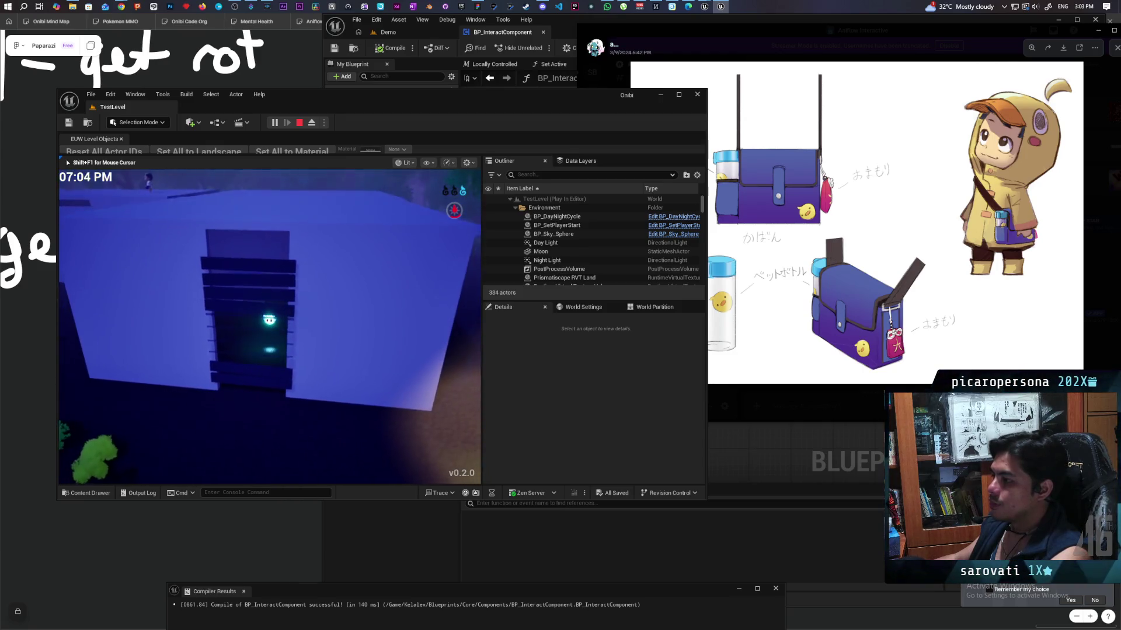
pyautogui.press('w')
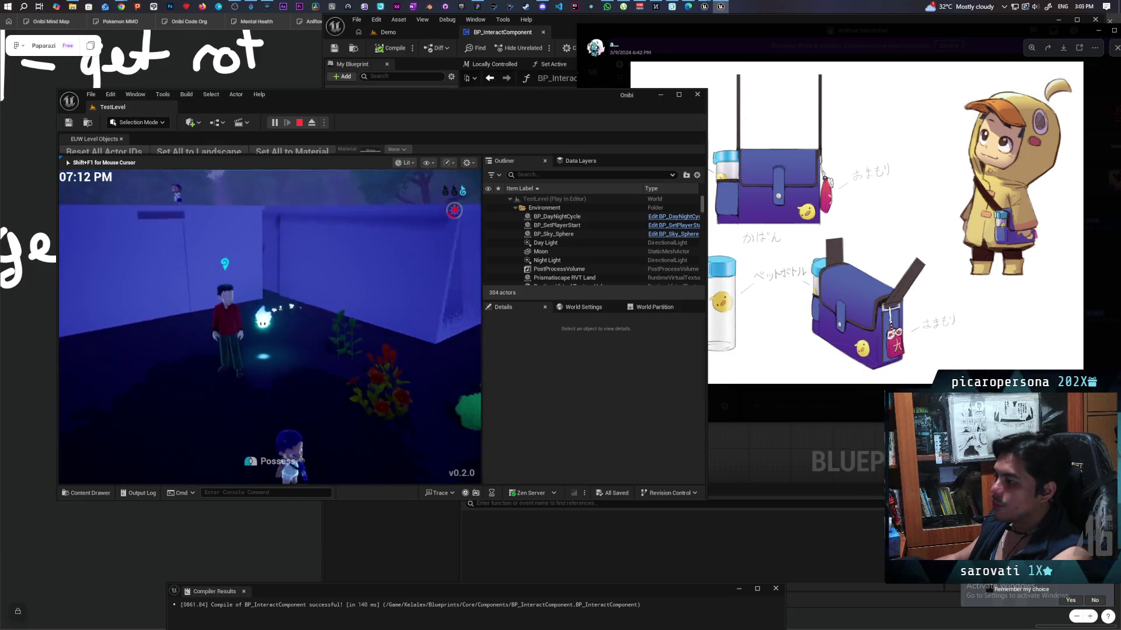
pyautogui.press('w')
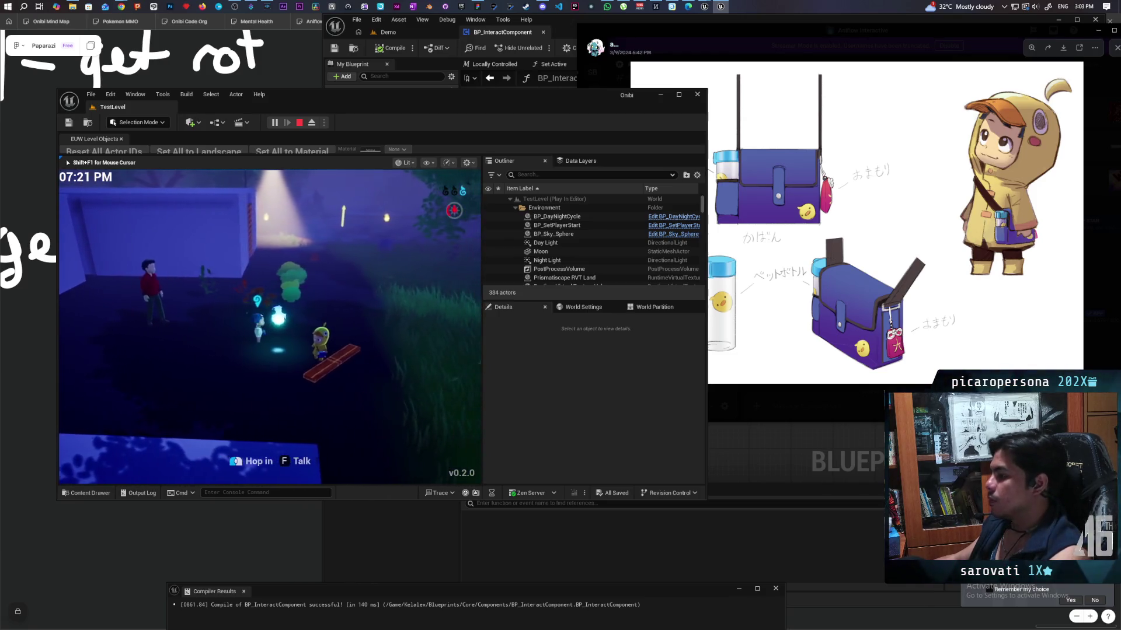
pyautogui.press('w')
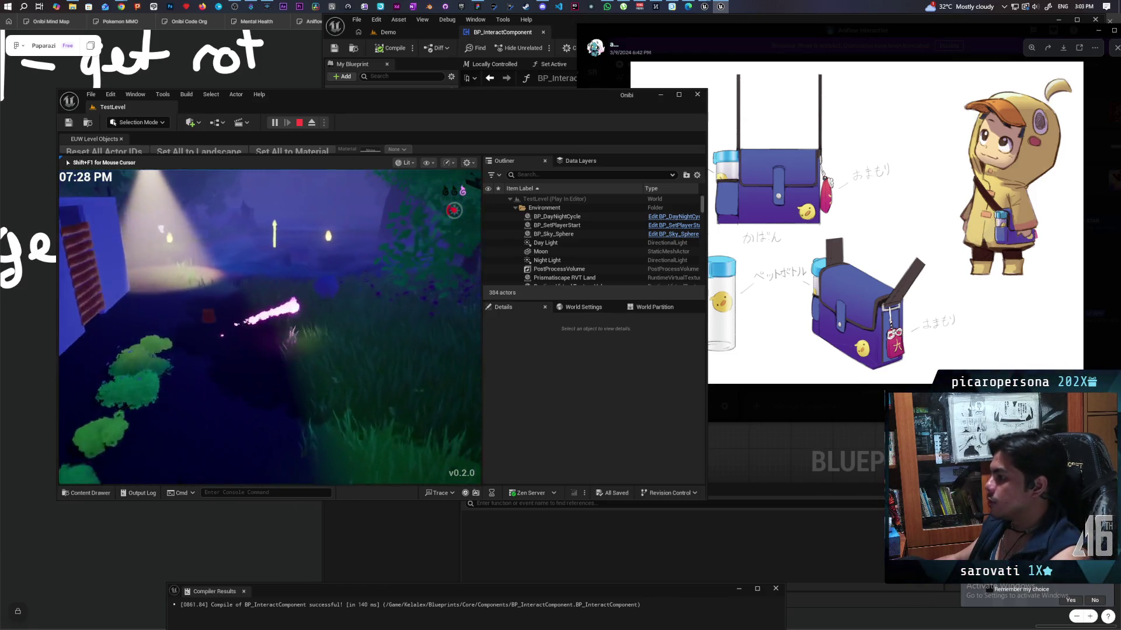
pyautogui.press('w')
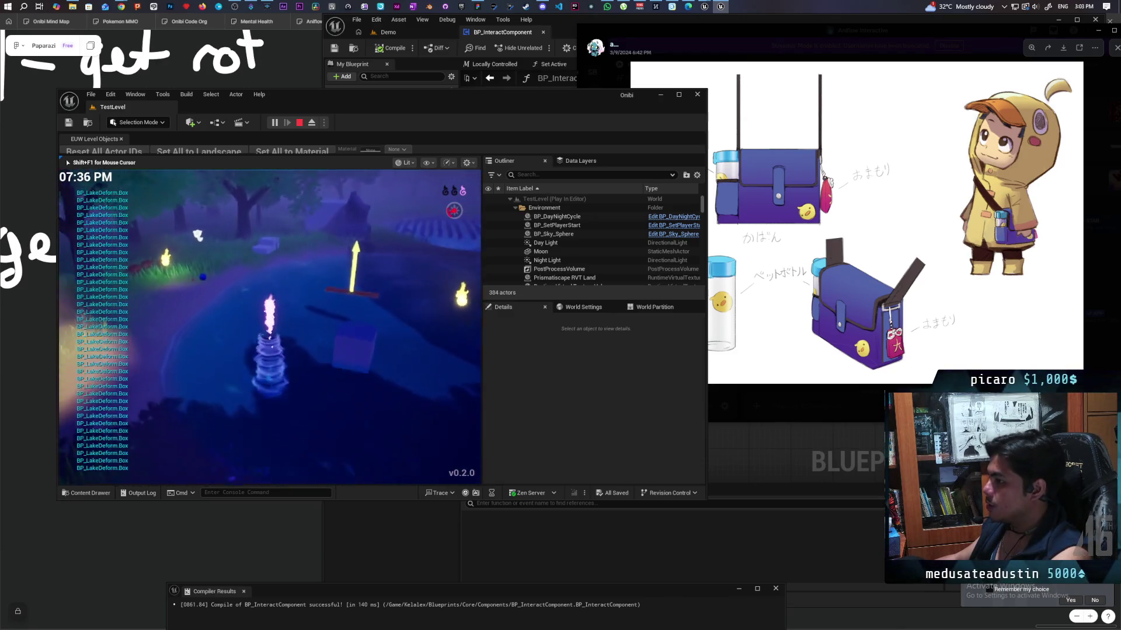
pyautogui.press('w')
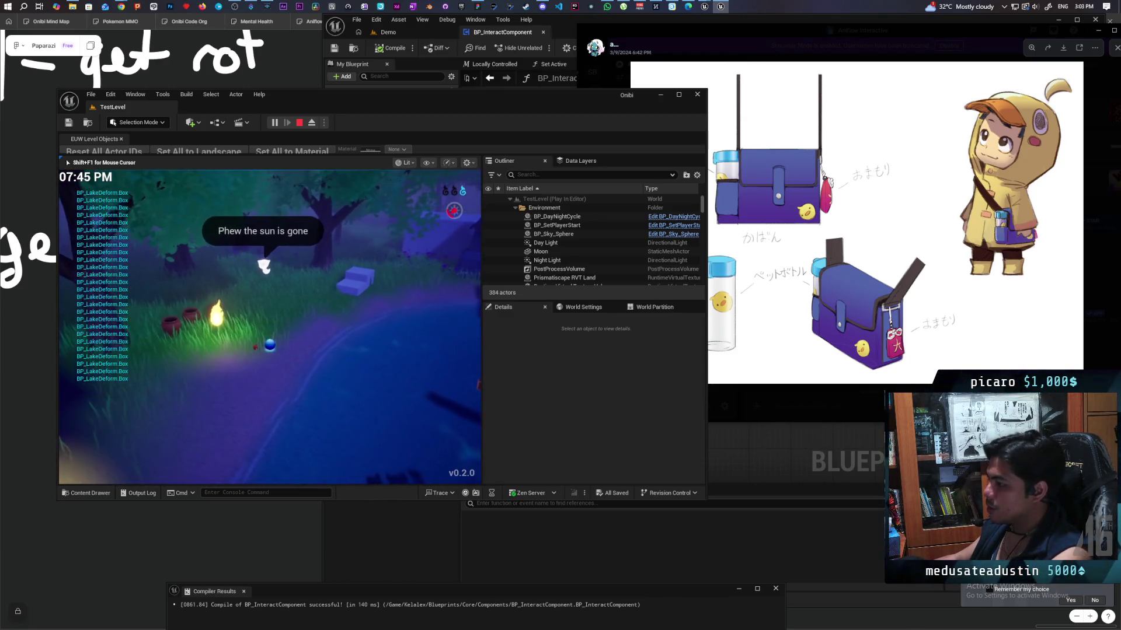
pyautogui.press('w')
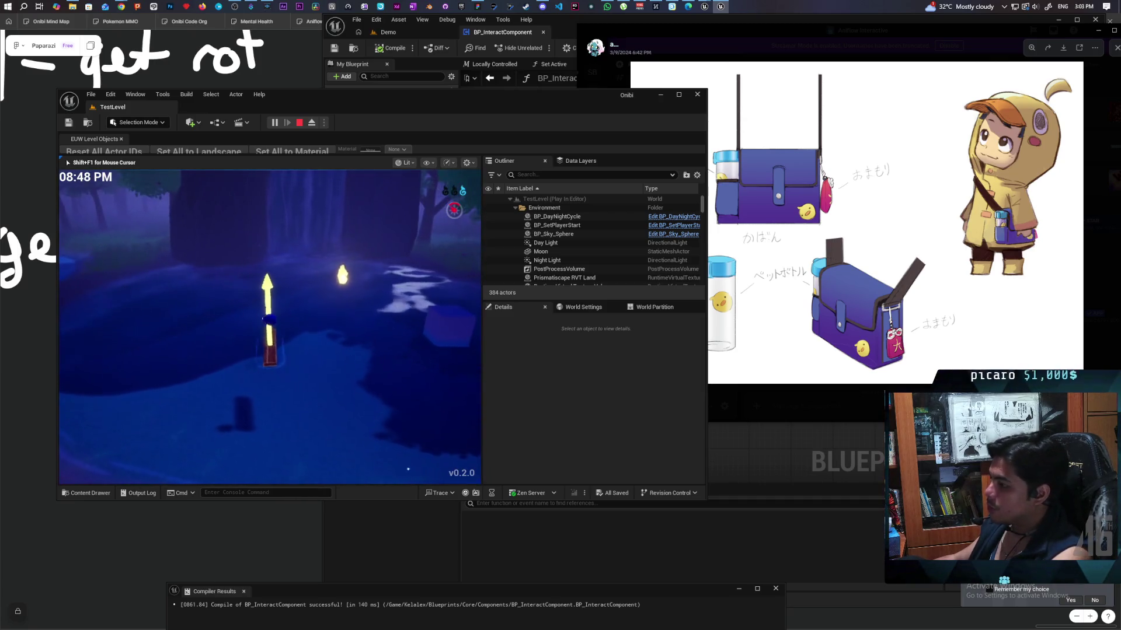
pyautogui.press('Escape')
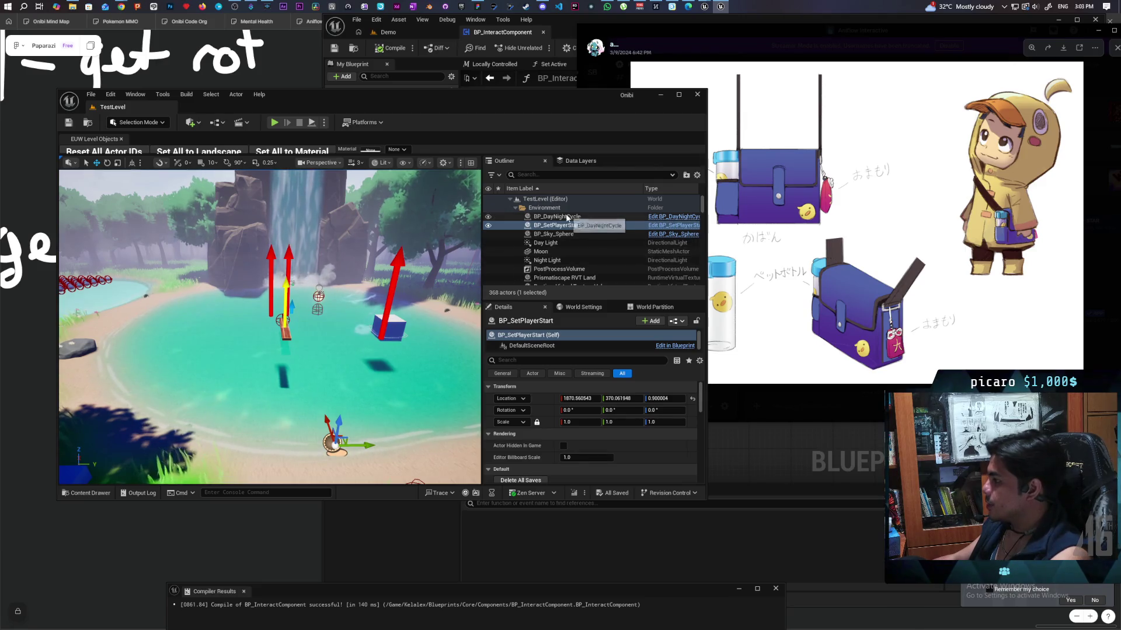
# Open Levels > Greyboxes > TestOpenWorld, saving TestLevel when prompted, and maximize the editor
pyautogui.scroll(-2, 539, 433)
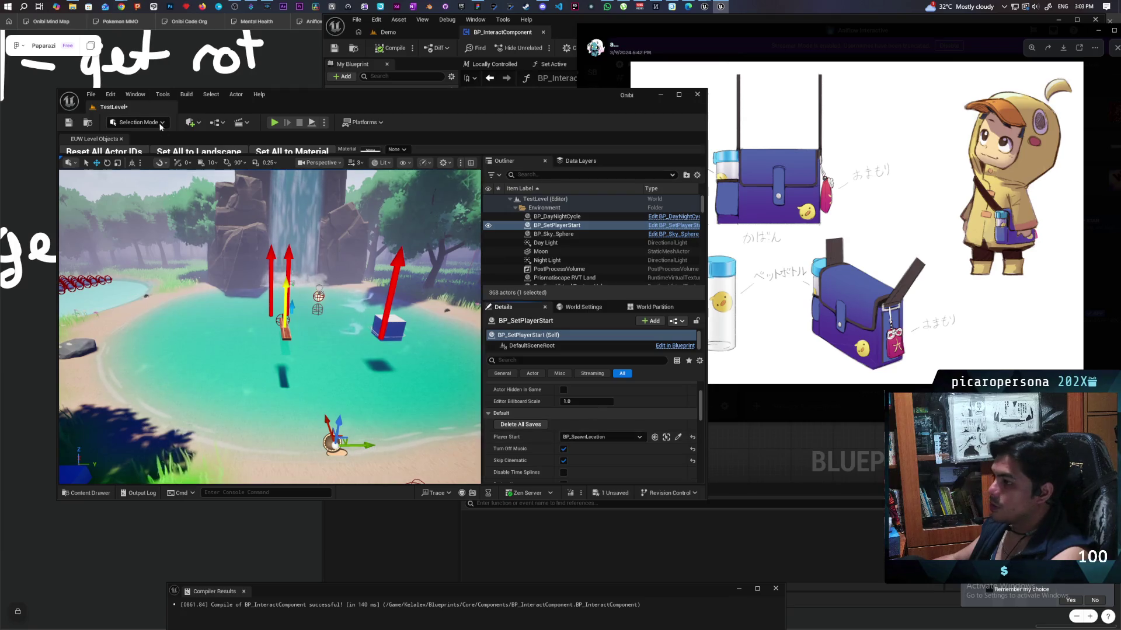
pyautogui.click(91, 124)
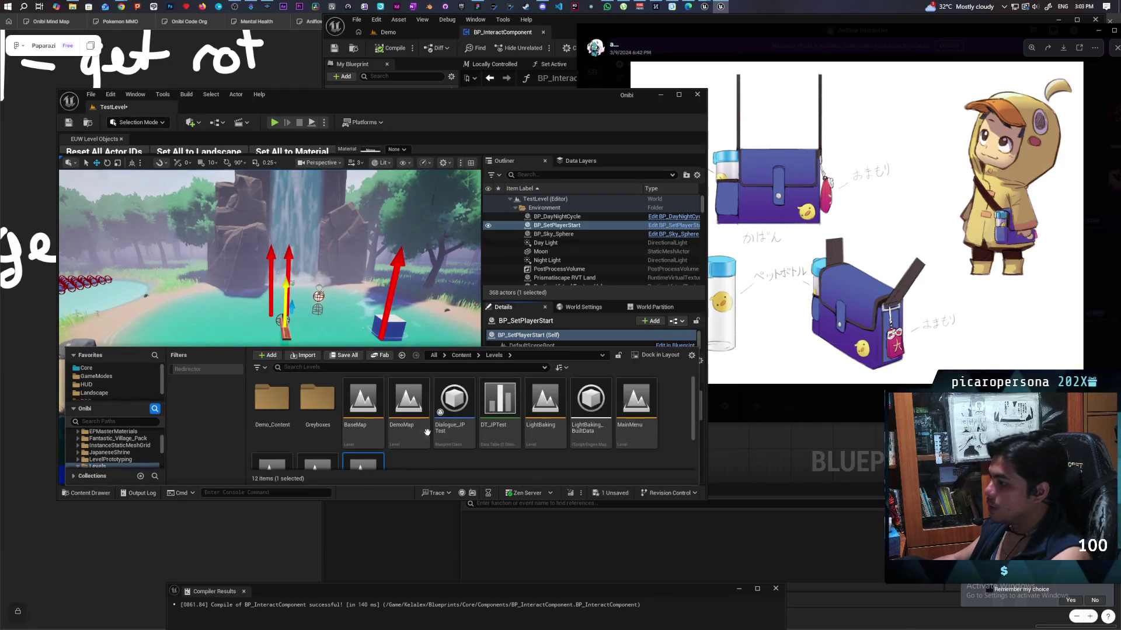
pyautogui.doubleClick(326, 396)
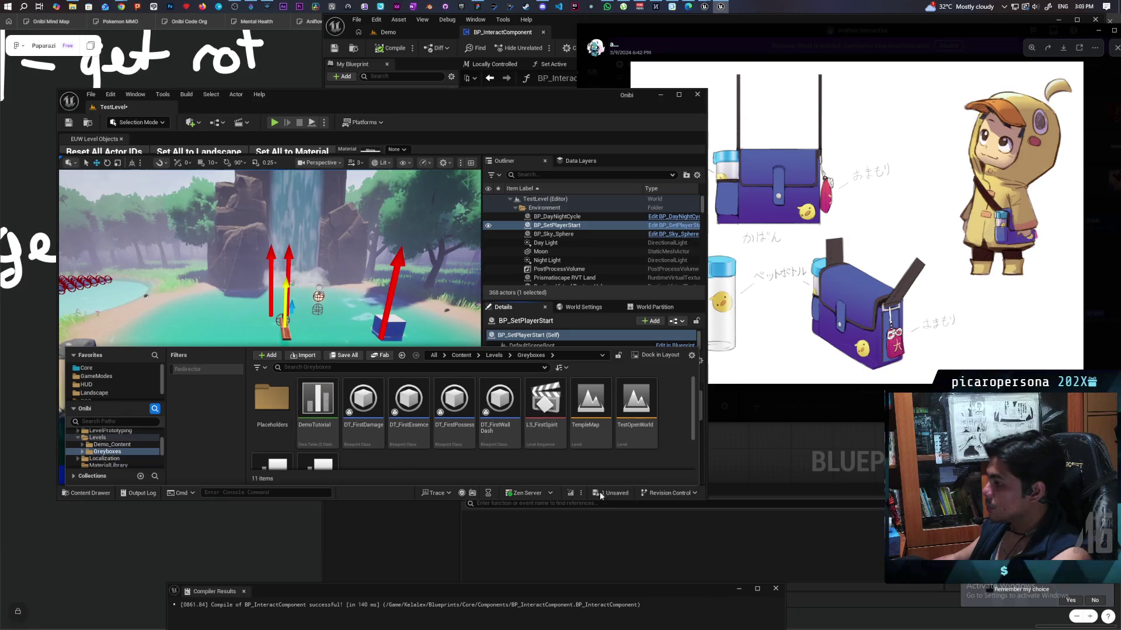
pyautogui.scroll(-1, 323, 453)
pyautogui.scroll(1, 323, 453)
pyautogui.doubleClick(636, 409)
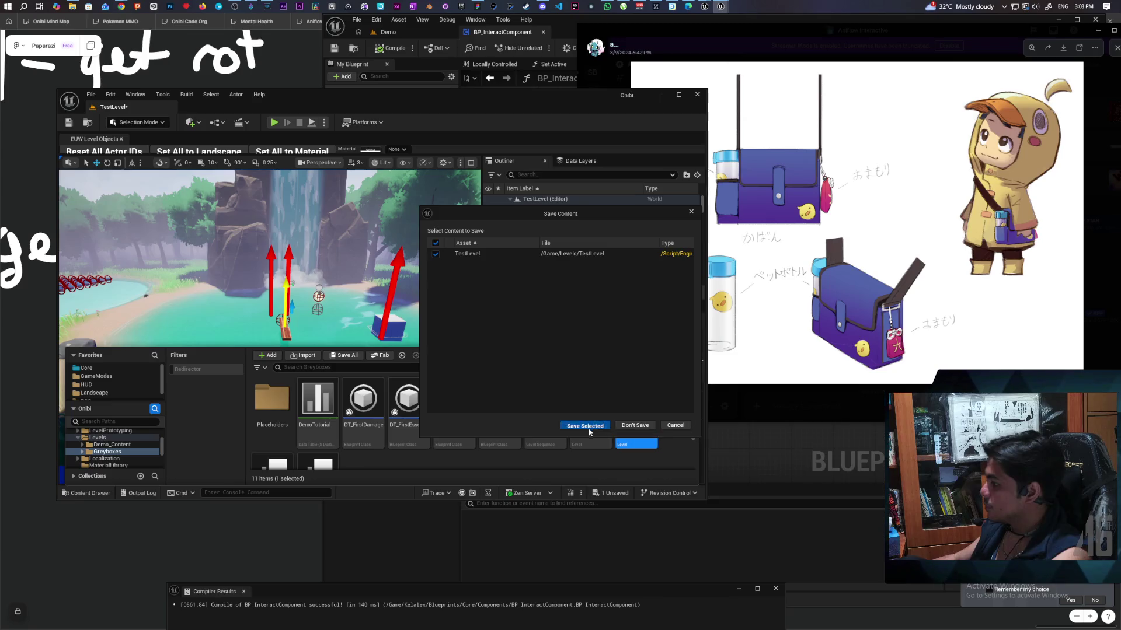
pyautogui.click(584, 425)
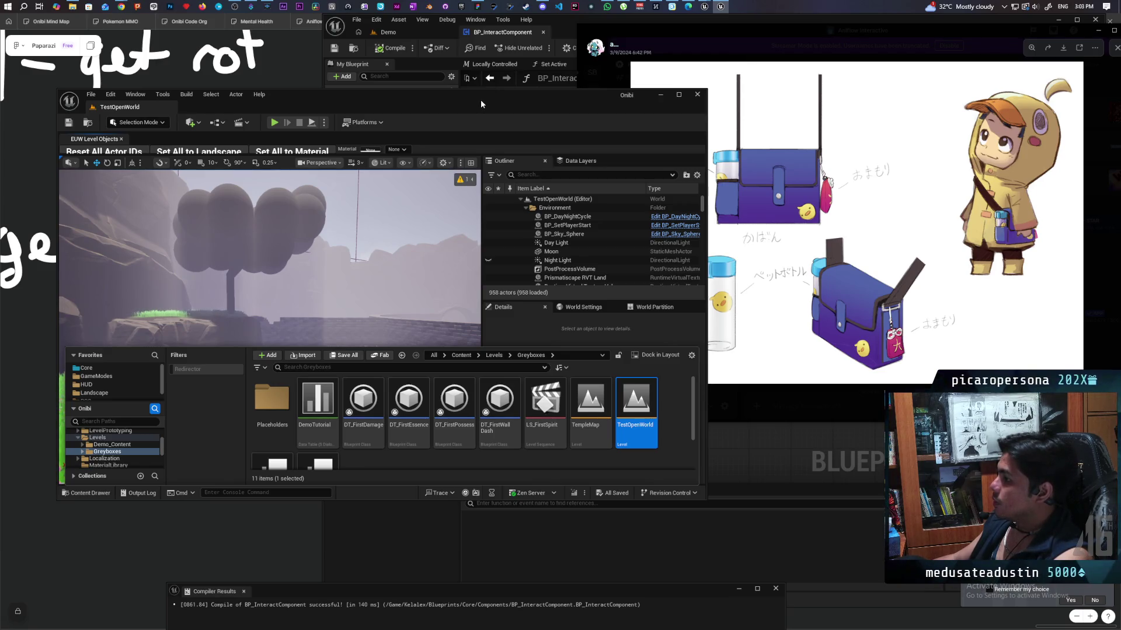
pyautogui.doubleClick(537, 98)
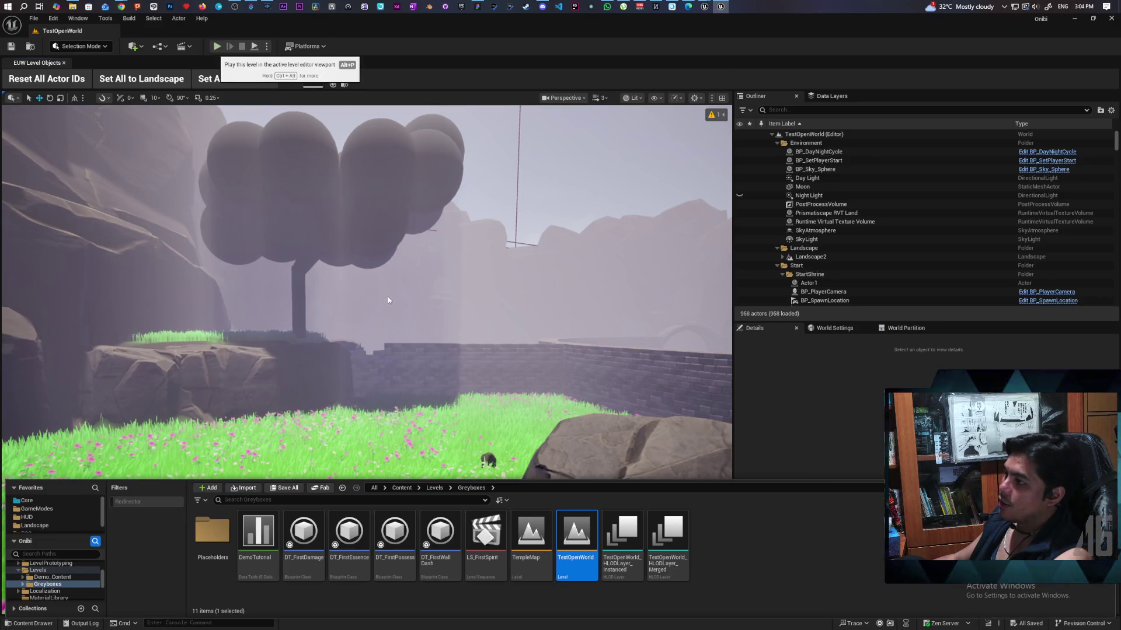
# Play TestOpenWorld in the editor with Alt+P to bring up the Onibi title menu
pyautogui.hotkey('alt', 'p')
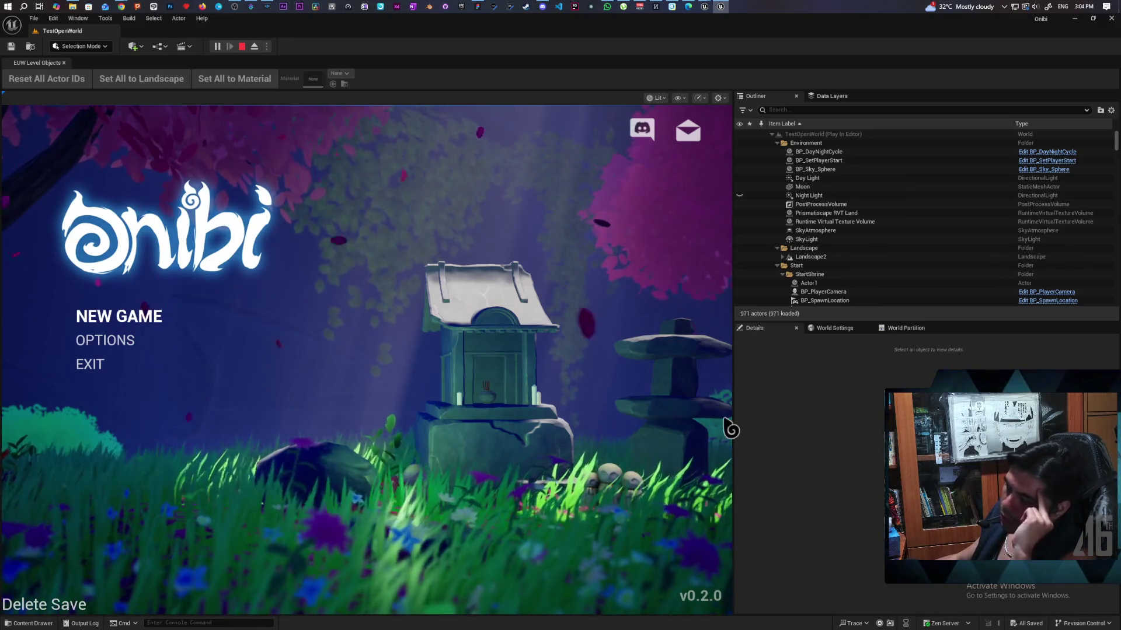
# Widen the game view and start a New Game from the Onibi title menu
pyautogui.moveTo(735, 395); pyautogui.dragTo(912, 394)
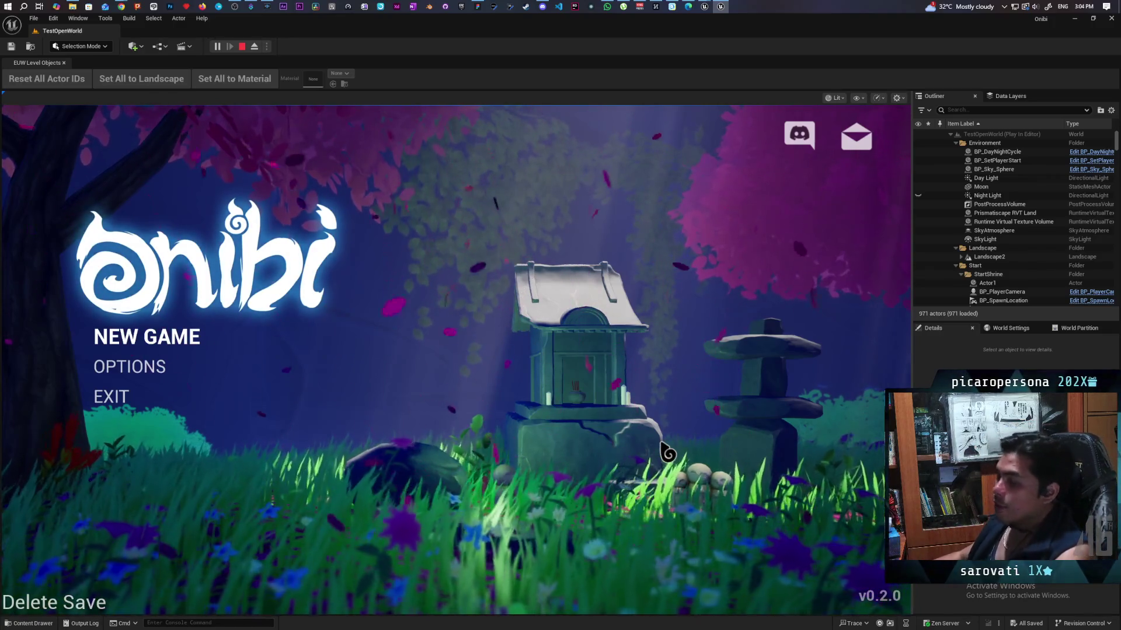
pyautogui.click(128, 337)
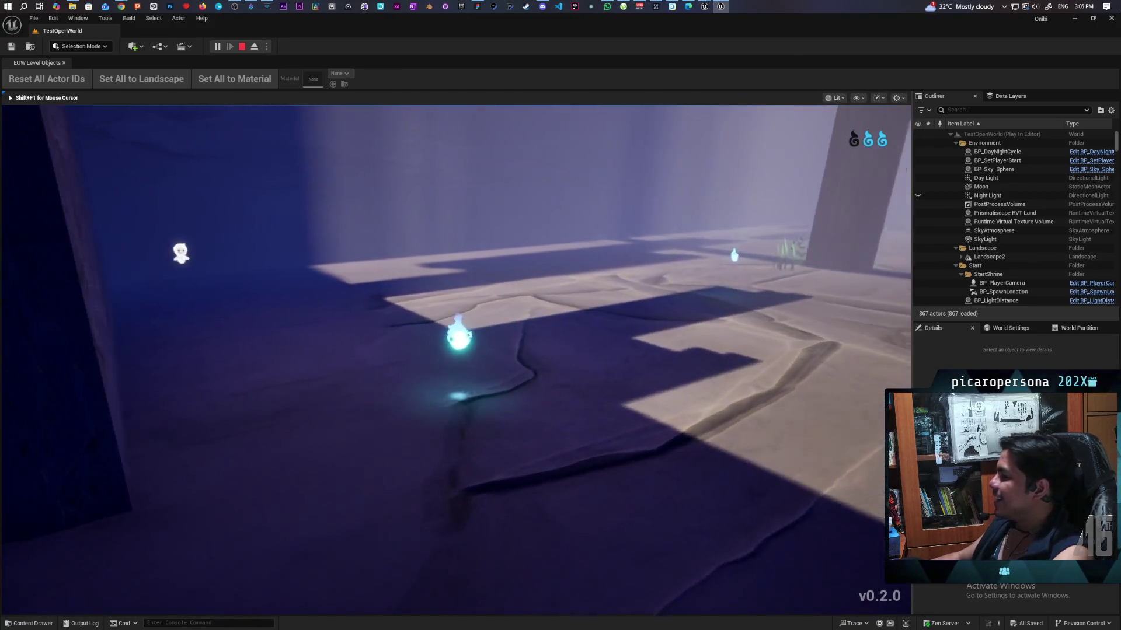
# Stop the TestOpenWorld Play In Editor session with Esc
pyautogui.press('Escape')
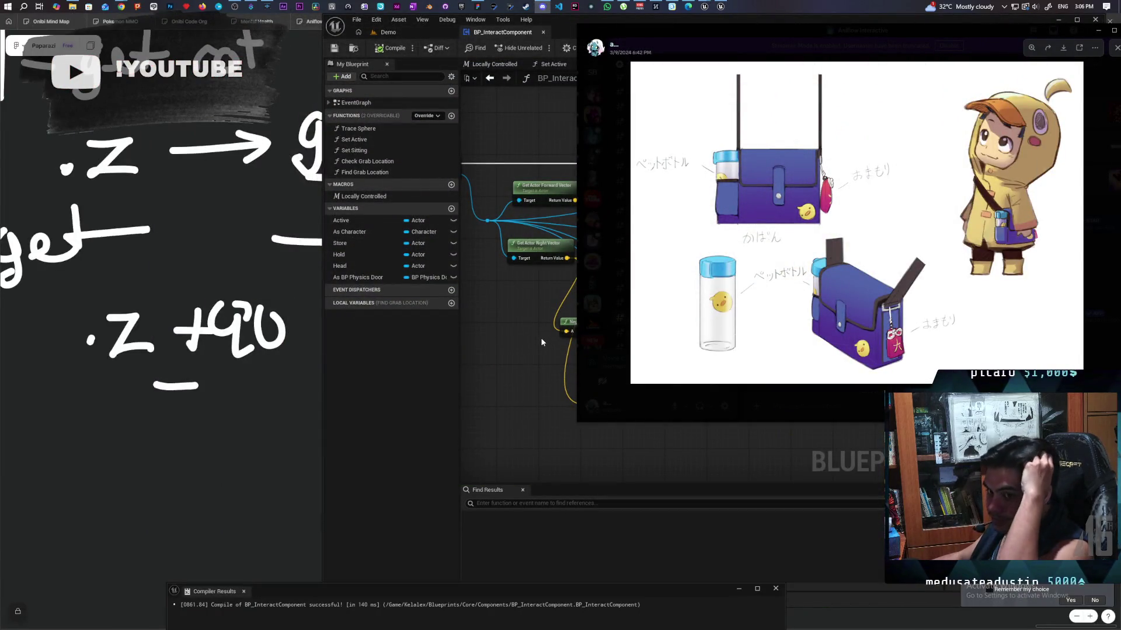
# Close the bag sketch viewer and scroll back through older #concept-art posts
pyautogui.click(623, 266)
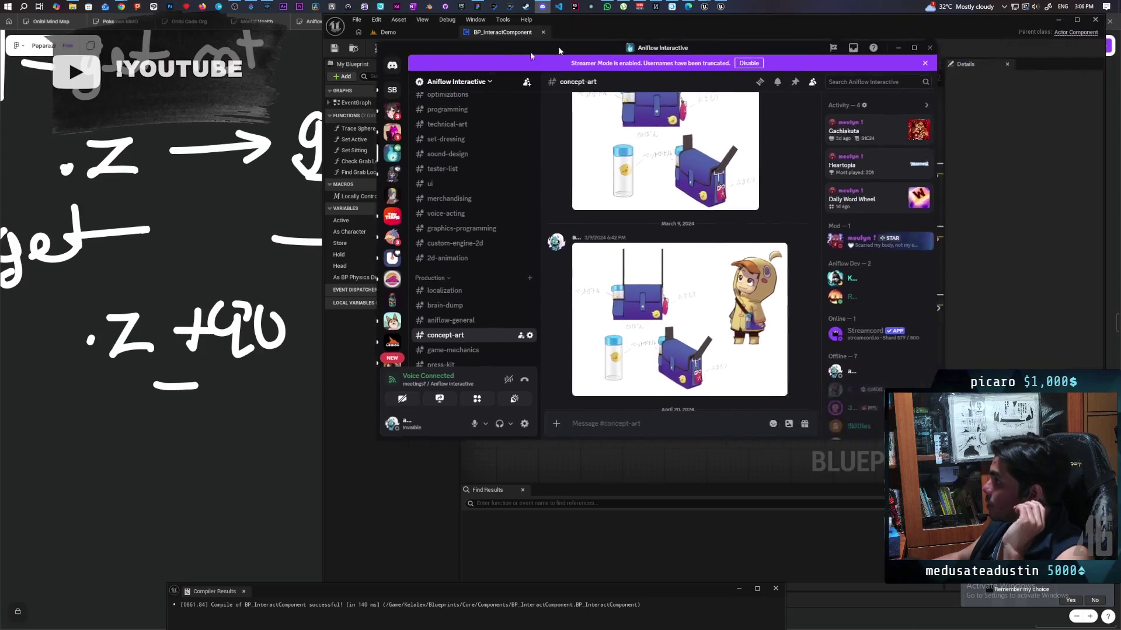
pyautogui.scroll(10, 613, 299)
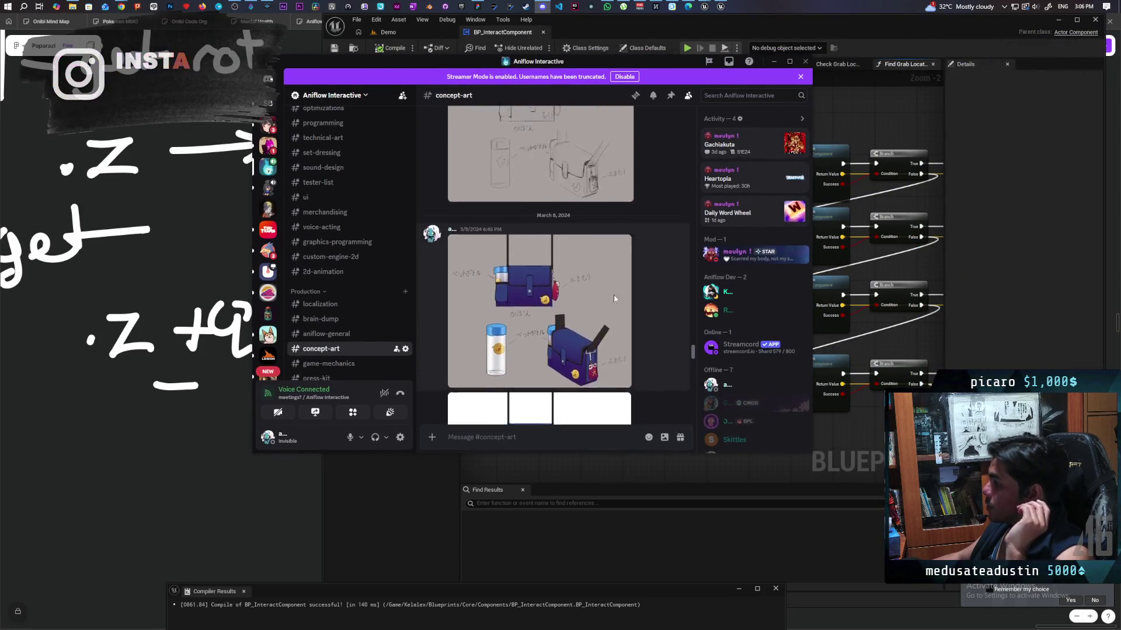
pyautogui.scroll(15, 614, 299)
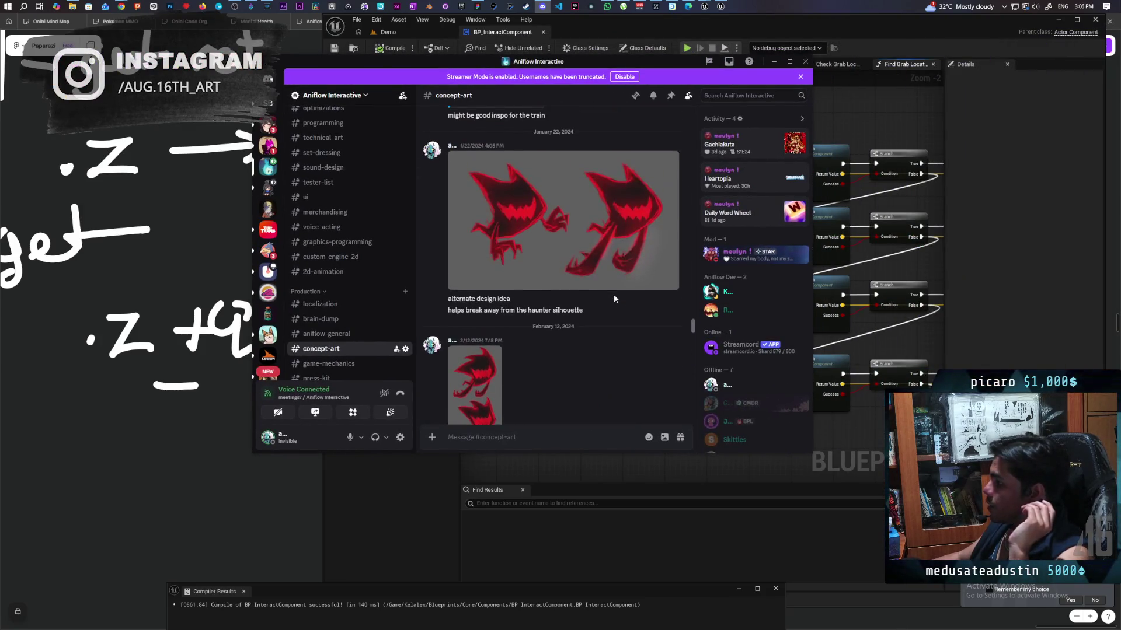
pyautogui.scroll(15, 614, 299)
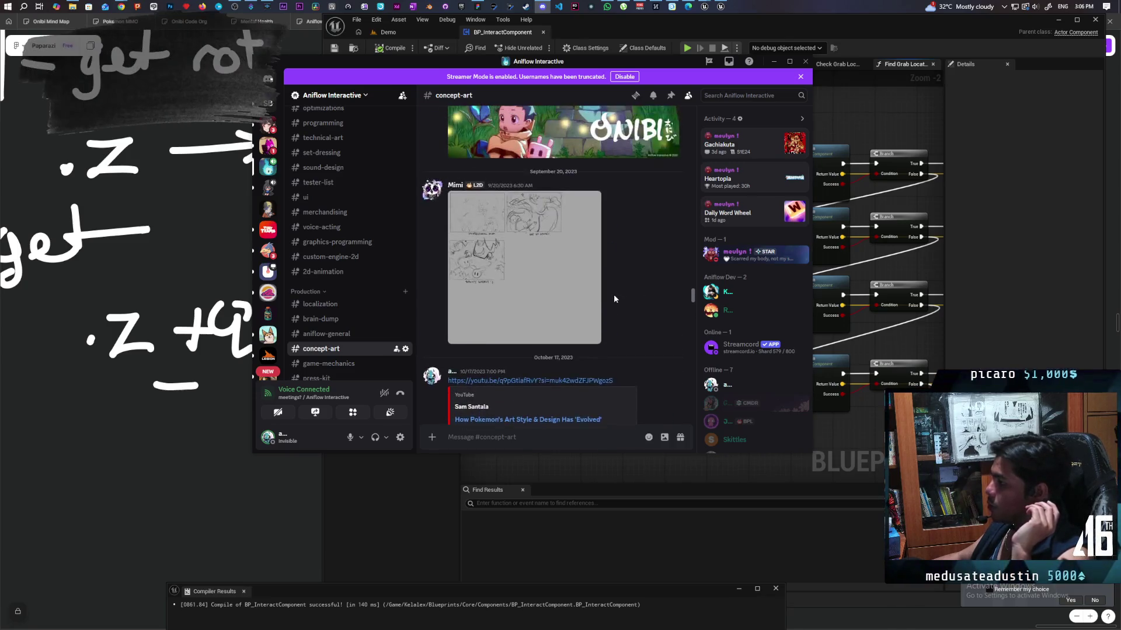
pyautogui.scroll(4, 614, 299)
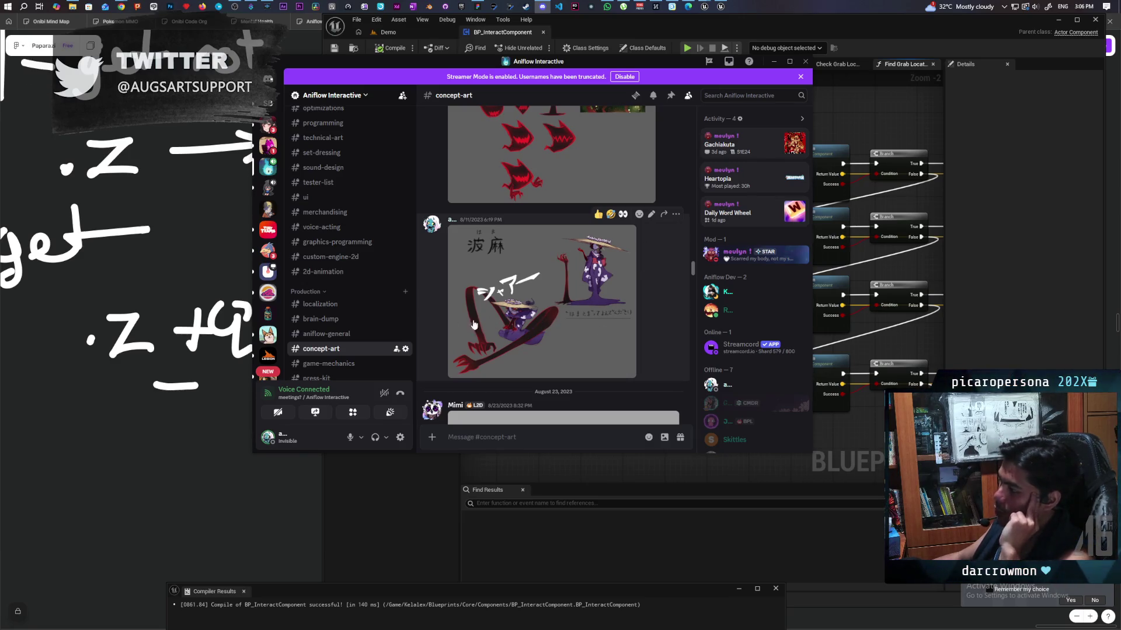
pyautogui.scroll(5, 456, 315)
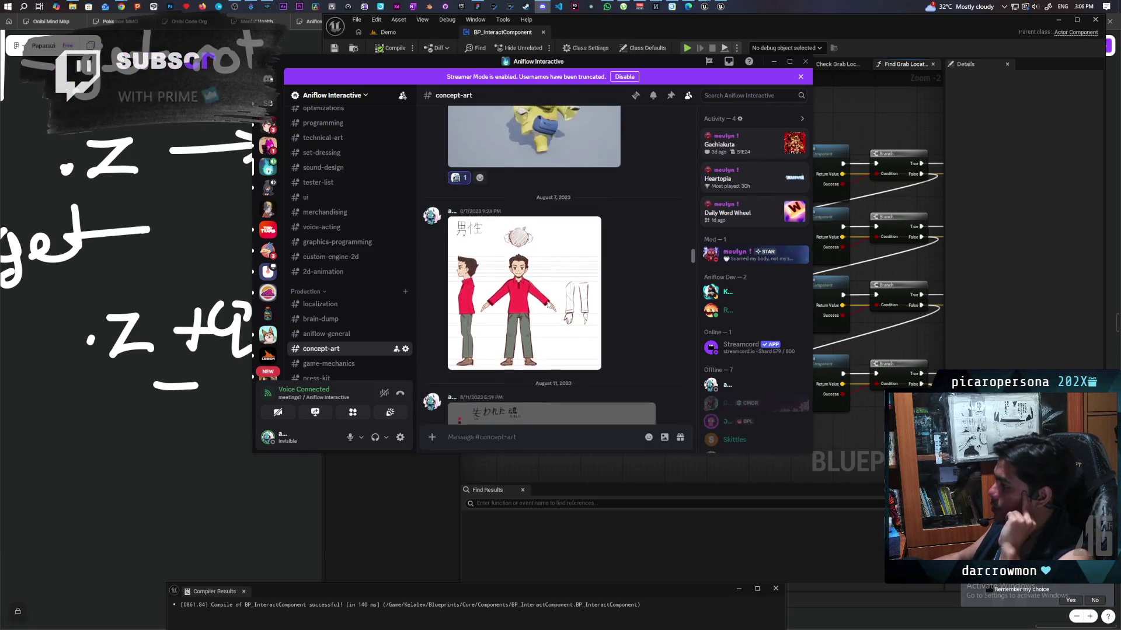
pyautogui.scroll(10, 549, 308)
pyautogui.scroll(10, 547, 304)
pyautogui.scroll(10, 547, 304)
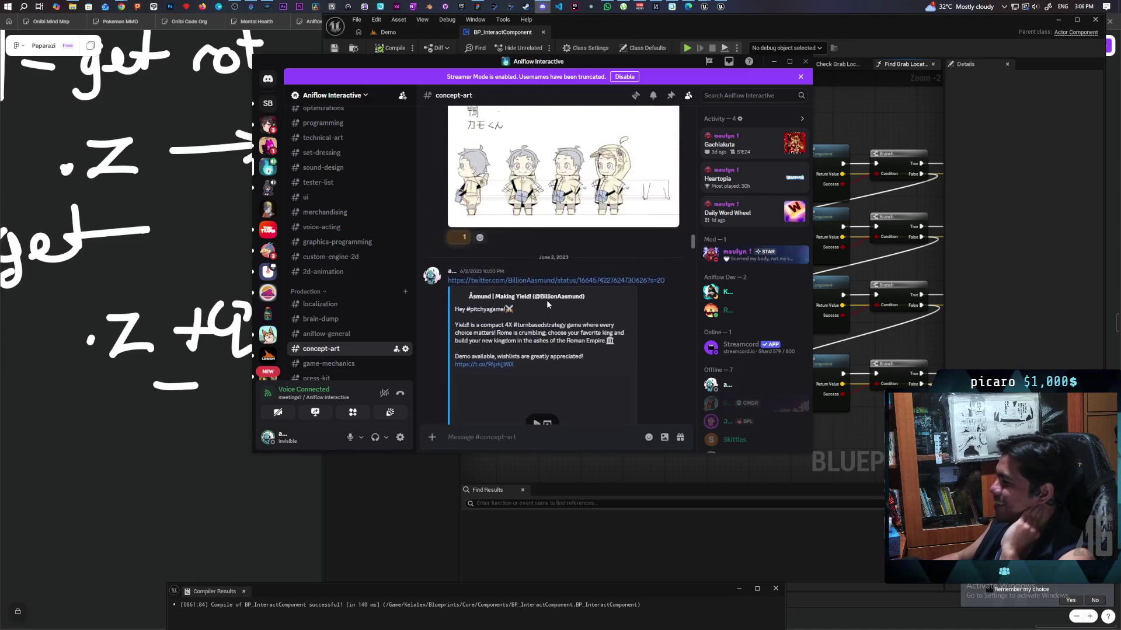
pyautogui.scroll(3, 547, 303)
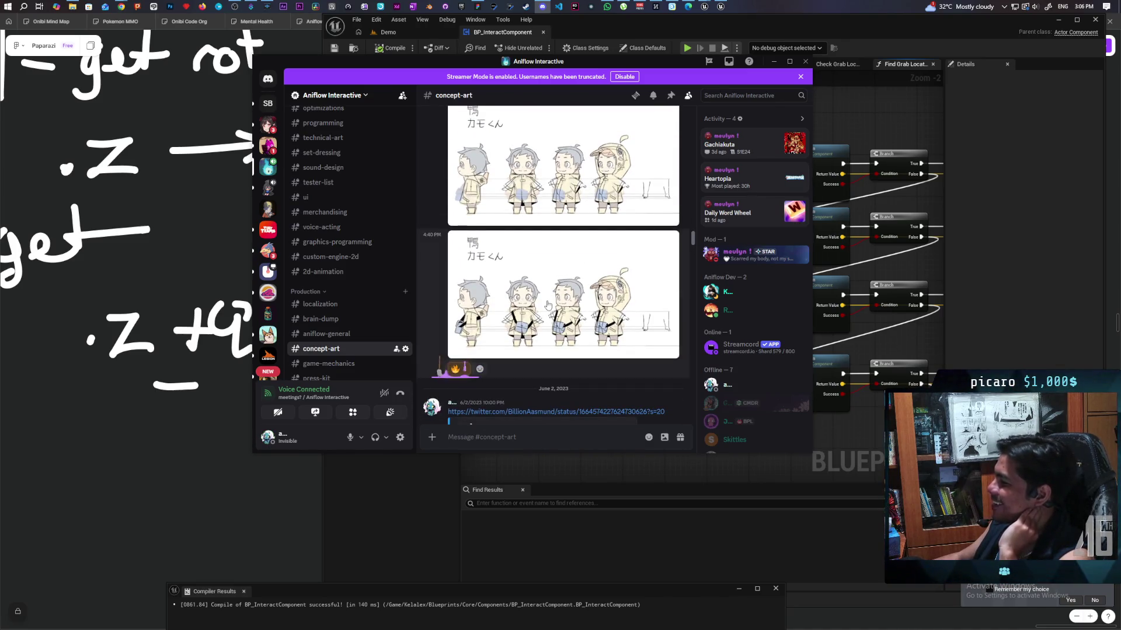
pyautogui.scroll(10, 547, 304)
pyautogui.scroll(-5, 545, 300)
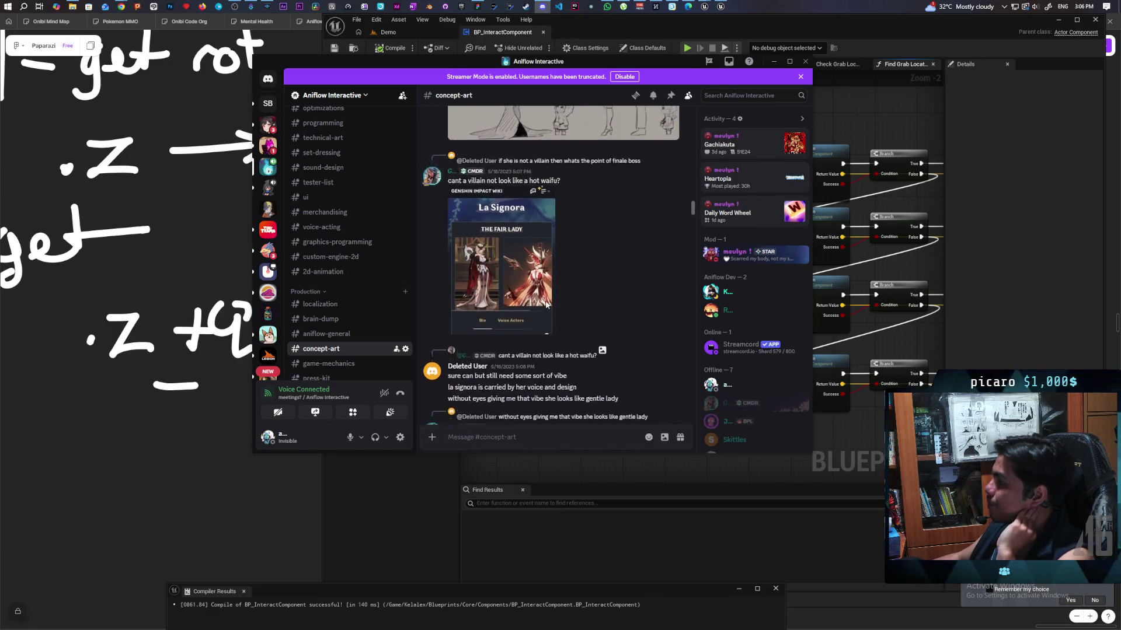
pyautogui.scroll(4, 501, 260)
pyautogui.scroll(5, 549, 268)
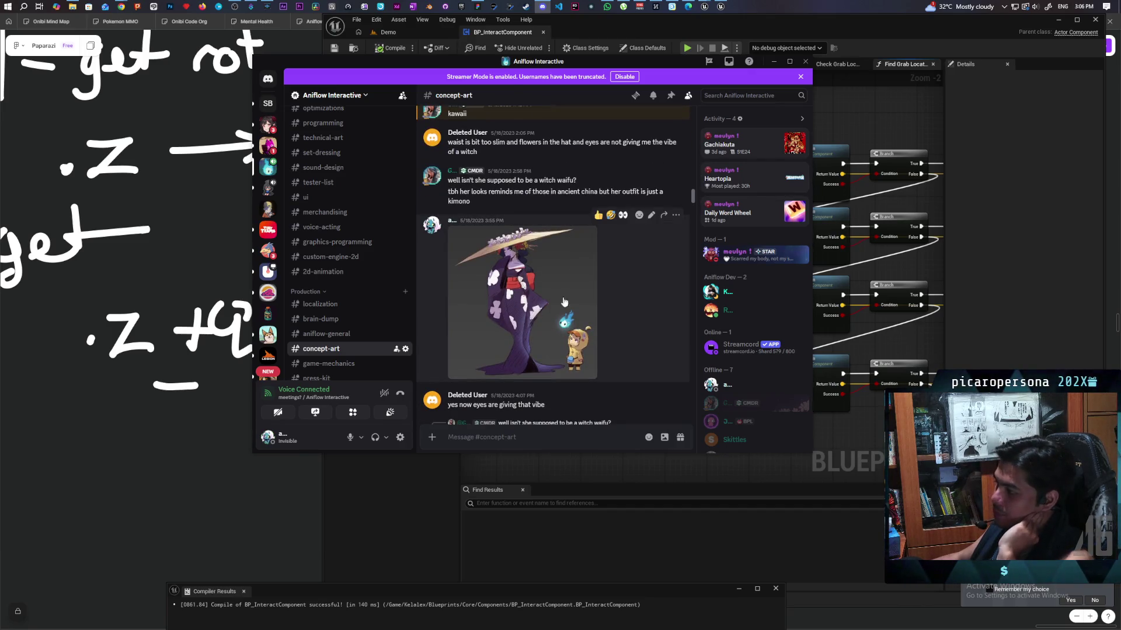
# View the kimono character art full-size, close it, then minimize Discord back to Unreal
pyautogui.click(498, 274)
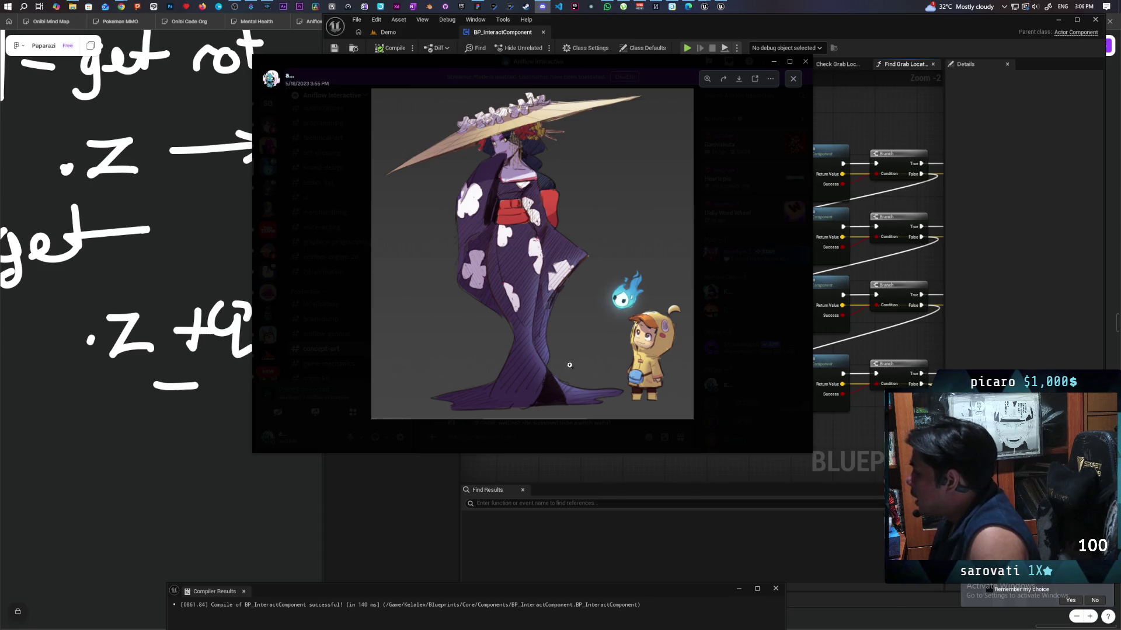
pyautogui.click(793, 80)
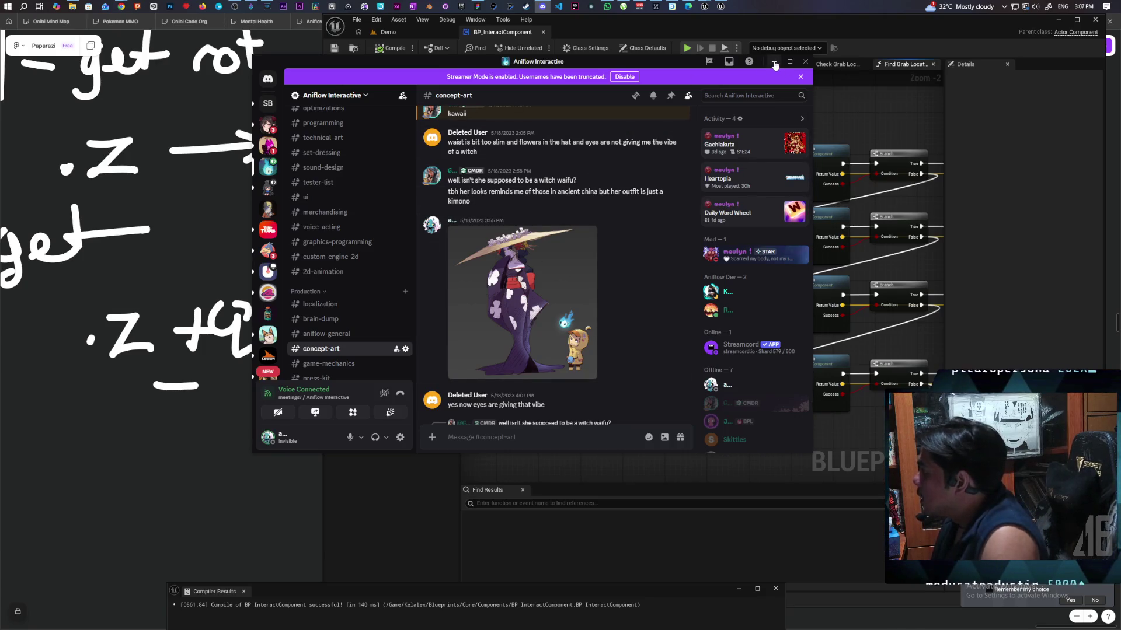
pyautogui.click(774, 63)
pyautogui.click(718, 7)
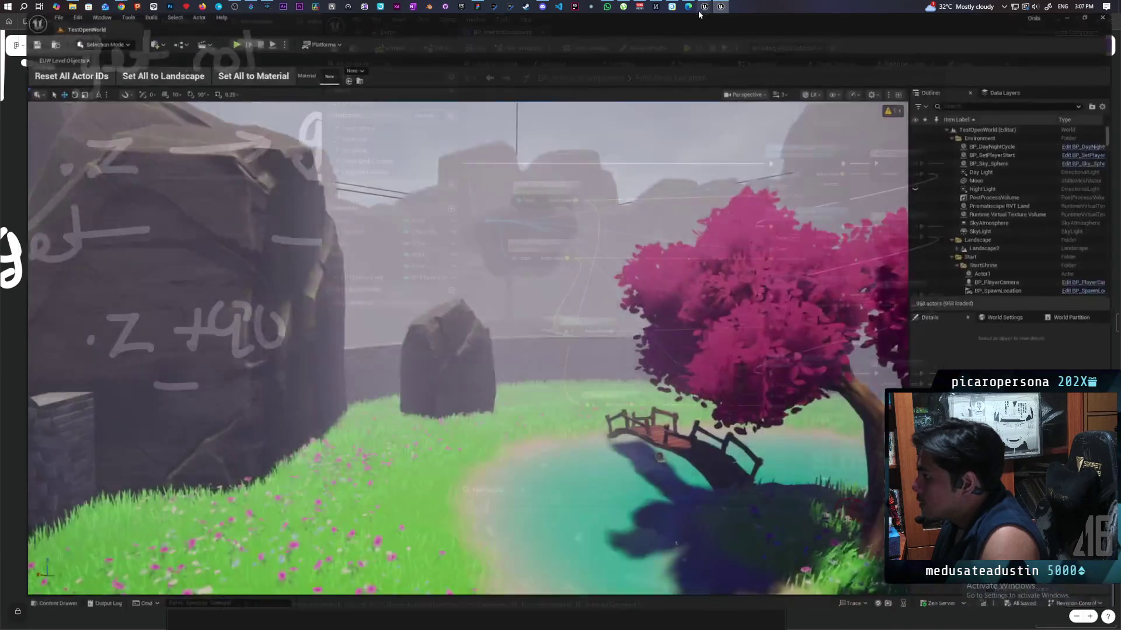
# Bring the BP_InteractComponent Blueprint editor to the front and slide its window to the left
pyautogui.click(706, 7)
pyautogui.moveTo(709, 7)
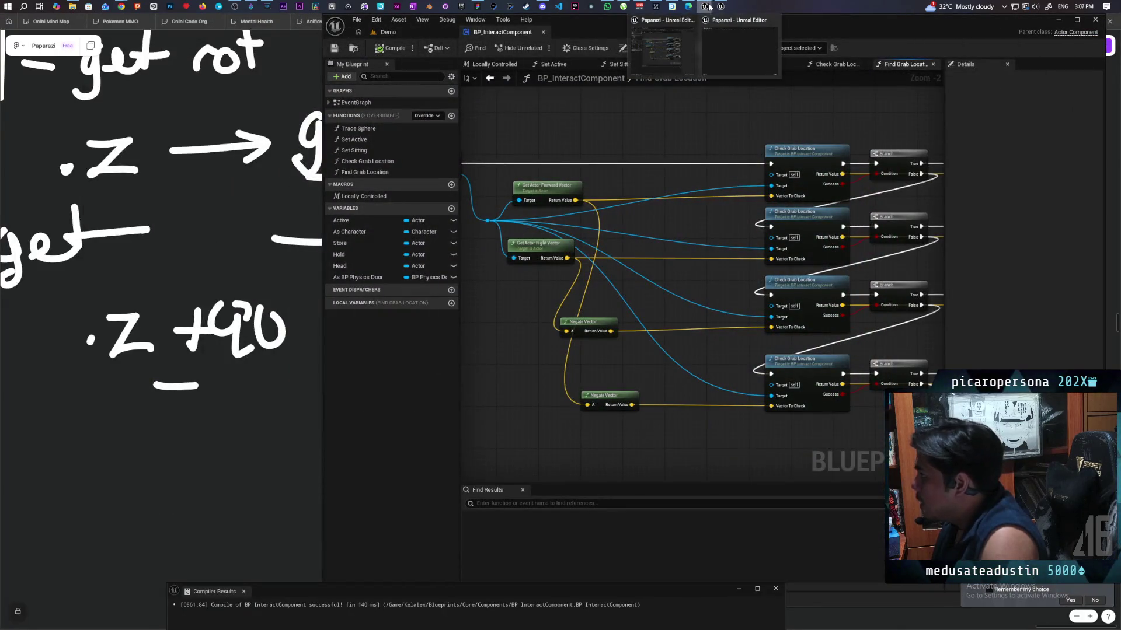
pyautogui.moveTo(647, 25); pyautogui.dragTo(535, 27)
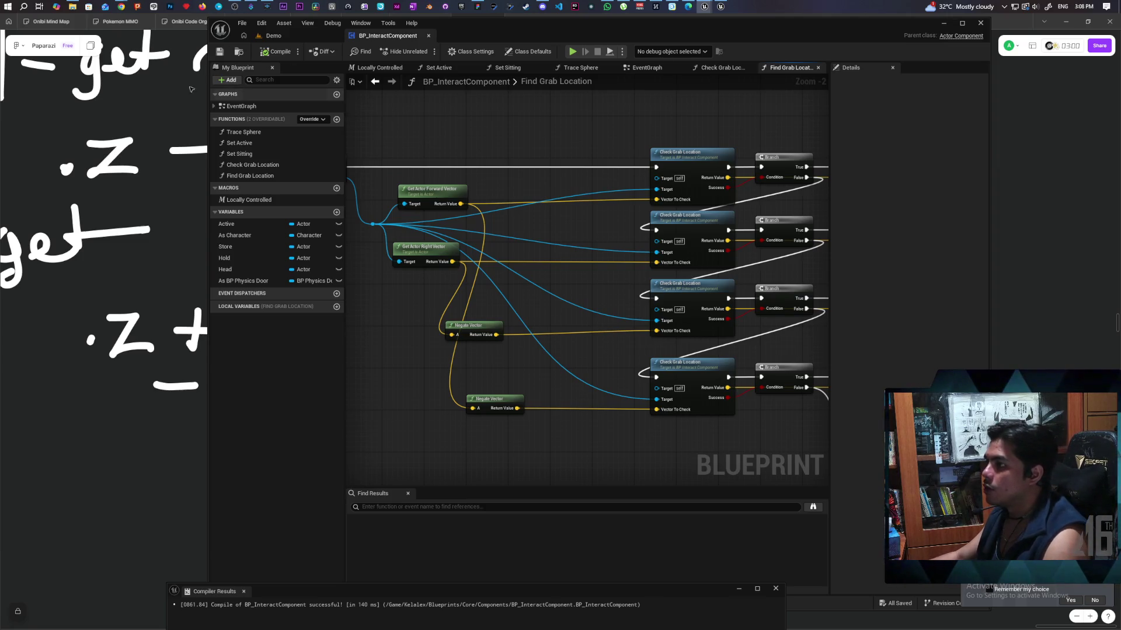
# Switch to the browser and open the artist's own Instagram profile in a new tab
pyautogui.moveTo(124, 7)
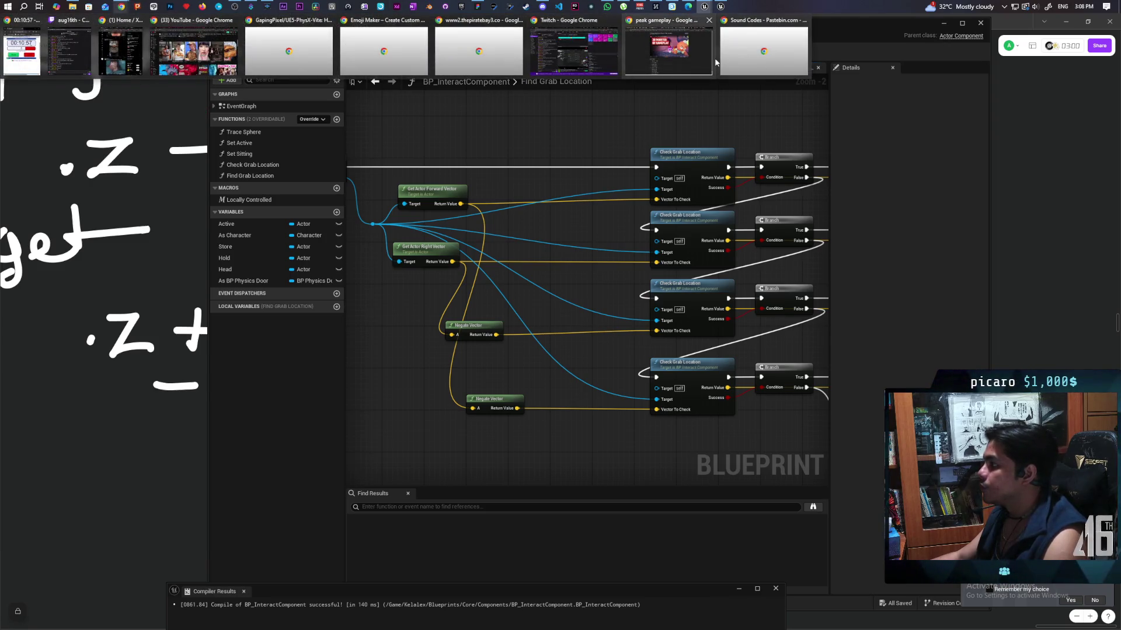
pyautogui.click(671, 46)
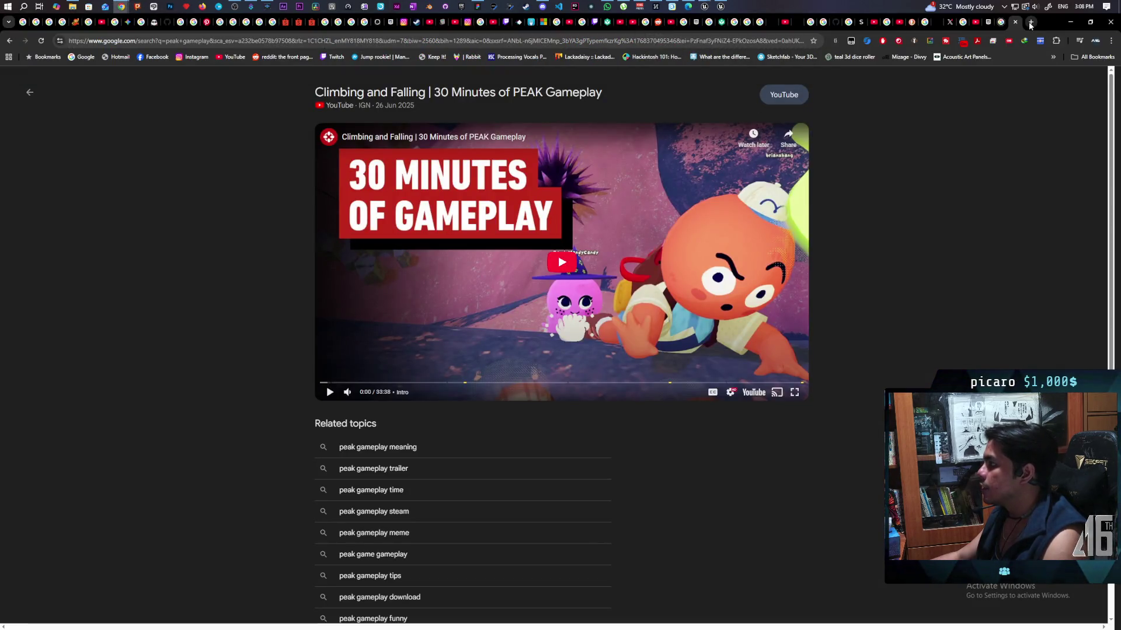
pyautogui.click(1030, 22)
pyautogui.click(193, 56)
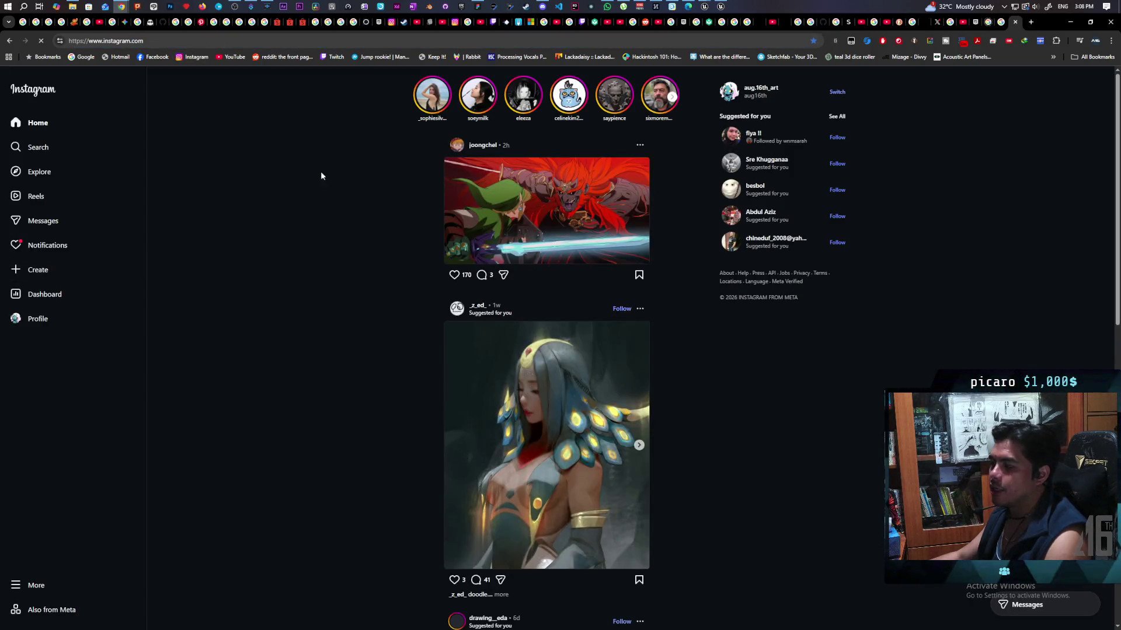
pyautogui.click(41, 319)
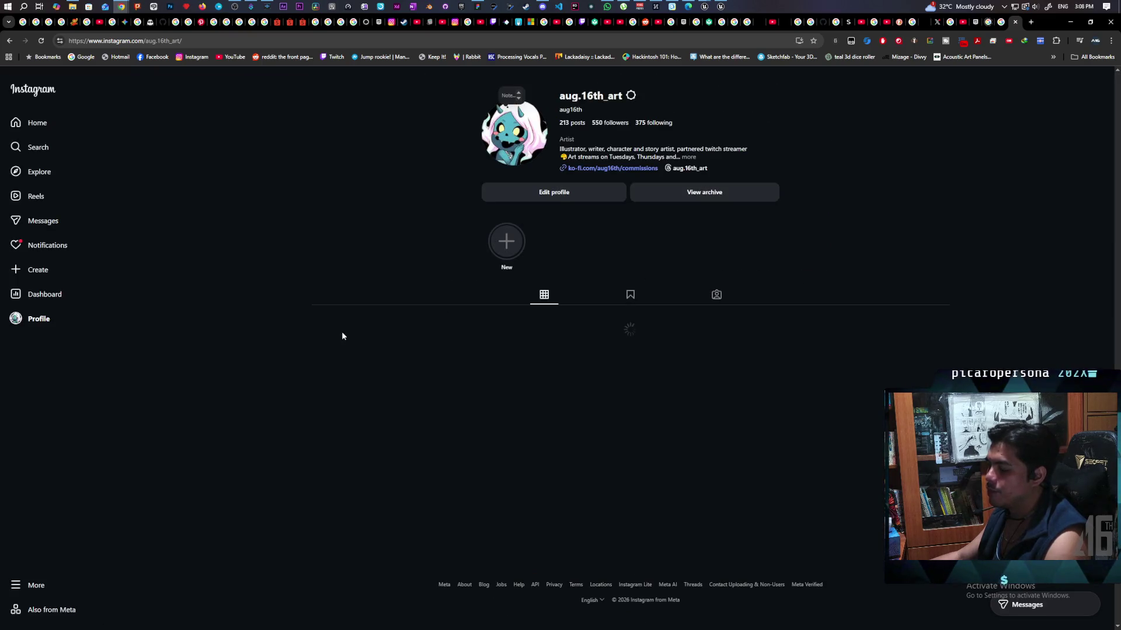
# Scroll down the profile, view the fairy artwork post, then close it
pyautogui.scroll(-2, 731, 274)
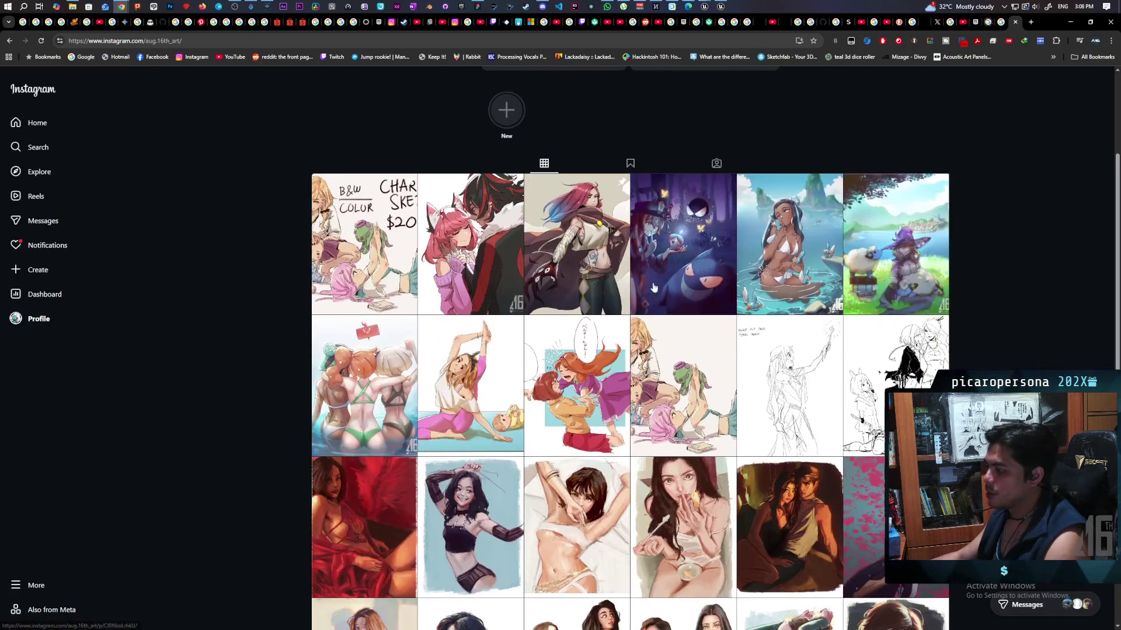
pyautogui.scroll(-2, 747, 267)
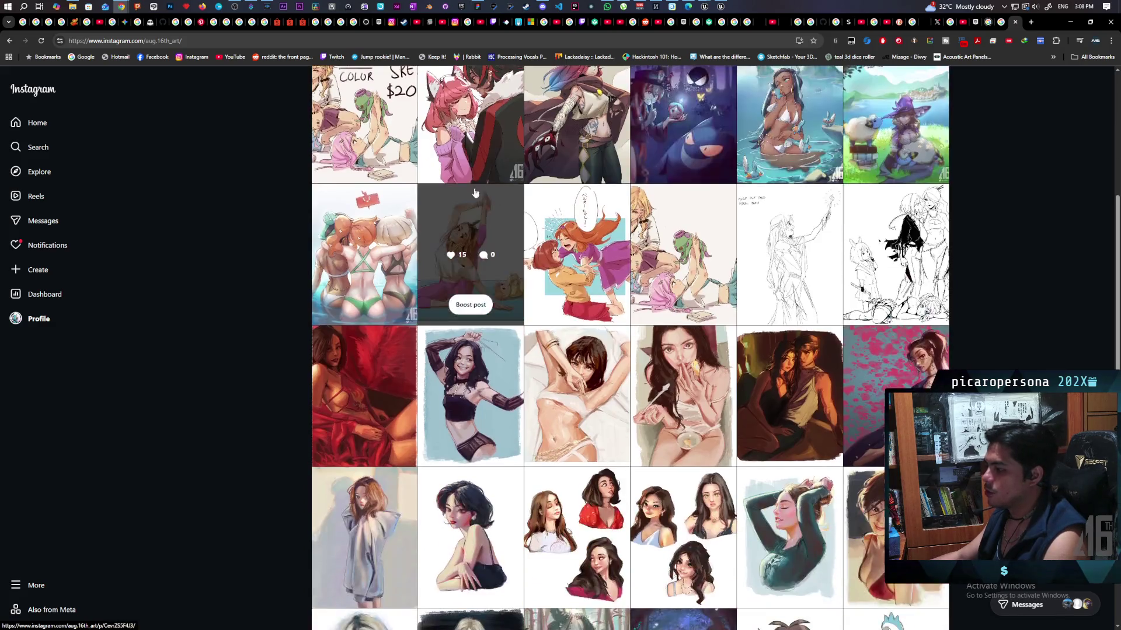
pyautogui.scroll(-3, 385, 284)
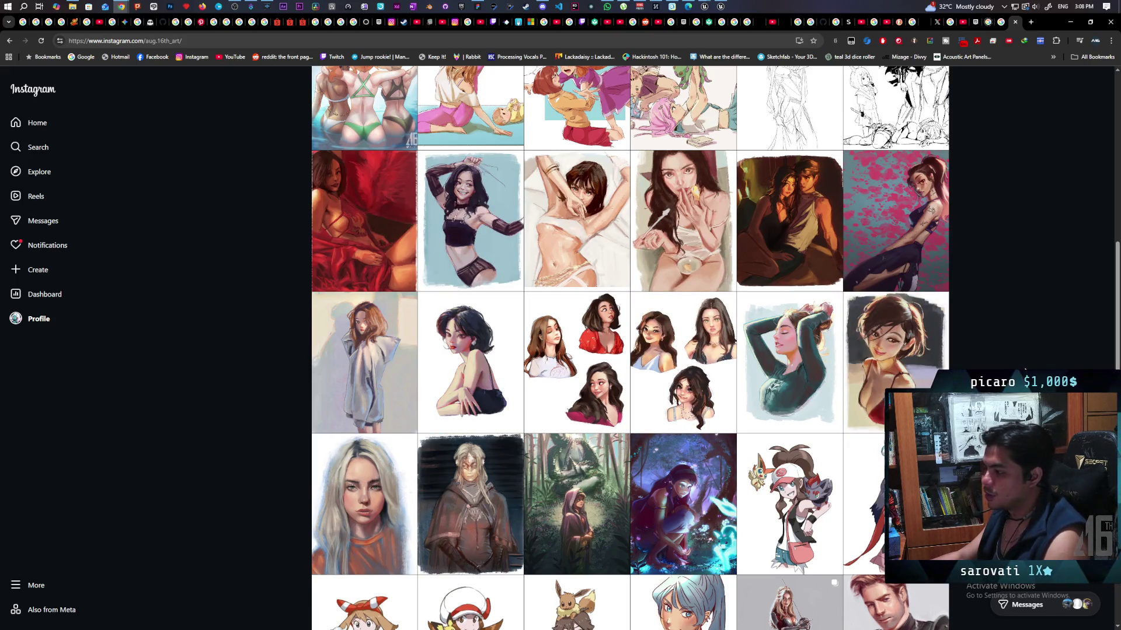
pyautogui.click(693, 471)
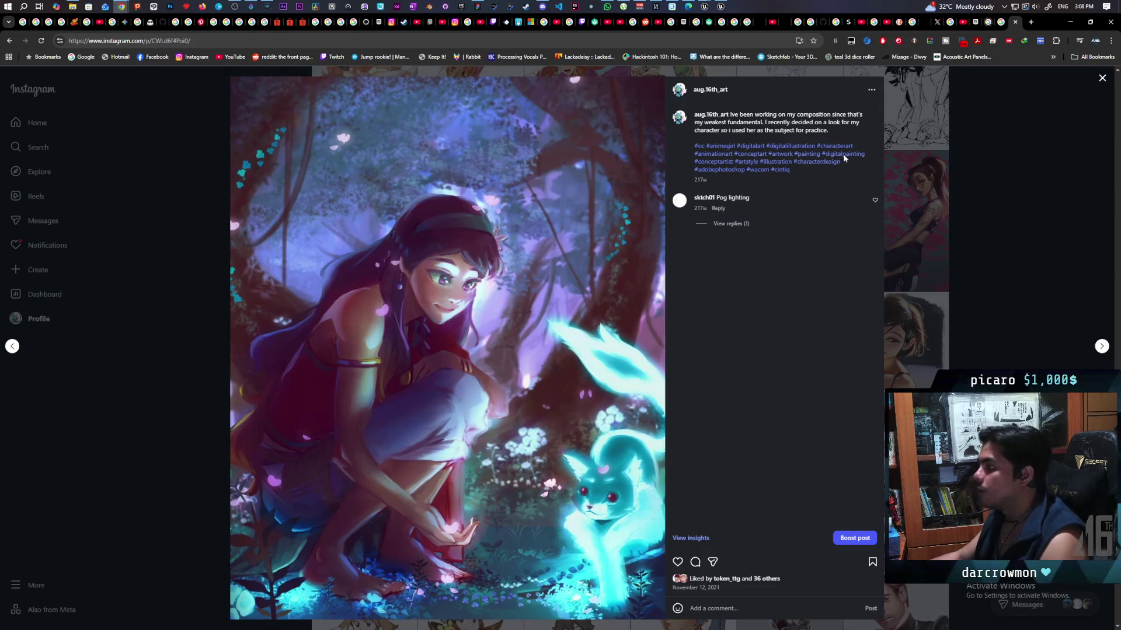
pyautogui.click(1028, 182)
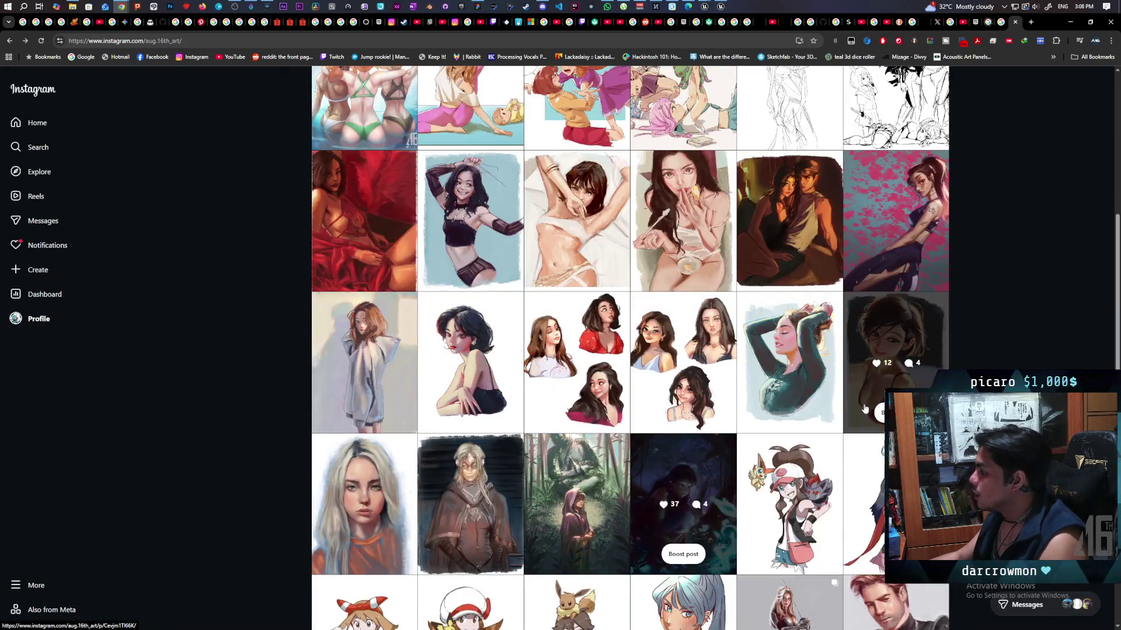
# Browse the profile grid once more, then minimize the browser to reveal Unreal
pyautogui.scroll(-1, 542, 496)
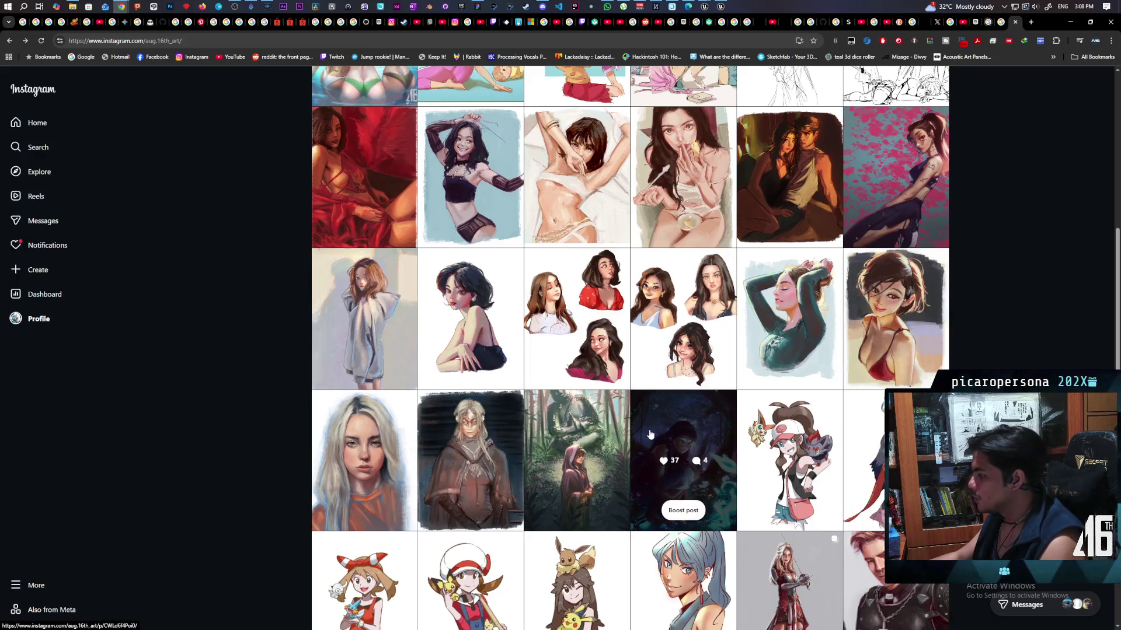
pyautogui.scroll(-1, 649, 434)
pyautogui.scroll(1, 904, 372)
pyautogui.scroll(1, 904, 372)
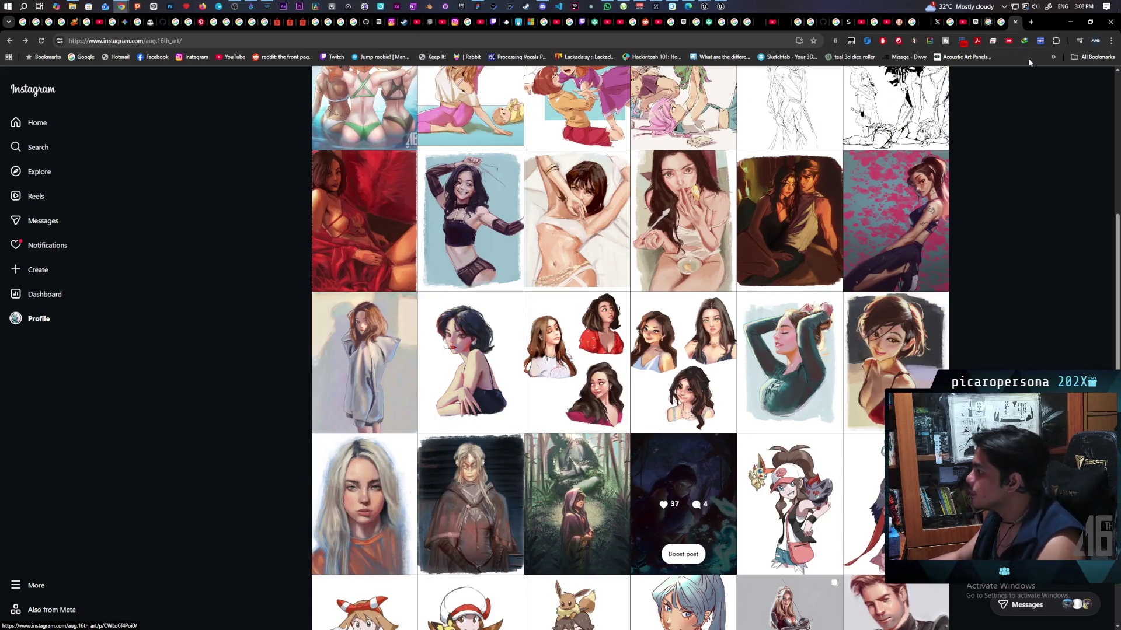
pyautogui.click(1070, 23)
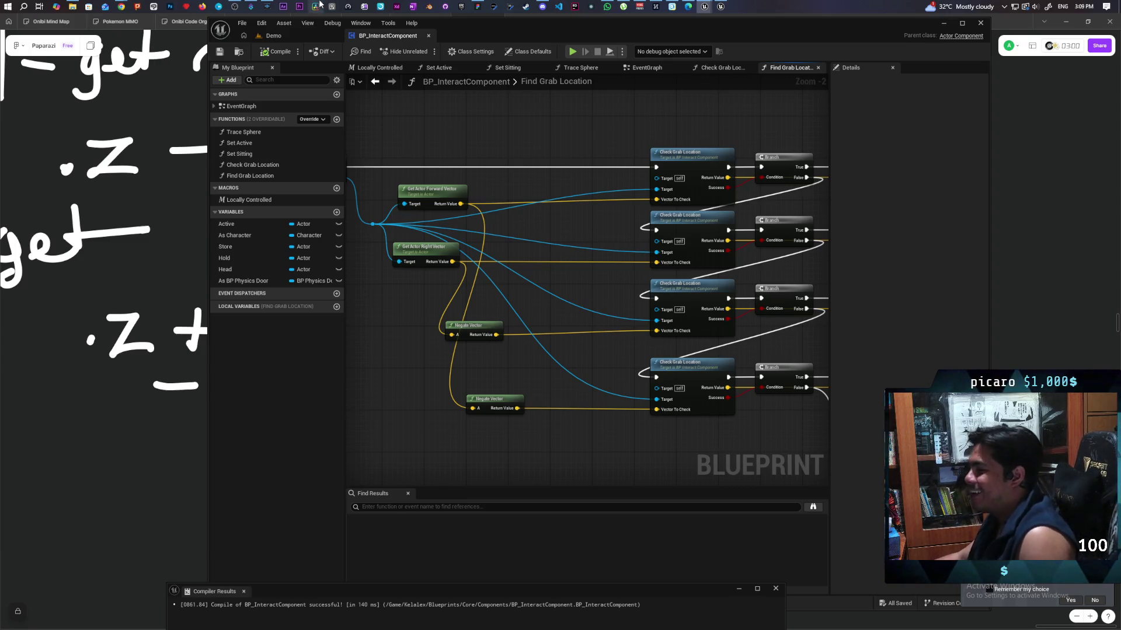
# Recenter the graph and shift the Blueprint editor window back to the right
pyautogui.moveTo(496, 127); pyautogui.dragTo(484, 163)
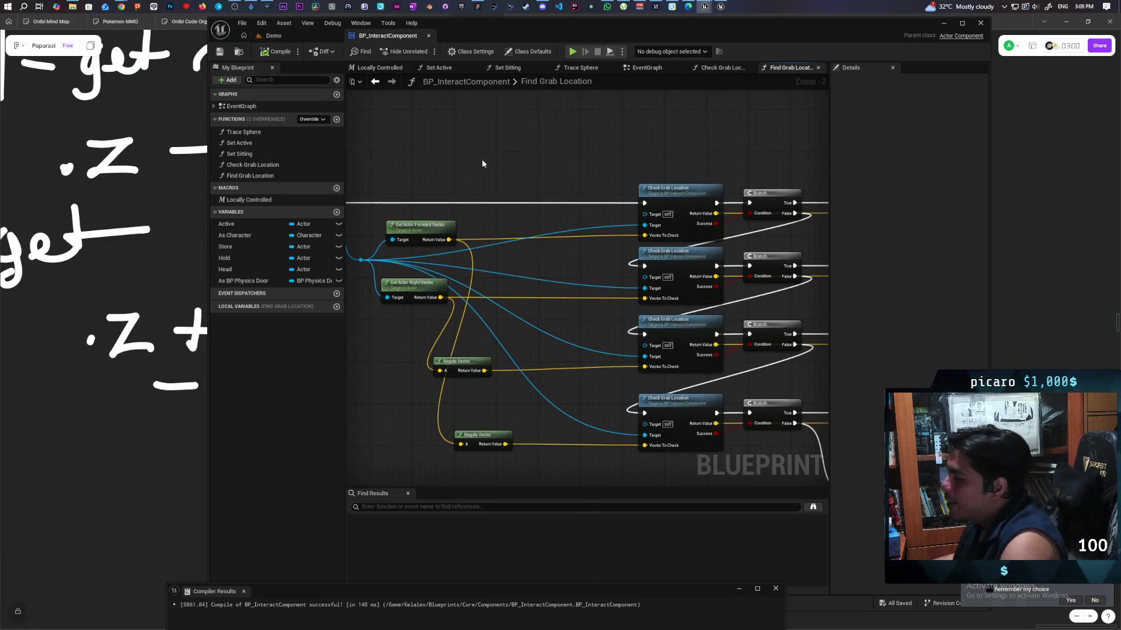
pyautogui.doubleClick(522, 33)
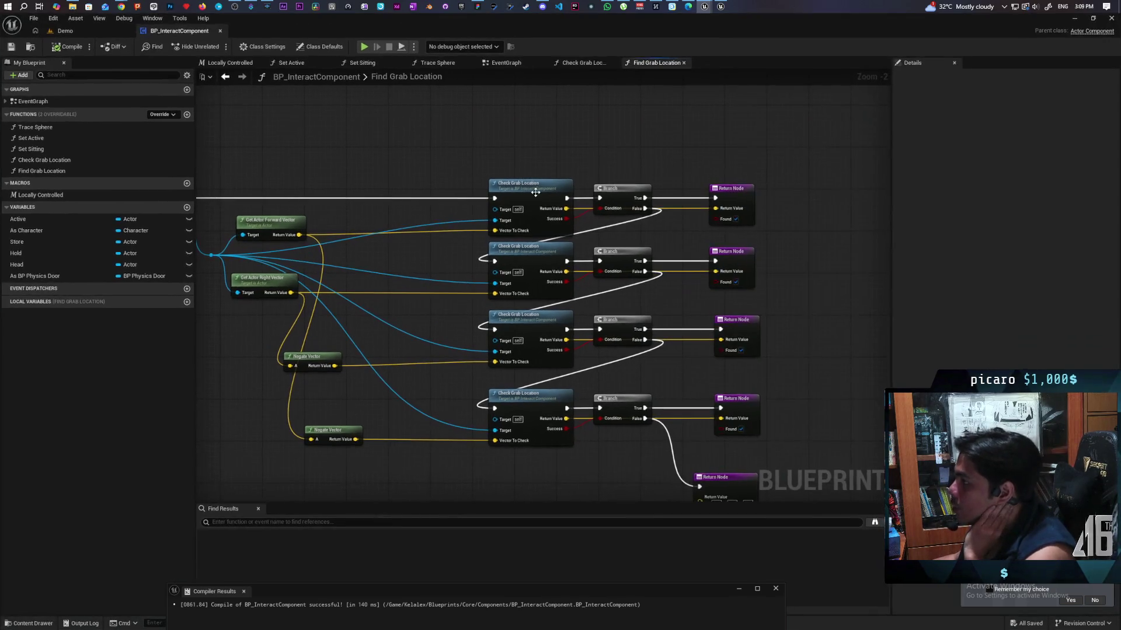
pyautogui.moveTo(399, 23); pyautogui.dragTo(636, 25)
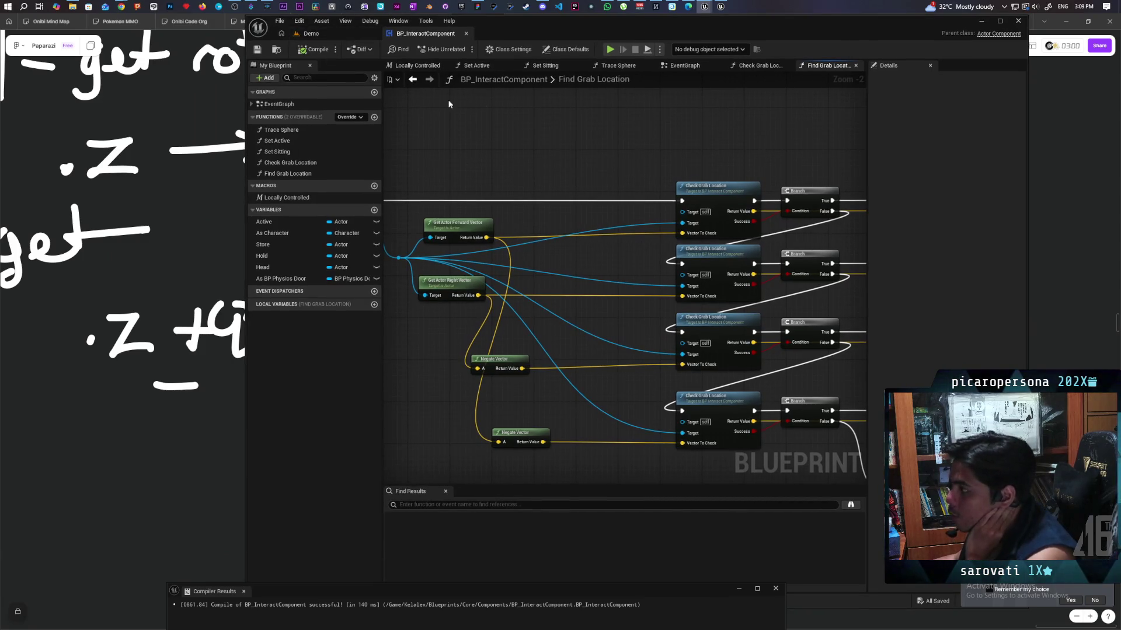
# Zoom and pan across the Find Grab Location node network to frame all rows
pyautogui.scroll(-3, 604, 200)
pyautogui.moveTo(457, 122); pyautogui.dragTo(695, 387)
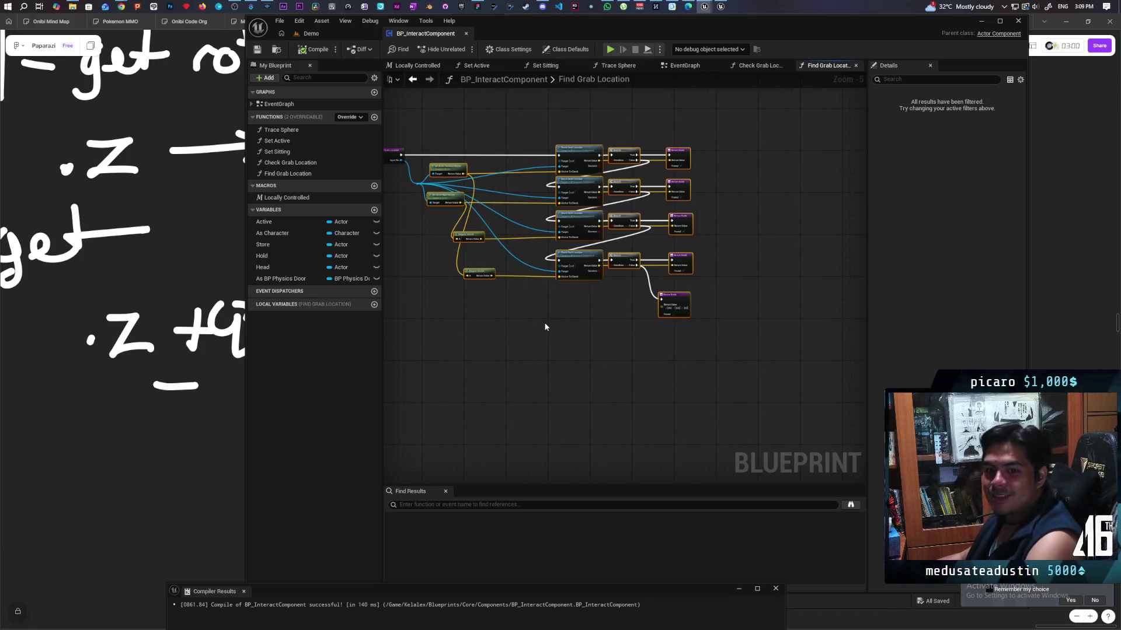
pyautogui.moveTo(545, 327); pyautogui.dragTo(612, 332)
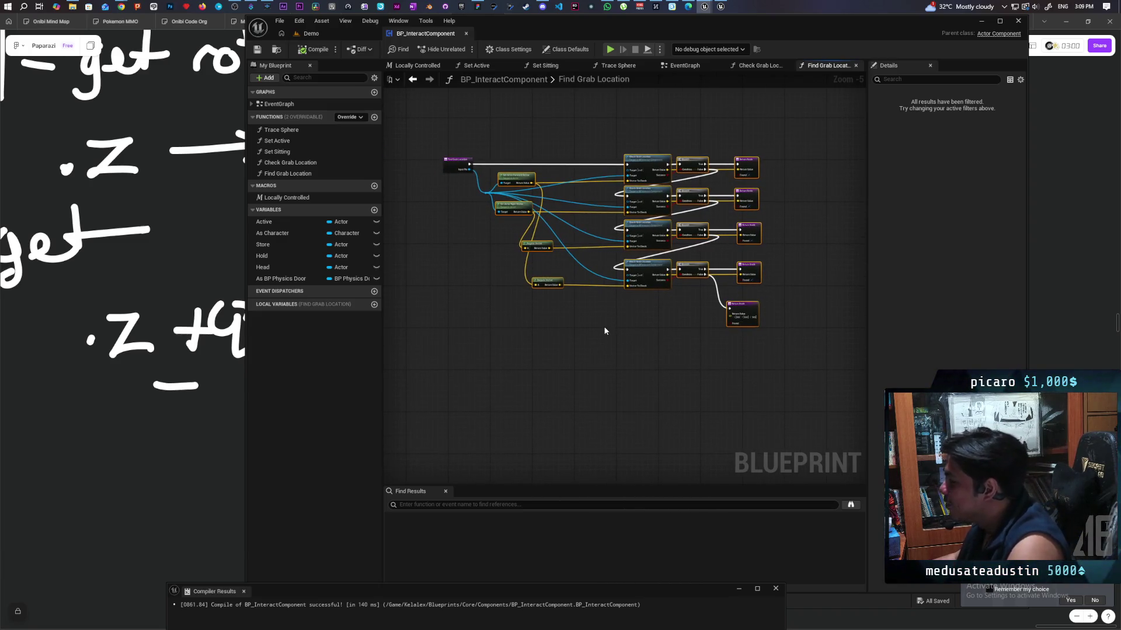
pyautogui.scroll(1, 601, 358)
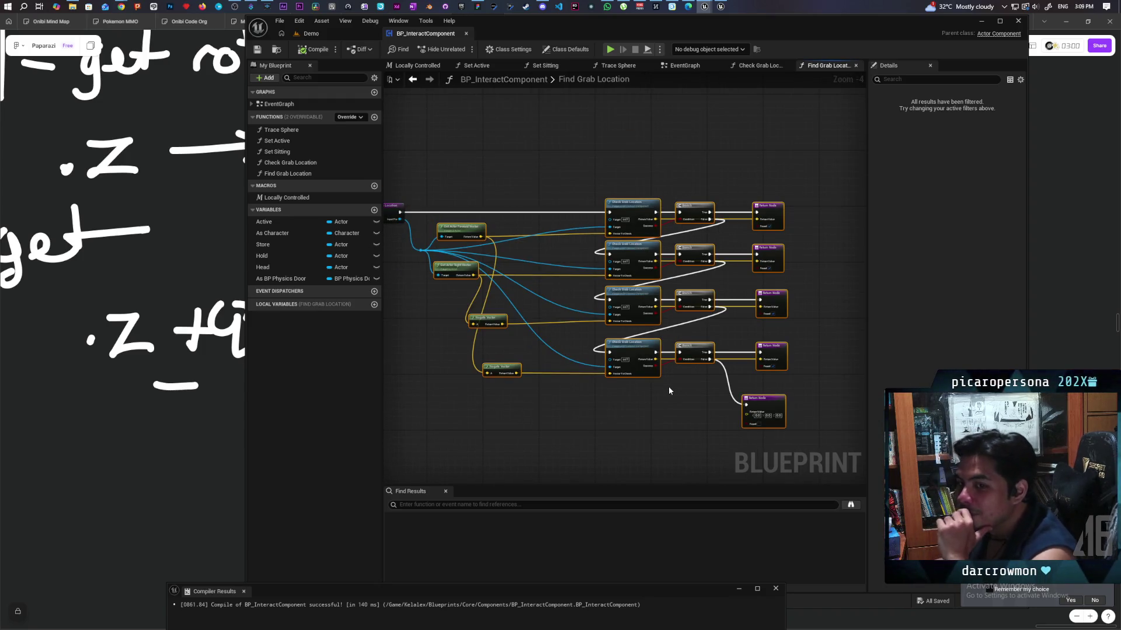
pyautogui.moveTo(632, 391); pyautogui.dragTo(603, 412)
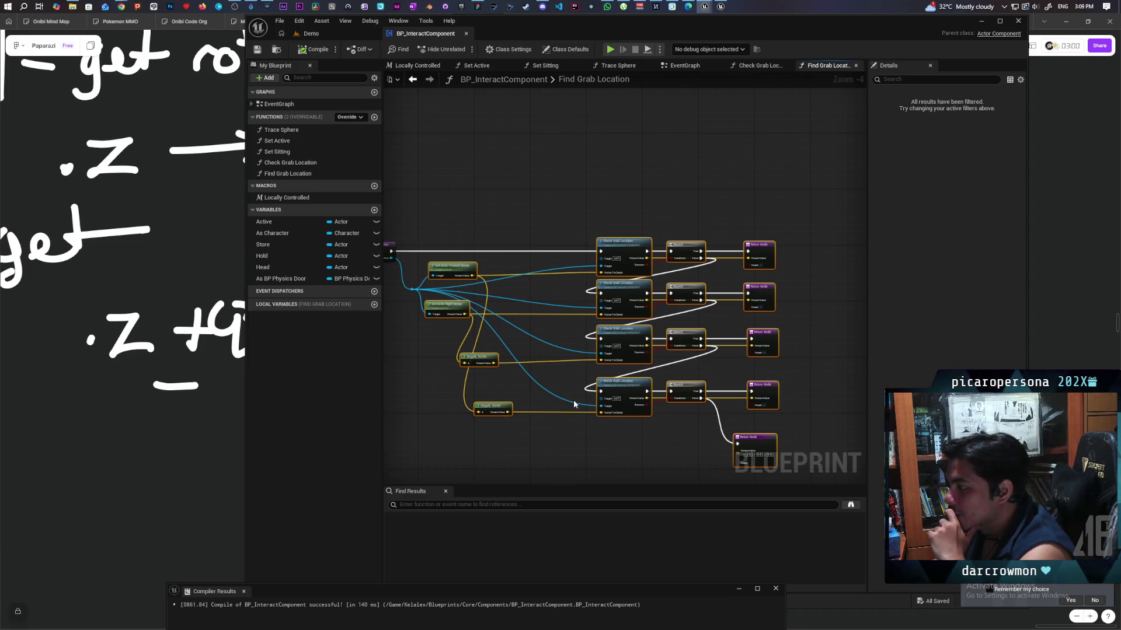
pyautogui.scroll(2, 516, 341)
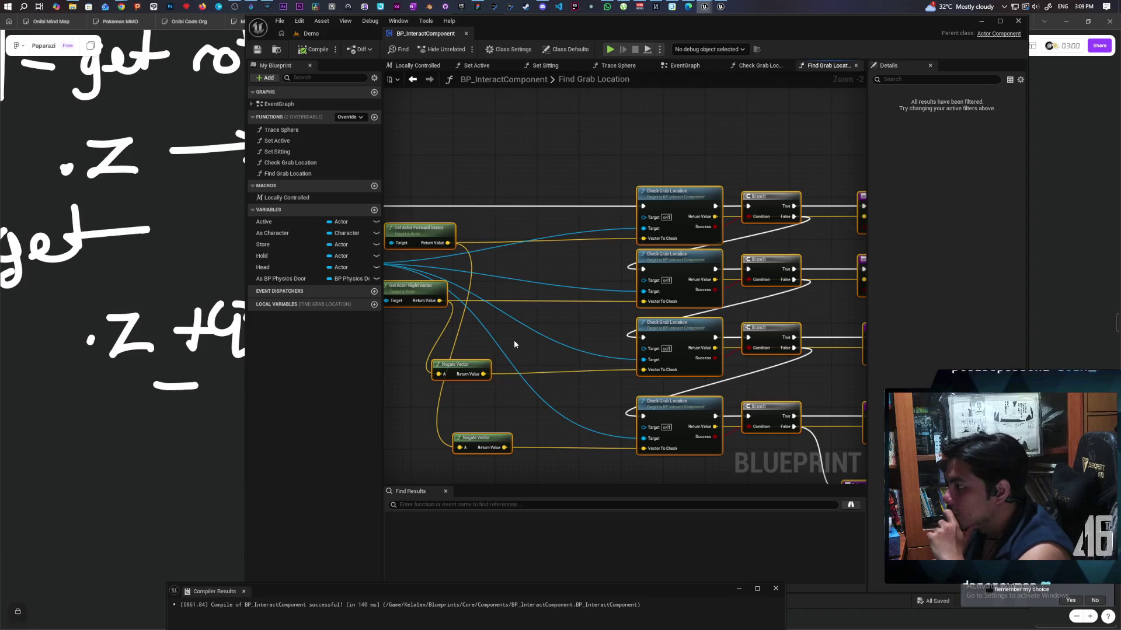
pyautogui.moveTo(514, 340); pyautogui.dragTo(579, 358)
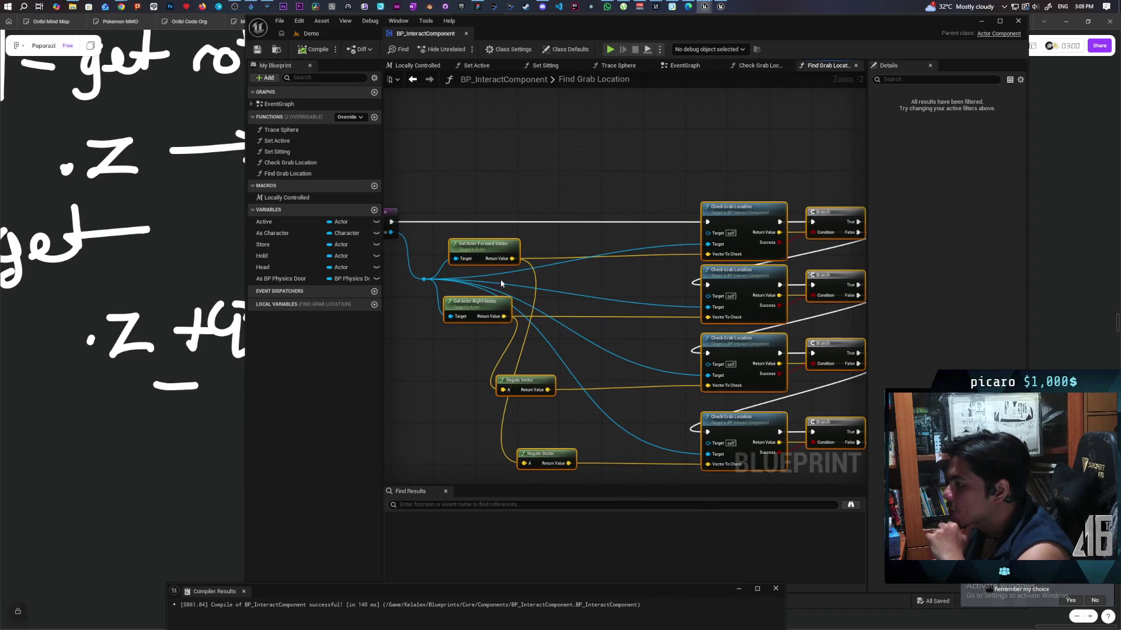
pyautogui.scroll(-2, 458, 245)
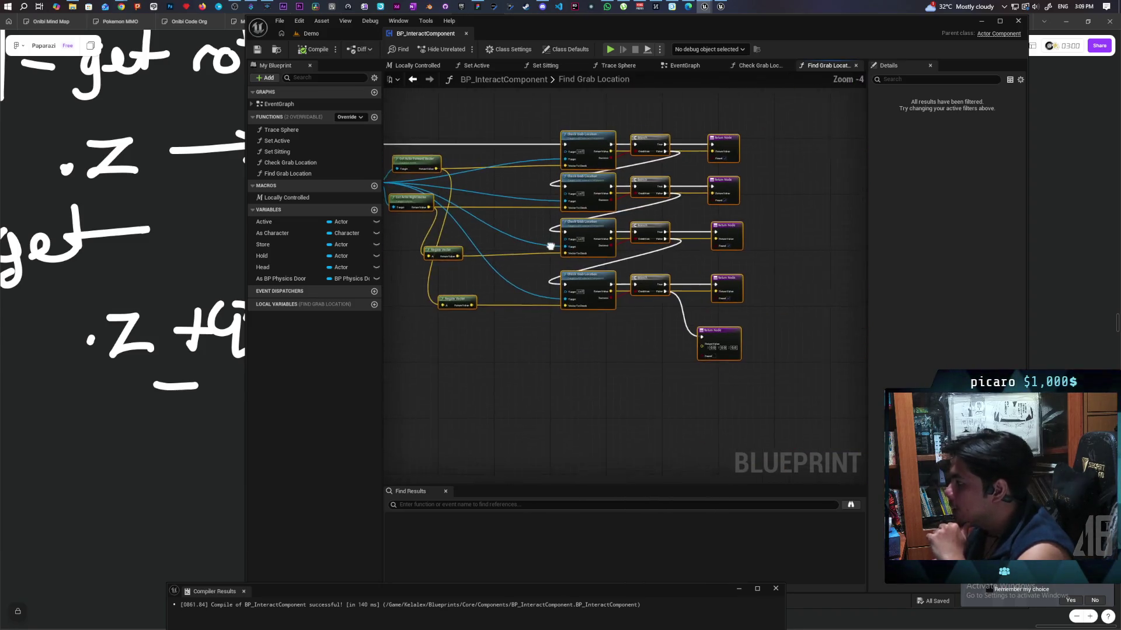
# Box-select the lower Check Grab Location rows and drag them further down
pyautogui.moveTo(534, 191); pyautogui.dragTo(761, 391)
pyautogui.moveTo(586, 187)
pyautogui.mouseDown()
pyautogui.moveTo(590, 271)
pyautogui.moveTo(633, 218)
pyautogui.mouseUp()
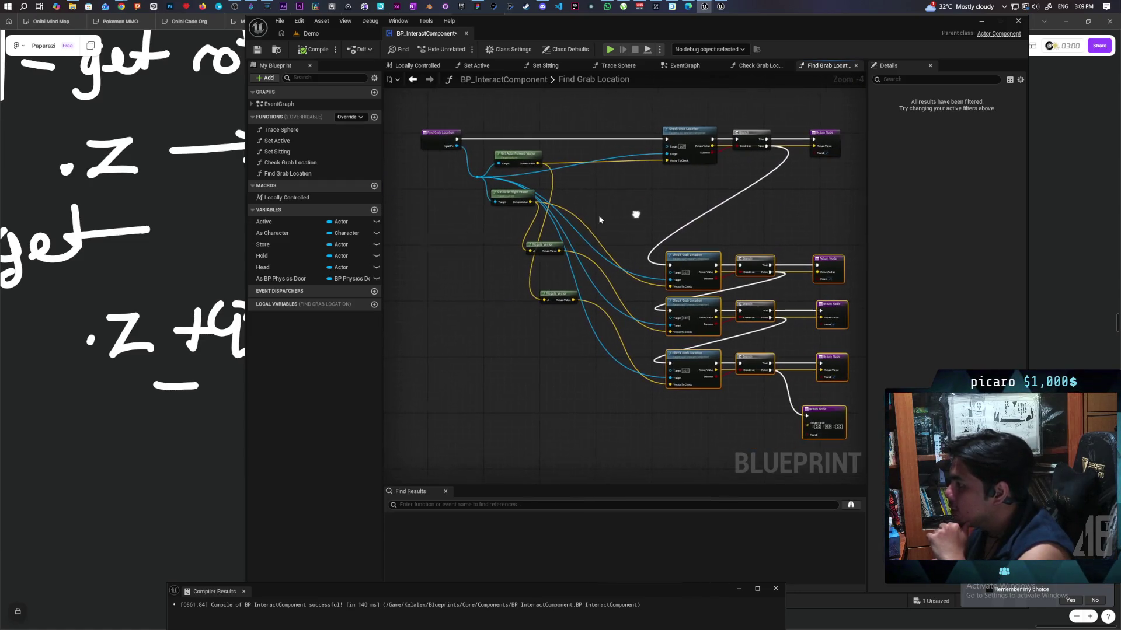
pyautogui.click(516, 318)
pyautogui.scroll(3, 508, 255)
pyautogui.moveTo(509, 255); pyautogui.dragTo(498, 370)
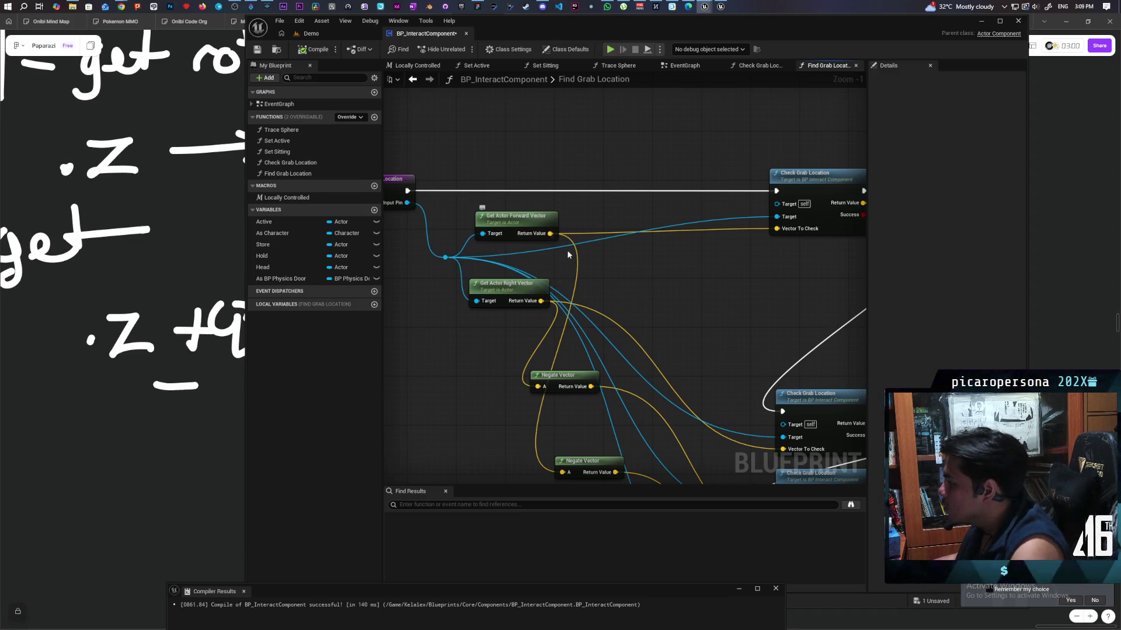
# Add a Cross Product node from the forward vector and wire the right vector into it
pyautogui.moveTo(715, 342)
pyautogui.mouseDown()
pyautogui.moveTo(658, 303)
pyautogui.moveTo(661, 311)
pyautogui.mouseUp()
pyautogui.moveTo(496, 201)
pyautogui.mouseDown()
pyautogui.moveTo(575, 251)
pyautogui.moveTo(559, 239)
pyautogui.mouseUp()
pyautogui.write('cross')
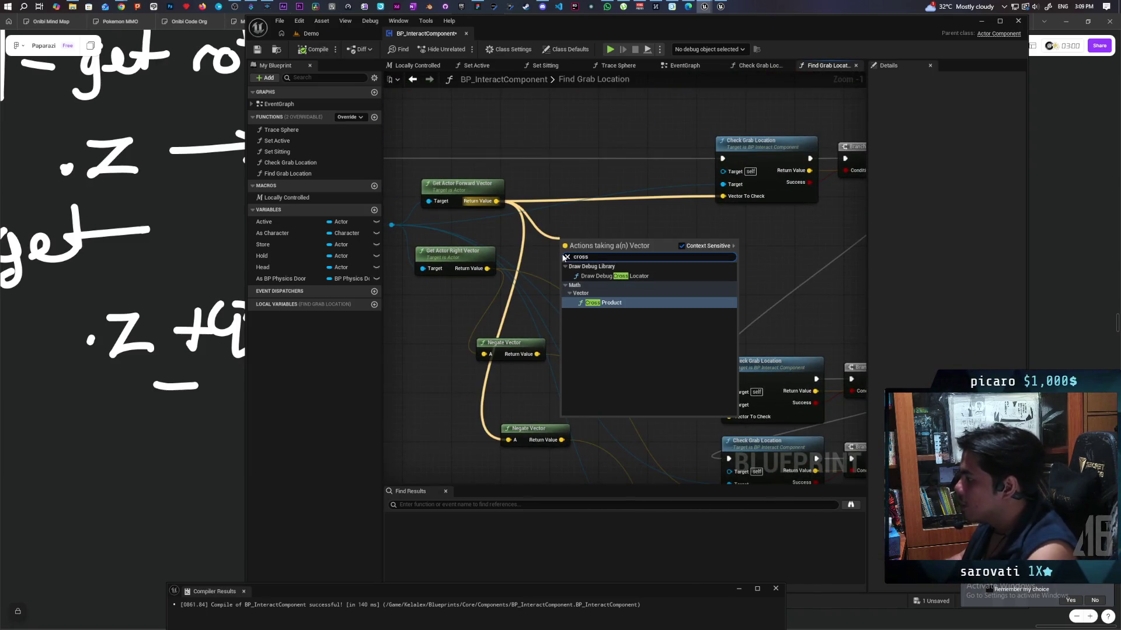
pyautogui.click(584, 302)
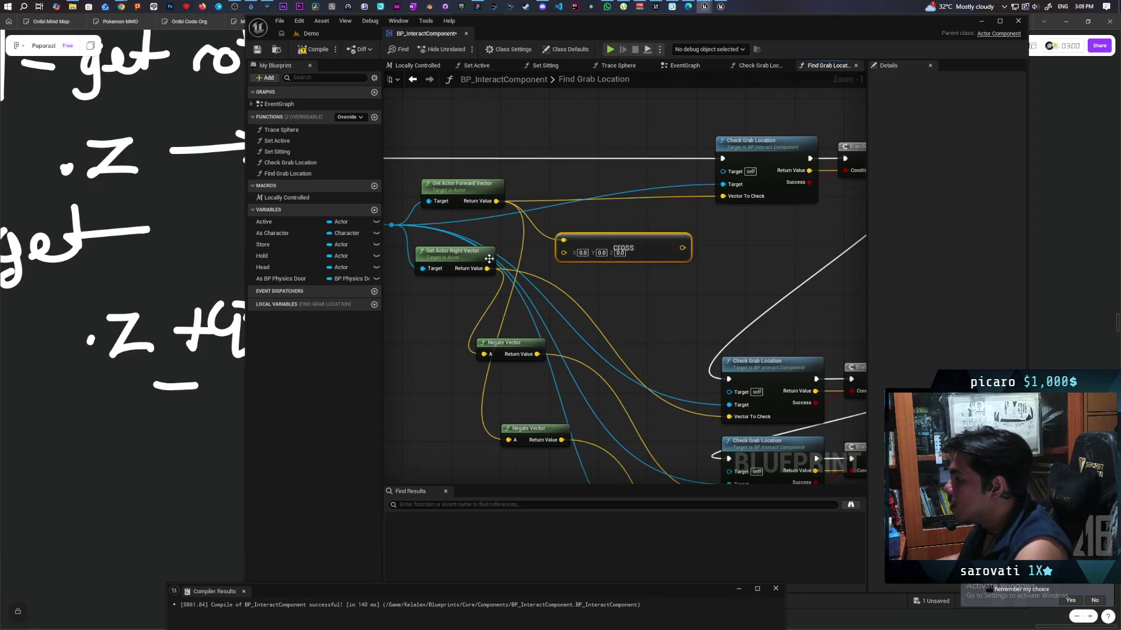
pyautogui.moveTo(499, 269); pyautogui.dragTo(564, 251)
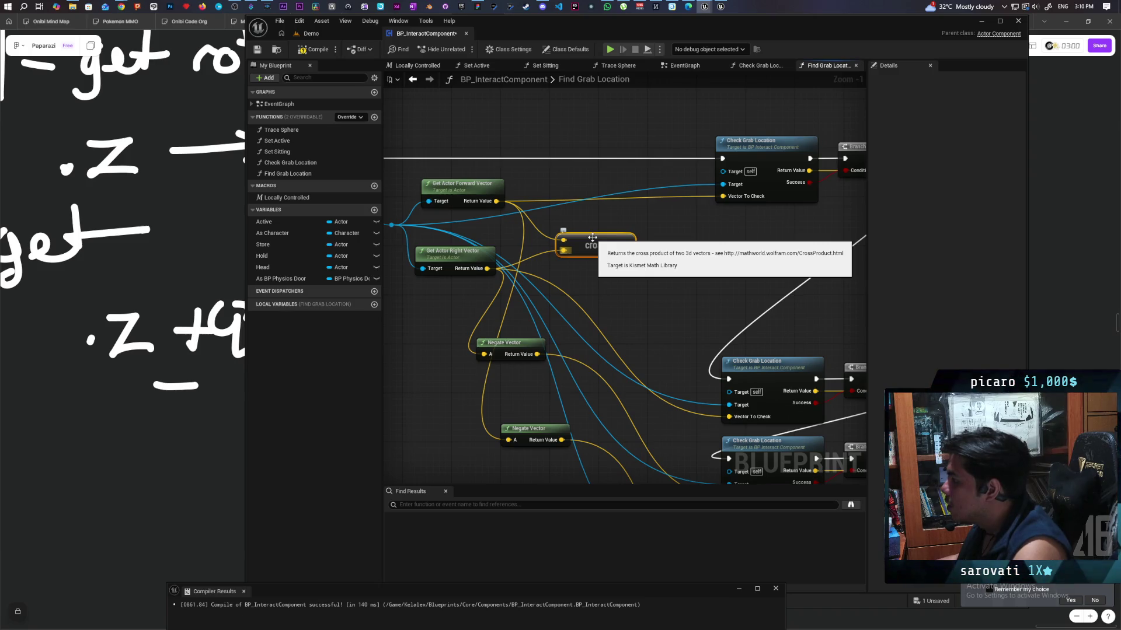
# Duplicate the Check Grab Location, Branch and Return group and line the copy up with the others
pyautogui.moveTo(592, 237); pyautogui.dragTo(548, 255)
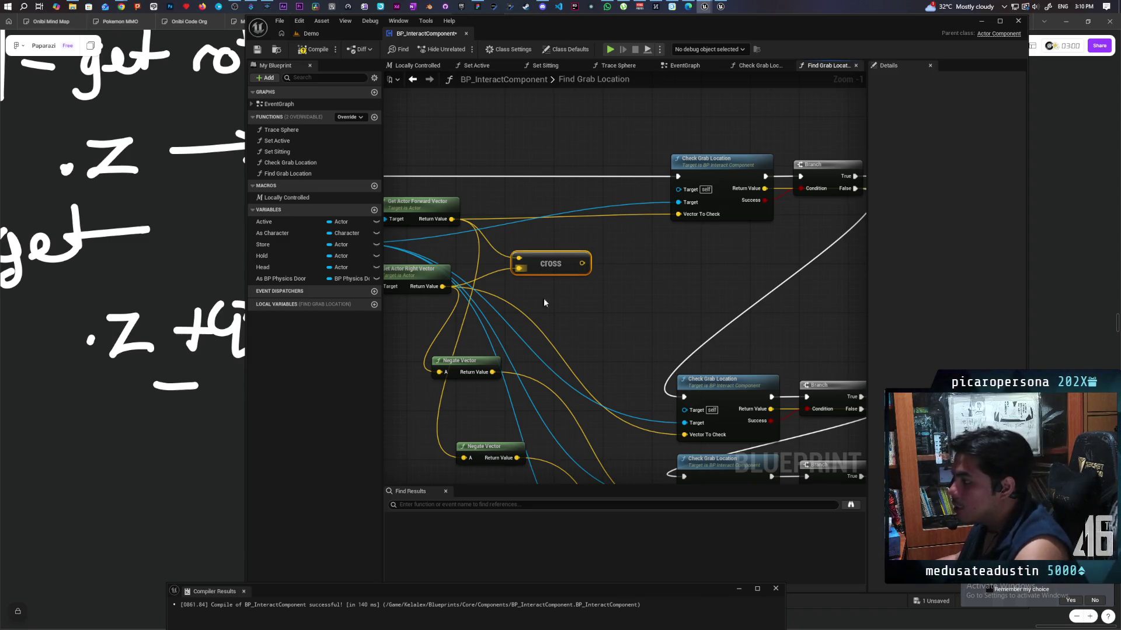
pyautogui.scroll(-1, 568, 320)
pyautogui.moveTo(710, 253)
pyautogui.mouseDown()
pyautogui.moveTo(583, 254)
pyautogui.moveTo(782, 152)
pyautogui.mouseUp()
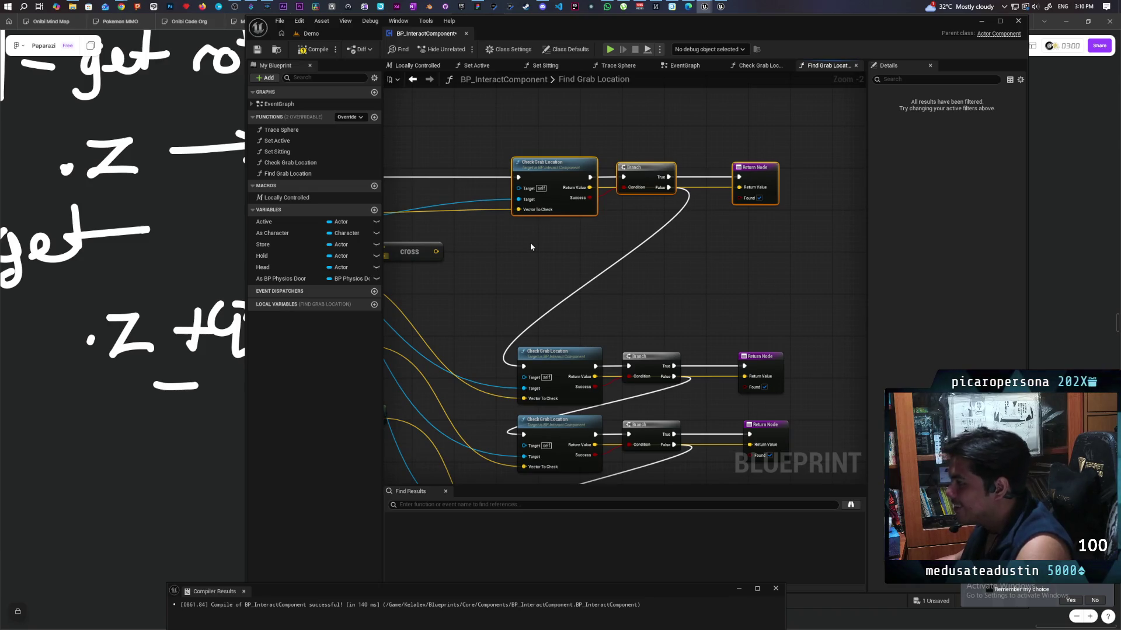
pyautogui.hotkey('ctrl', 'c')
pyautogui.hotkey('ctrl', 'v')
pyautogui.moveTo(478, 256)
pyautogui.mouseDown()
pyautogui.moveTo(513, 257)
pyautogui.moveTo(472, 251)
pyautogui.mouseUp()
pyautogui.moveTo(645, 231); pyautogui.dragTo(507, 275)
pyautogui.moveTo(474, 238)
pyautogui.mouseDown()
pyautogui.moveTo(595, 238)
pyautogui.moveTo(575, 244)
pyautogui.mouseUp()
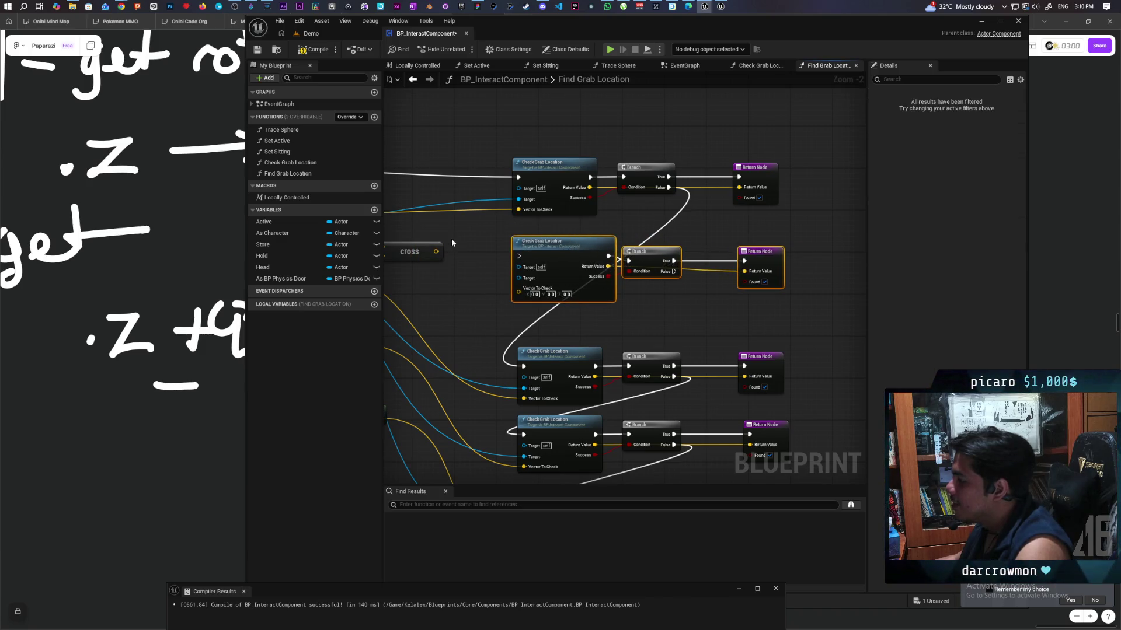
# Wire the reroute point into the new Check Grab Location's Target
pyautogui.moveTo(418, 269); pyautogui.dragTo(600, 272)
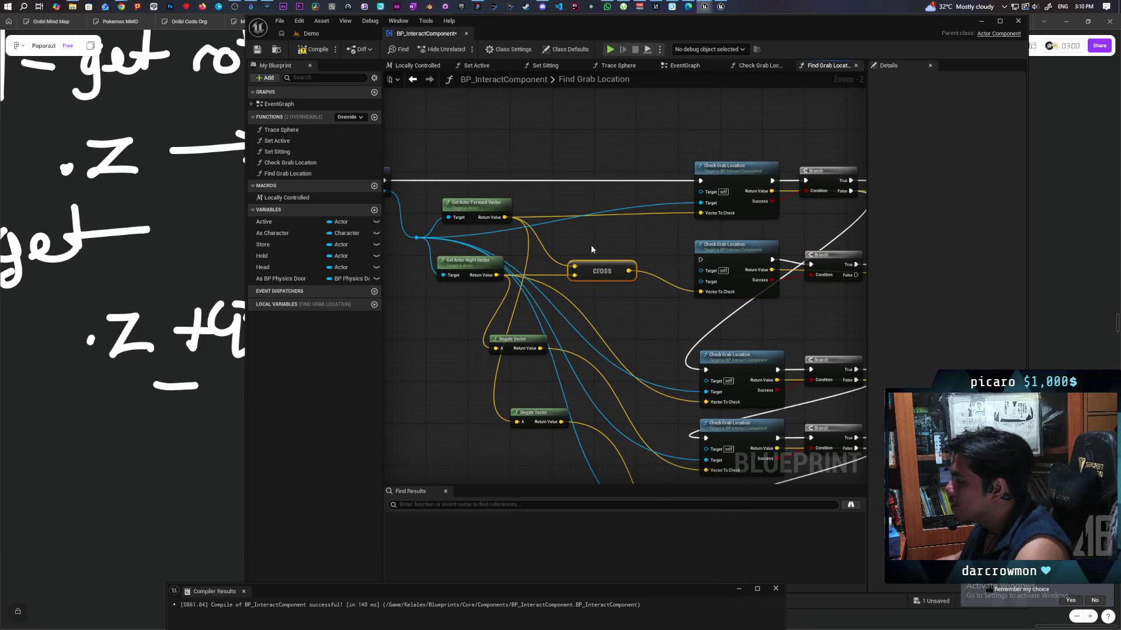
pyautogui.moveTo(416, 238)
pyautogui.mouseDown()
pyautogui.moveTo(695, 299)
pyautogui.moveTo(677, 301)
pyautogui.moveTo(701, 281)
pyautogui.mouseUp()
pyautogui.moveTo(657, 310)
pyautogui.mouseDown()
pyautogui.moveTo(669, 335)
pyautogui.moveTo(745, 365)
pyautogui.moveTo(687, 364)
pyautogui.mouseUp()
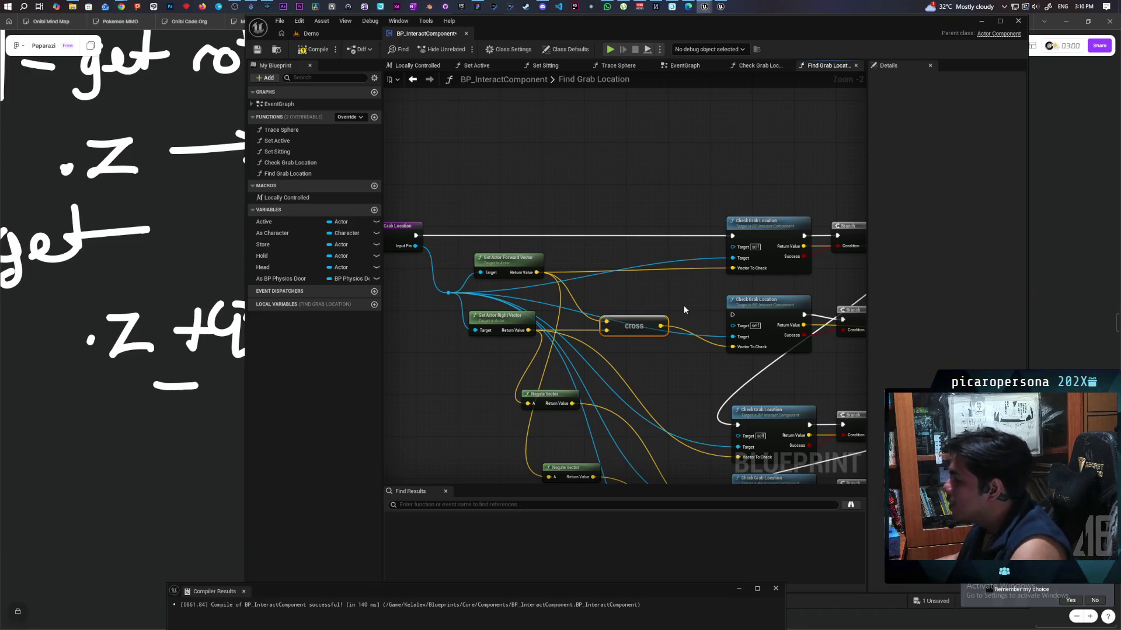
# Promote the top check's Target to a local Input Pin getter and move it left
pyautogui.moveTo(691, 310); pyautogui.dragTo(661, 300)
pyautogui.moveTo(702, 249); pyautogui.dragTo(671, 298)
pyautogui.write('local')
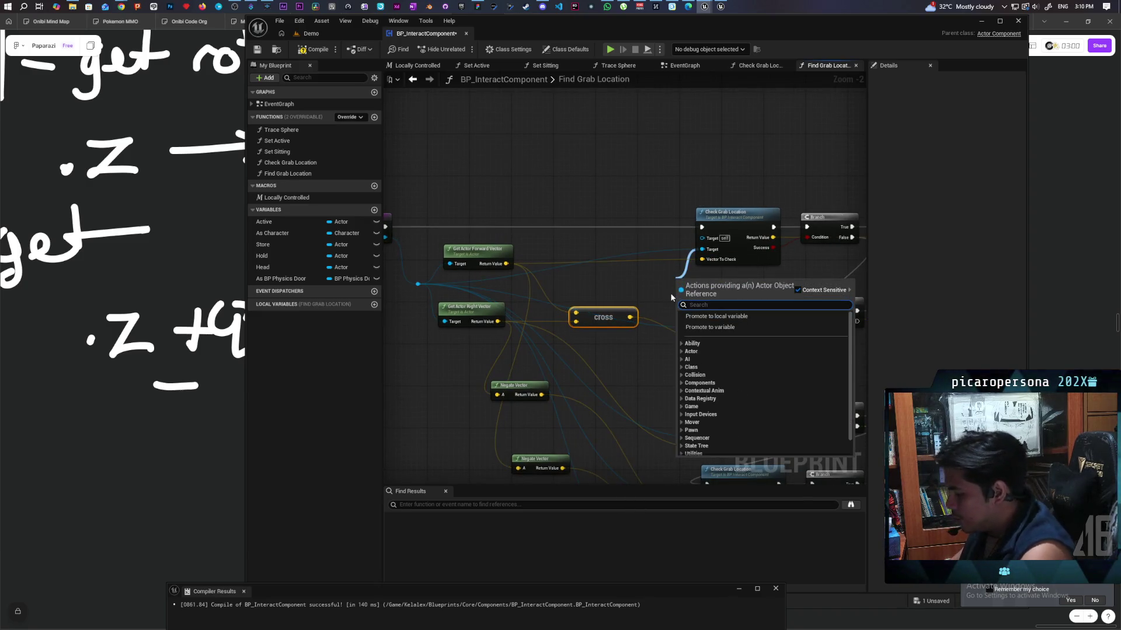
pyautogui.press('Return')
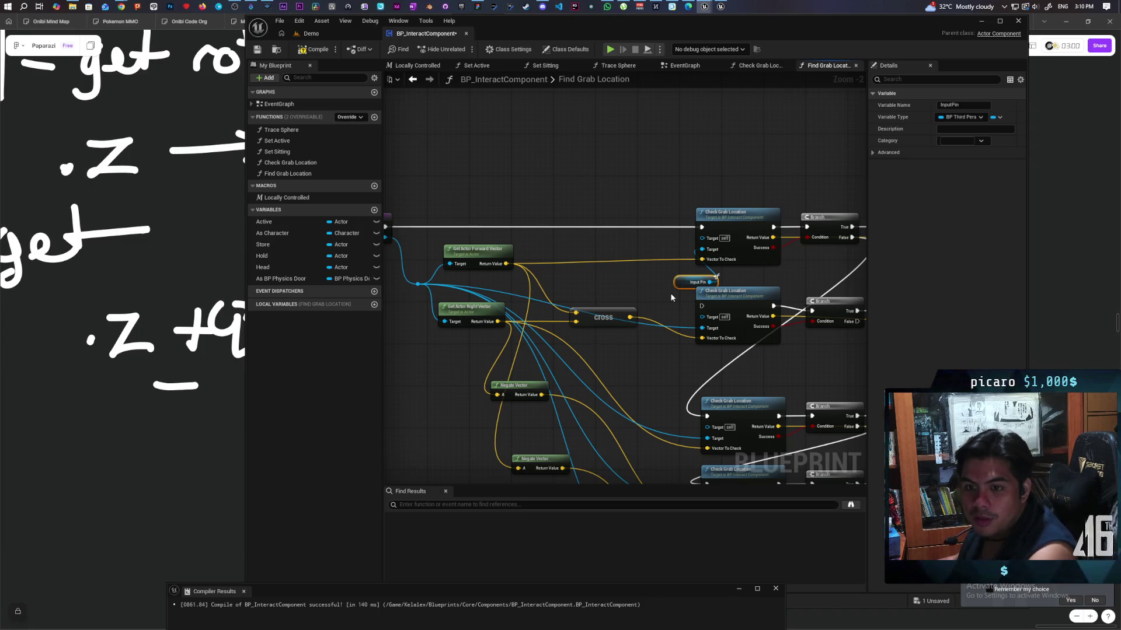
pyautogui.moveTo(671, 298)
pyautogui.mouseDown()
pyautogui.moveTo(747, 286)
pyautogui.moveTo(686, 346)
pyautogui.mouseUp()
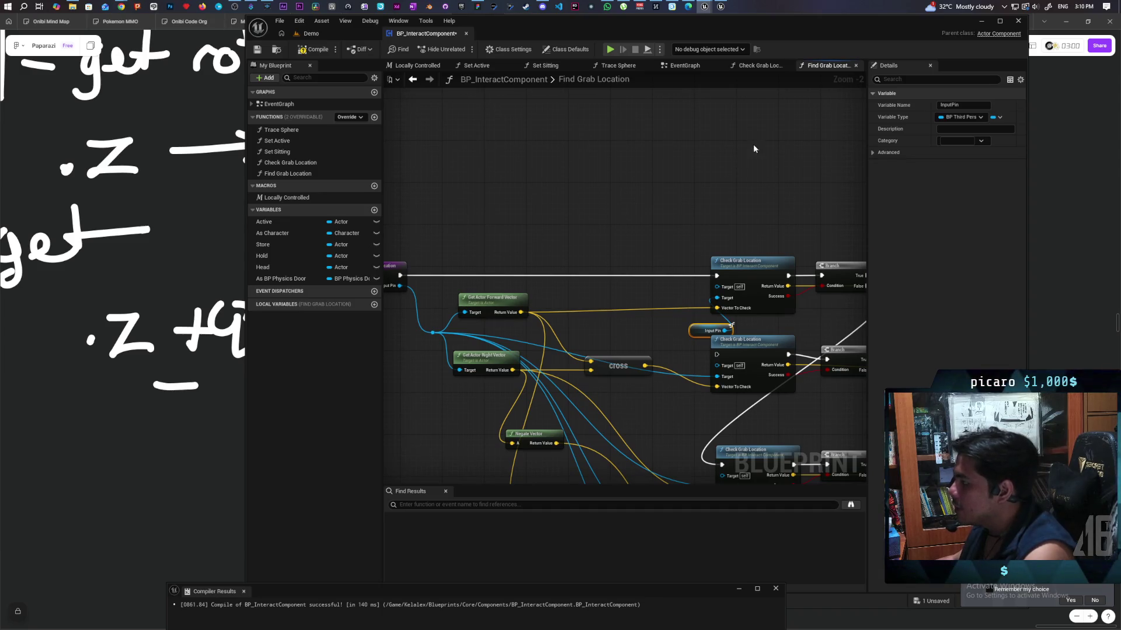
pyautogui.moveTo(536, 378); pyautogui.dragTo(520, 315)
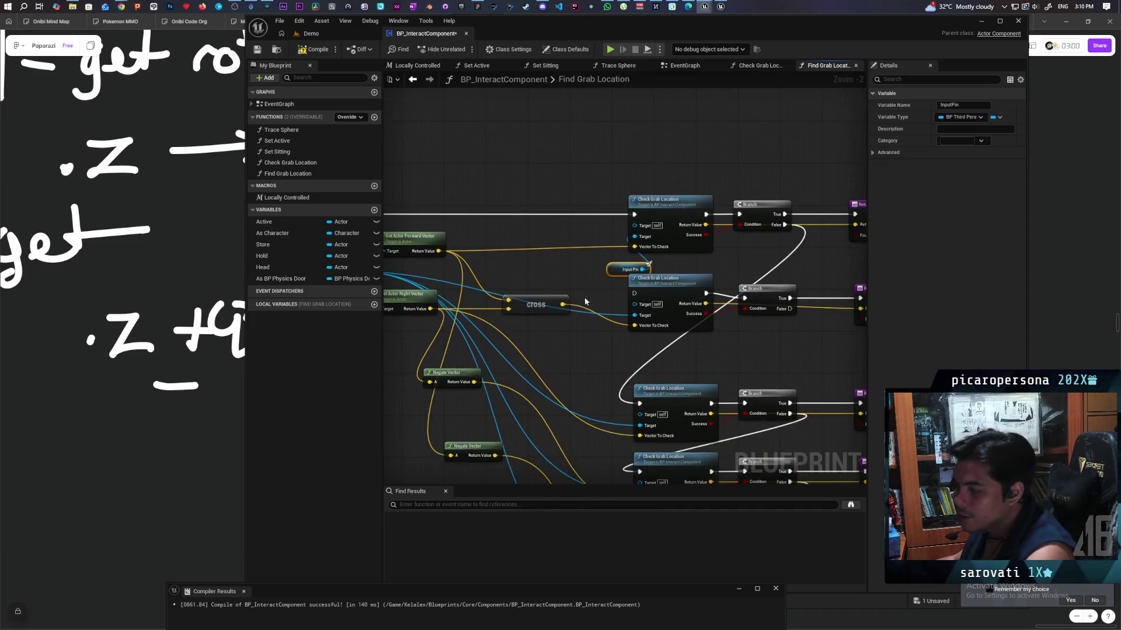
pyautogui.scroll(1, 636, 273)
pyautogui.moveTo(698, 255)
pyautogui.mouseDown()
pyautogui.moveTo(639, 243)
pyautogui.moveTo(632, 214)
pyautogui.moveTo(641, 213)
pyautogui.mouseUp()
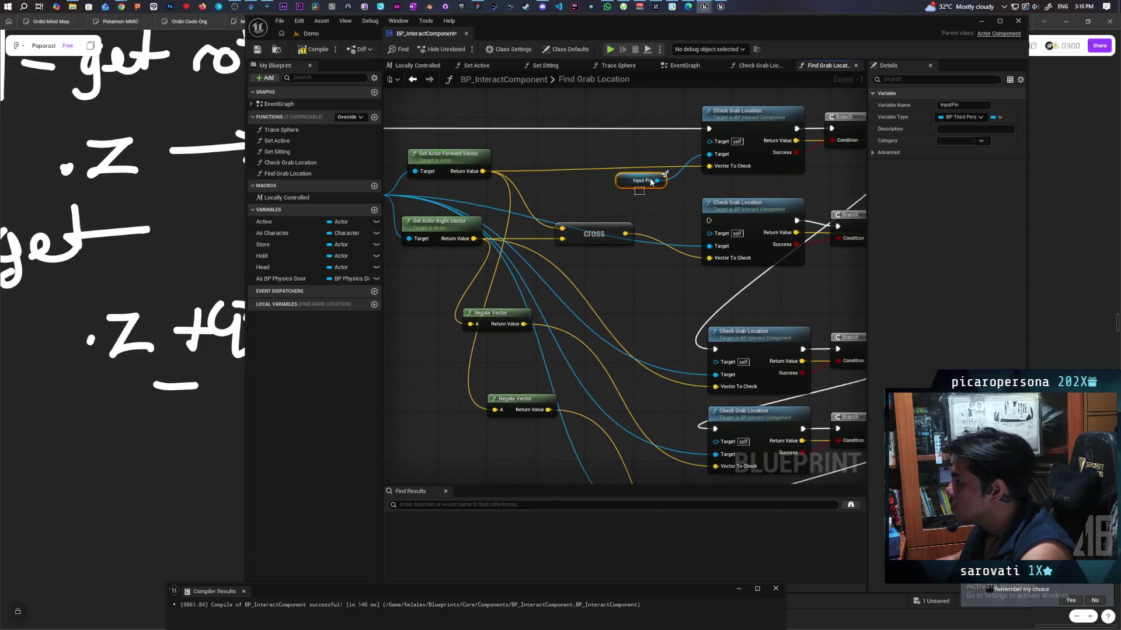
# Paste Input Pin getters for the remaining Check Grab Location nodes and wire their Targets
pyautogui.hotkey('ctrl', 'v')
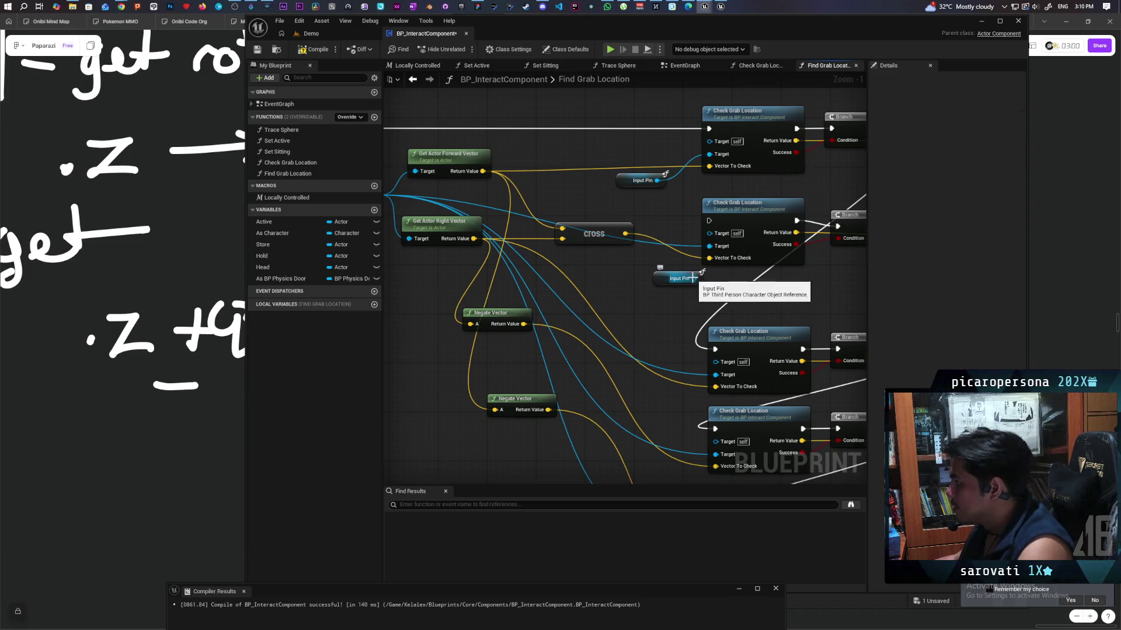
pyautogui.moveTo(684, 281); pyautogui.dragTo(609, 175)
pyautogui.hotkey('ctrl', 'v')
pyautogui.moveTo(626, 294); pyautogui.dragTo(642, 268)
pyautogui.moveTo(622, 377)
pyautogui.mouseDown()
pyautogui.moveTo(623, 297)
pyautogui.moveTo(582, 319)
pyautogui.moveTo(622, 302)
pyautogui.mouseUp()
pyautogui.hotkey('ctrl', 'v')
pyautogui.hotkey('ctrl', 'v')
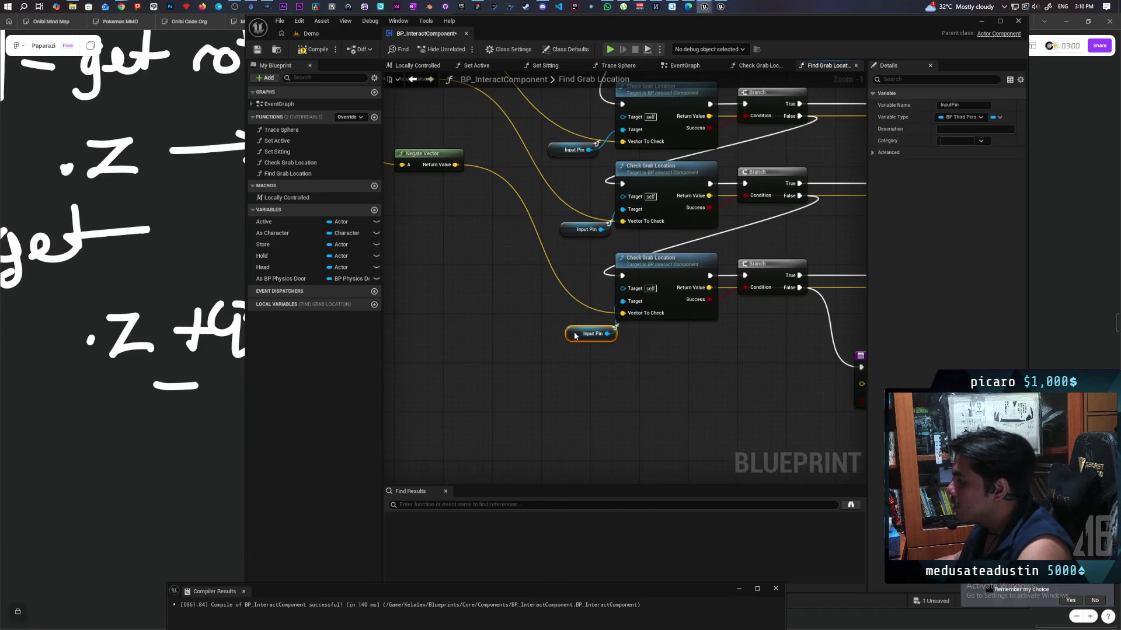
# Select all the Input Pin getters and align them into one left-aligned column
pyautogui.scroll(-4, 590, 350)
pyautogui.moveTo(558, 201)
pyautogui.mouseDown()
pyautogui.moveTo(584, 321)
pyautogui.moveTo(581, 412)
pyautogui.mouseUp()
pyautogui.hotkey('shift', 'a')
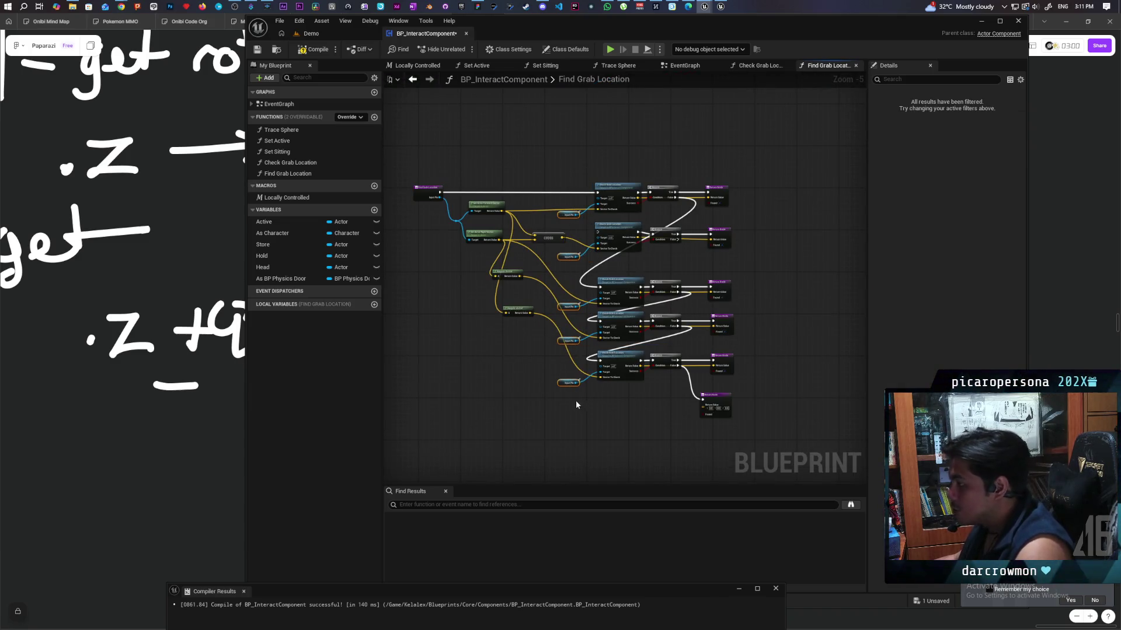
pyautogui.moveTo(564, 221); pyautogui.dragTo(568, 223)
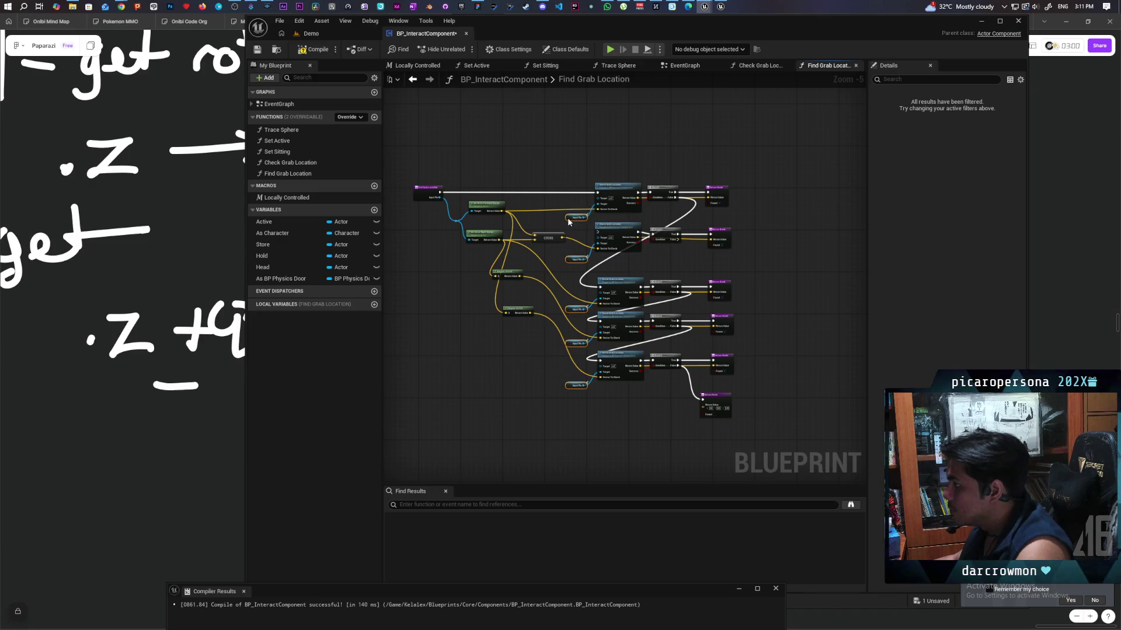
pyautogui.scroll(2, 568, 221)
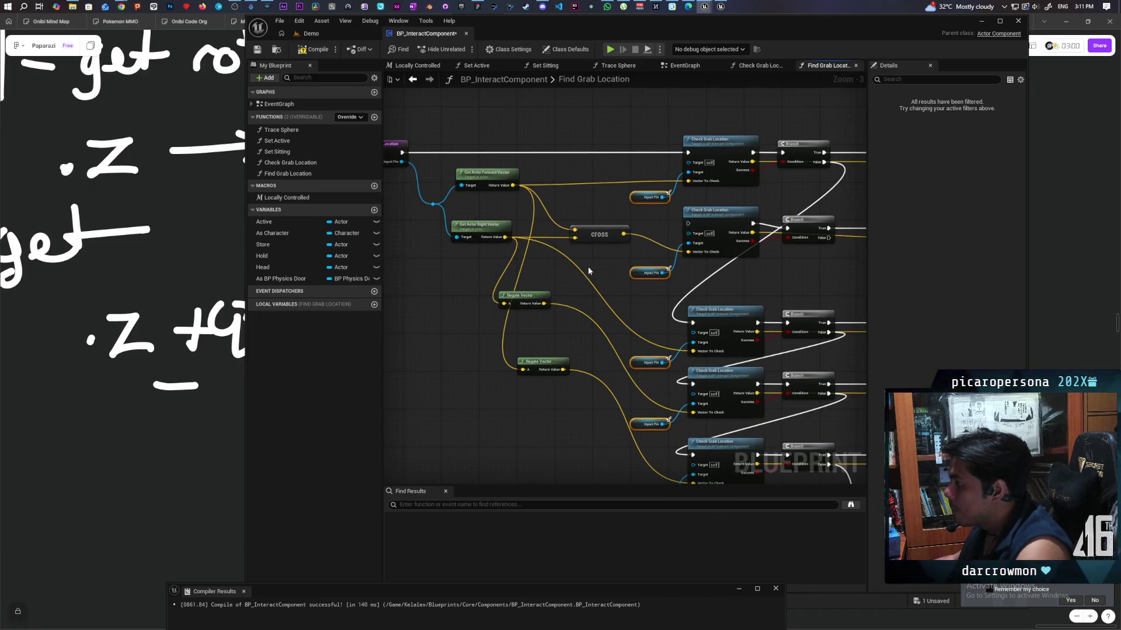
pyautogui.moveTo(597, 281); pyautogui.dragTo(660, 281)
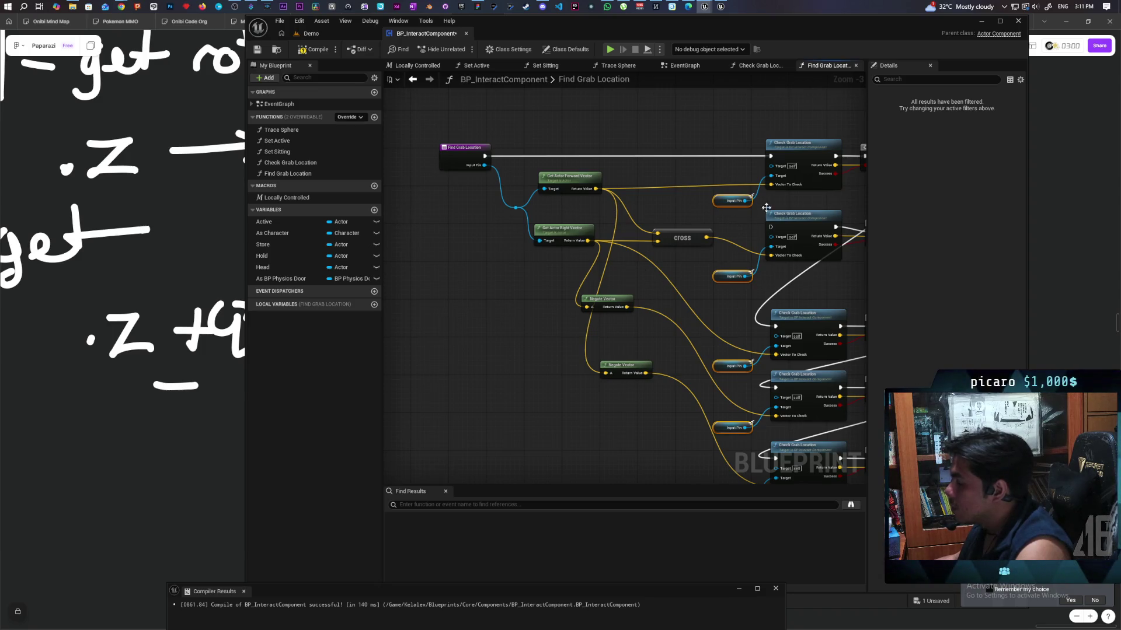
# Feed an Input Pin getter into both forward and right vector Targets and align those nodes
pyautogui.moveTo(699, 223)
pyautogui.mouseDown()
pyautogui.moveTo(665, 248)
pyautogui.moveTo(627, 245)
pyautogui.moveTo(677, 247)
pyautogui.mouseUp()
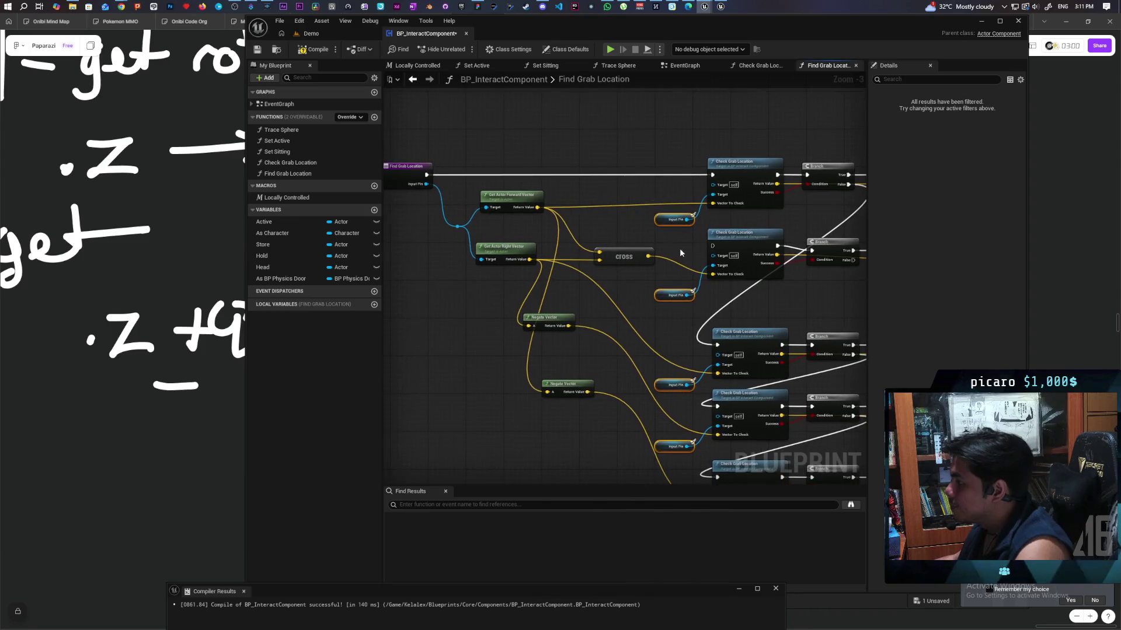
pyautogui.hotkey('ctrl', 'v')
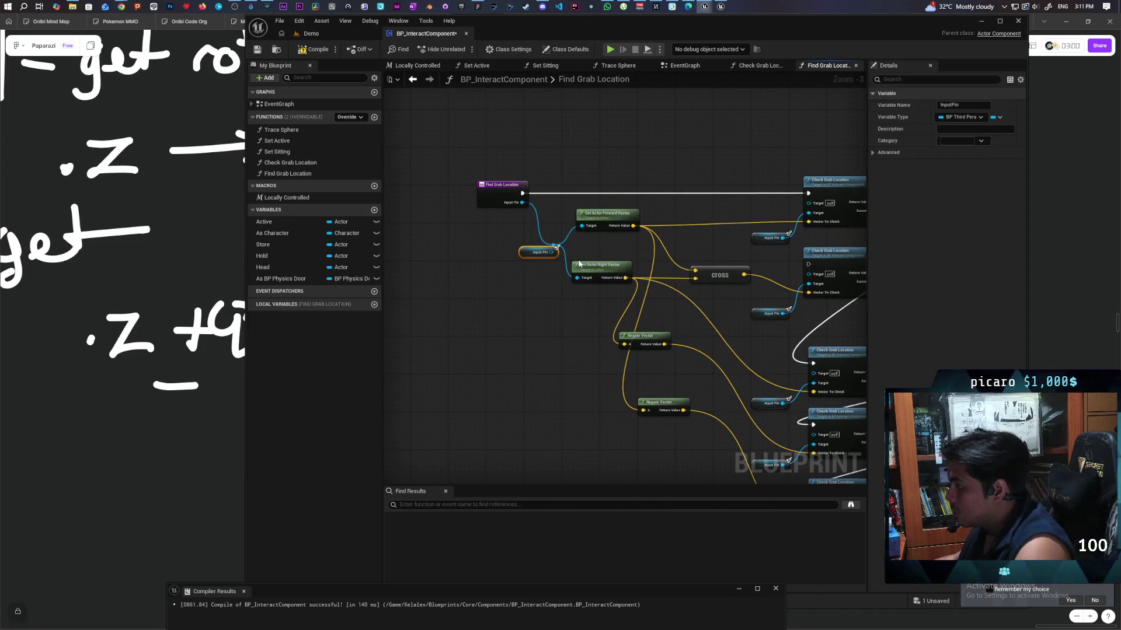
pyautogui.moveTo(551, 252)
pyautogui.mouseDown()
pyautogui.moveTo(587, 227)
pyautogui.moveTo(576, 278)
pyautogui.moveTo(535, 273)
pyautogui.moveTo(530, 246)
pyautogui.mouseUp()
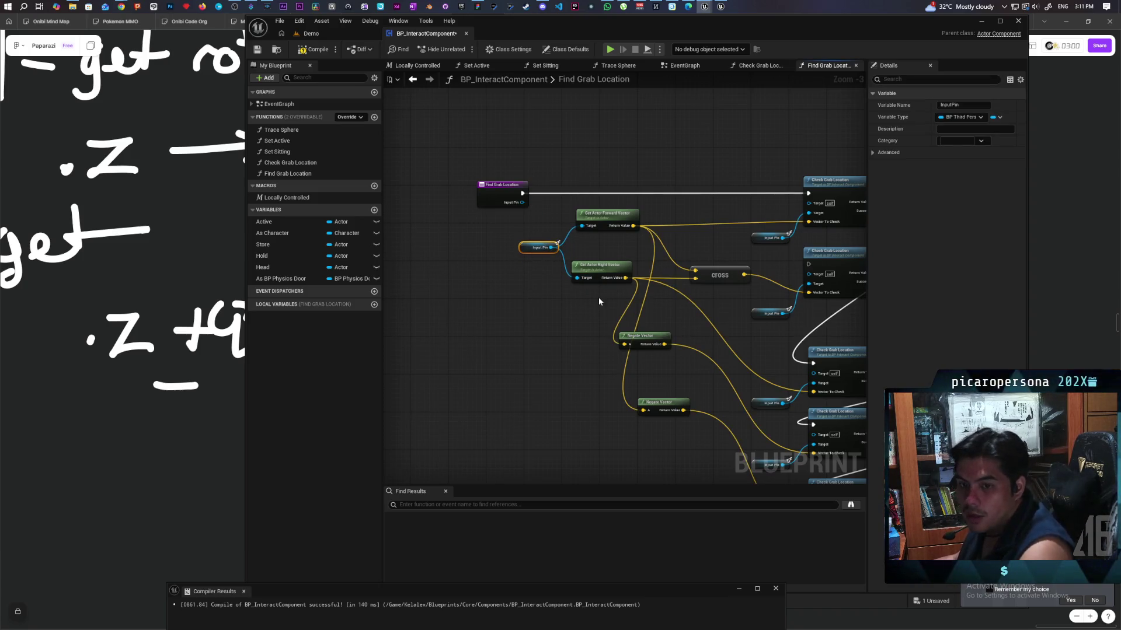
pyautogui.moveTo(614, 289); pyautogui.dragTo(610, 218)
pyautogui.hotkey('shift', 'a')
pyautogui.scroll(1, 588, 302)
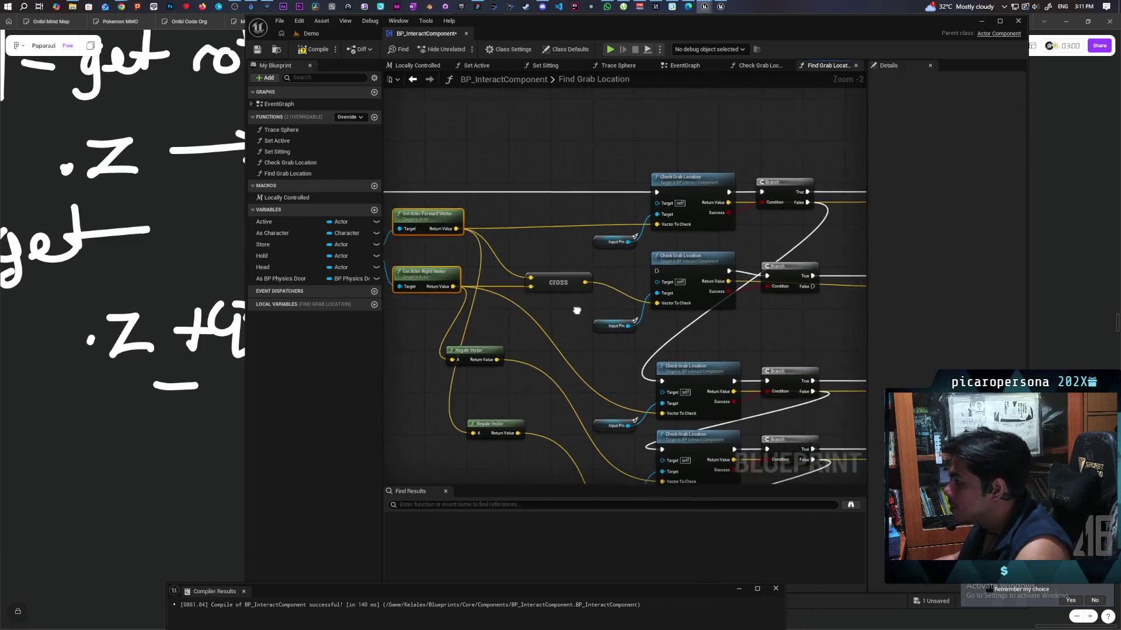
# Connect the first and second Branch False outputs to the second and third checks
pyautogui.moveTo(579, 291)
pyautogui.mouseDown()
pyautogui.moveTo(570, 305)
pyautogui.moveTo(560, 268)
pyautogui.moveTo(528, 228)
pyautogui.mouseUp()
pyautogui.moveTo(760, 163)
pyautogui.mouseDown()
pyautogui.moveTo(601, 226)
pyautogui.moveTo(609, 232)
pyautogui.mouseUp()
pyautogui.moveTo(764, 247); pyautogui.dragTo(615, 341)
# Select the forward, right vector and cross nodes, moving the cross node up and left
pyautogui.moveTo(526, 309)
pyautogui.mouseDown()
pyautogui.moveTo(617, 294)
pyautogui.moveTo(652, 314)
pyautogui.mouseUp()
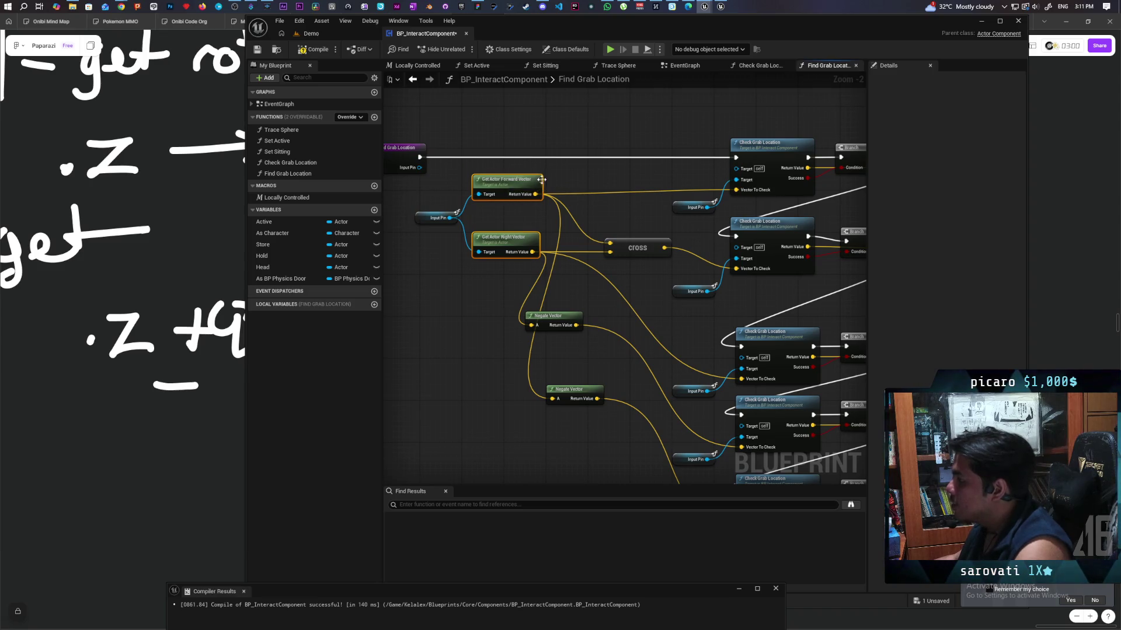
pyautogui.click(537, 185)
pyautogui.moveTo(598, 270); pyautogui.dragTo(586, 219)
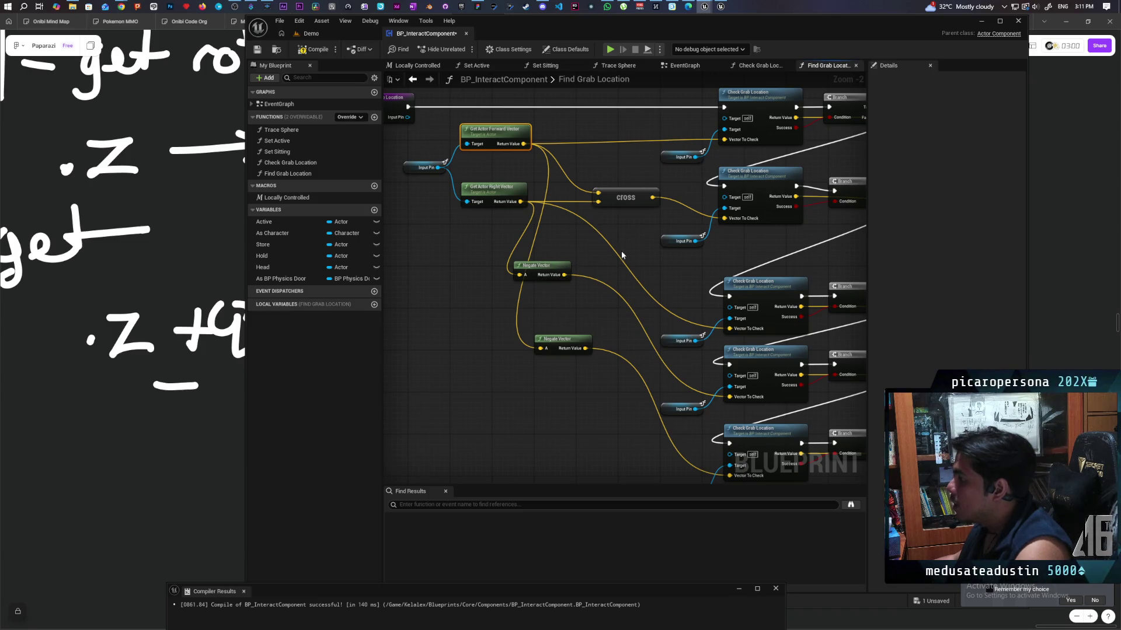
pyautogui.click(524, 188)
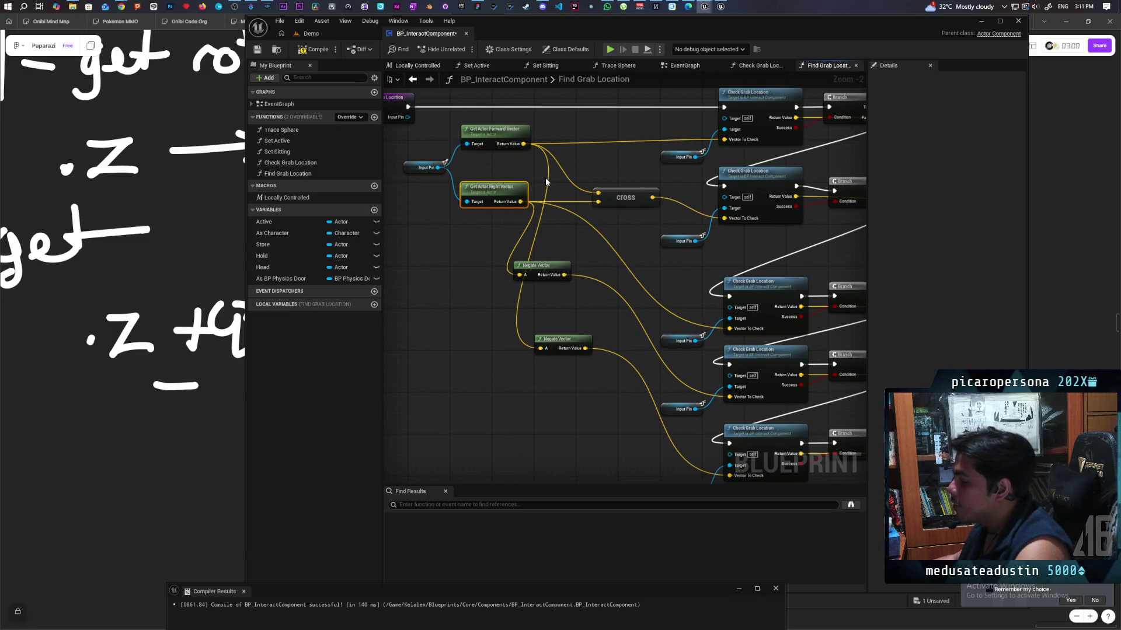
pyautogui.scroll(2, 642, 228)
pyautogui.click(595, 245)
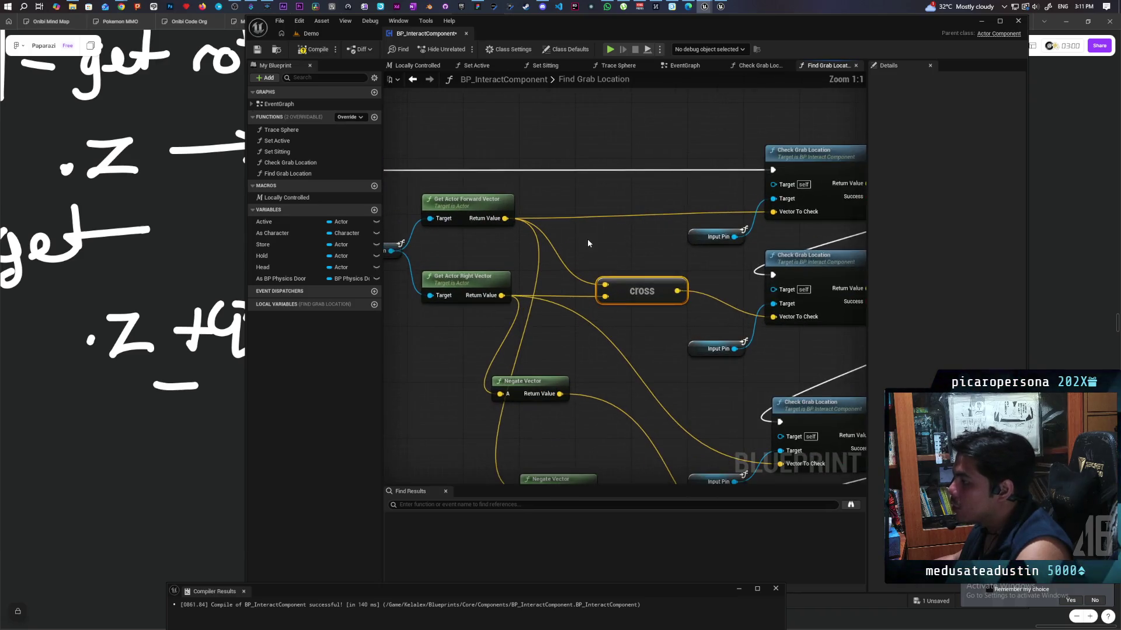
pyautogui.click(533, 225)
pyautogui.click(526, 301)
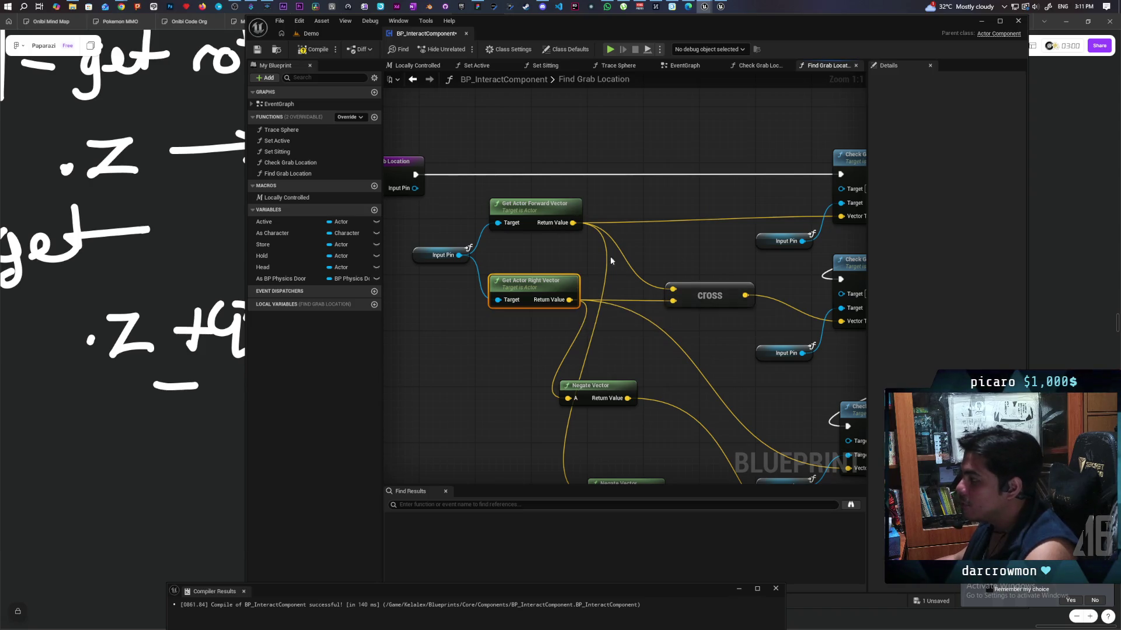
pyautogui.moveTo(717, 304)
pyautogui.mouseDown()
pyautogui.moveTo(698, 268)
pyautogui.moveTo(661, 275)
pyautogui.moveTo(682, 276)
pyautogui.mouseUp()
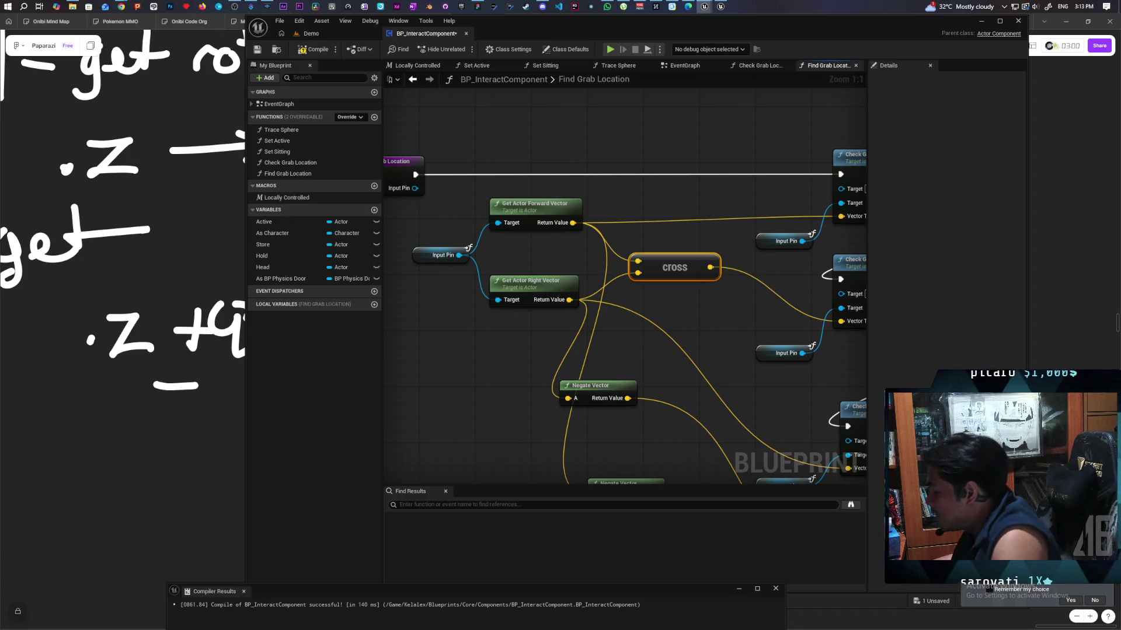
# Pan the graph to bring the cross node and check rows into view
pyautogui.moveTo(512, 371); pyautogui.dragTo(394, 428)
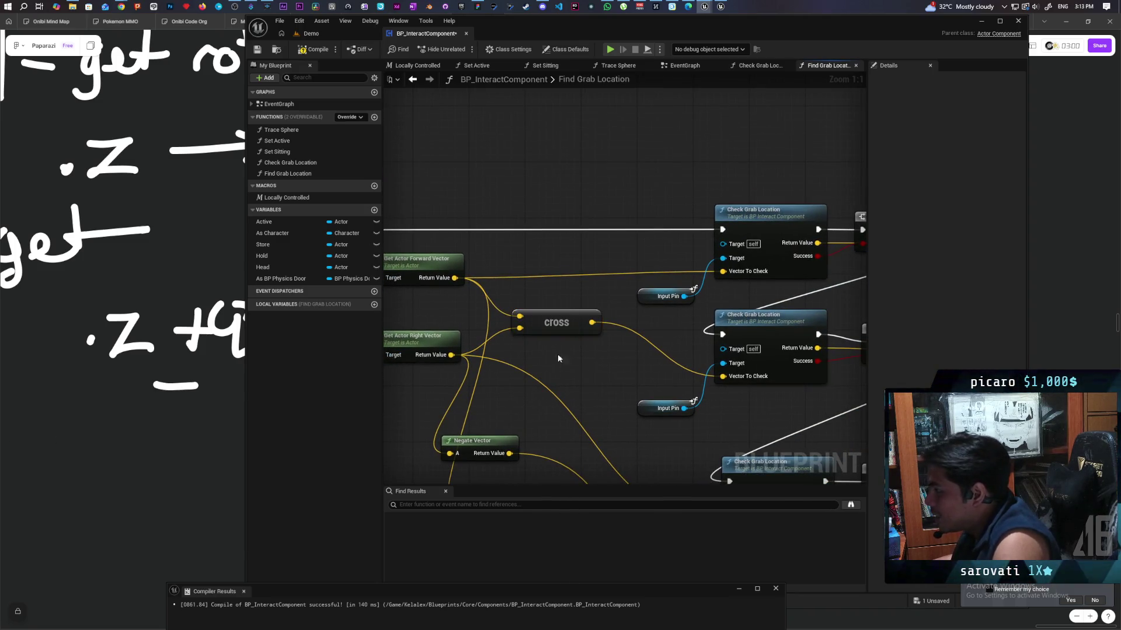
# Replace the cross node with a vector Add of the forward and right vectors
pyautogui.press('Delete')
pyautogui.moveTo(534, 317)
pyautogui.mouseDown()
pyautogui.moveTo(604, 313)
pyautogui.moveTo(578, 292)
pyautogui.mouseUp()
pyautogui.moveTo(519, 270)
pyautogui.mouseDown()
pyautogui.moveTo(589, 307)
pyautogui.moveTo(570, 303)
pyautogui.mouseUp()
pyautogui.write('+')
pyautogui.press('Return')
pyautogui.moveTo(512, 347)
pyautogui.mouseDown()
pyautogui.moveTo(573, 322)
pyautogui.moveTo(651, 314)
pyautogui.mouseUp()
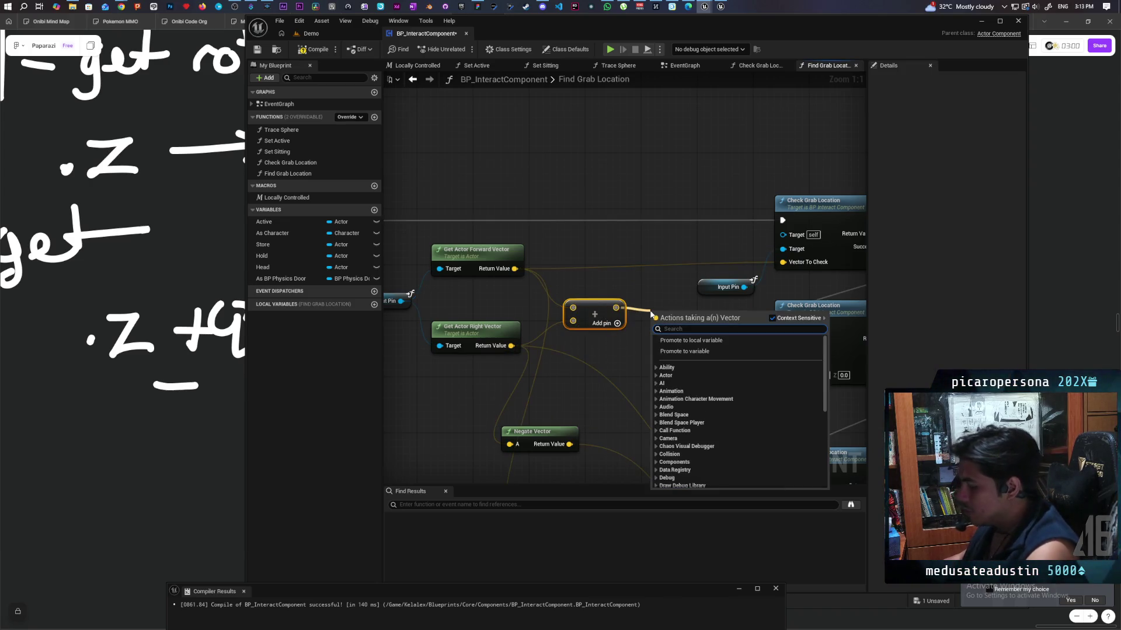
# Add a Normalize node after the Add and position it before the checks
pyautogui.write('normal')
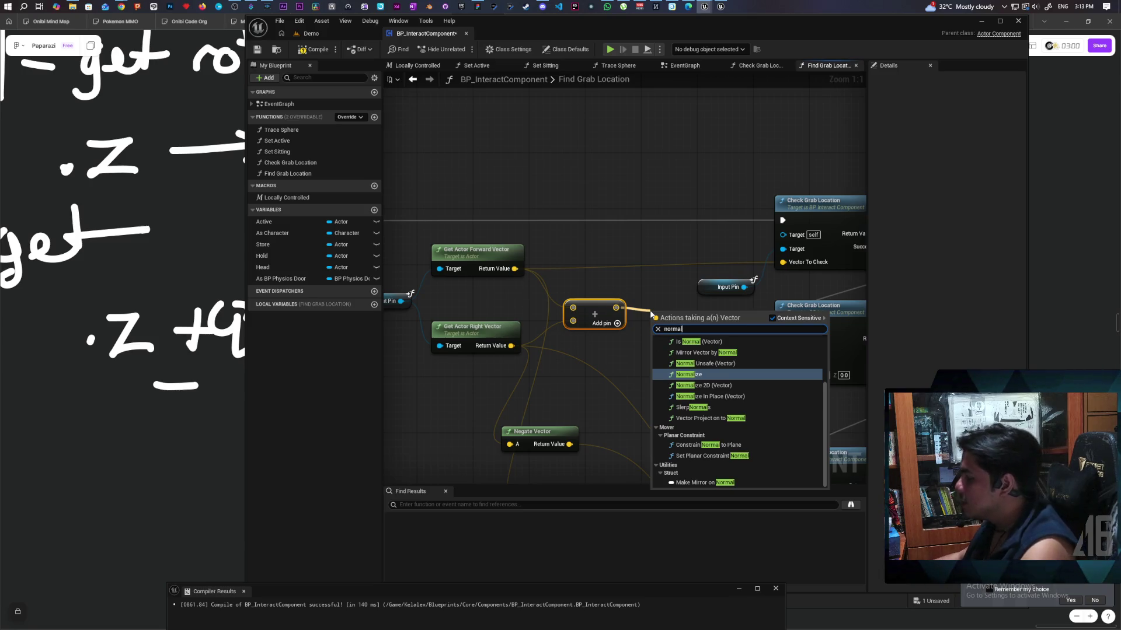
pyautogui.click(711, 377)
pyautogui.moveTo(702, 322)
pyautogui.mouseDown()
pyautogui.moveTo(699, 334)
pyautogui.moveTo(638, 350)
pyautogui.moveTo(783, 372)
pyautogui.mouseUp()
pyautogui.moveTo(660, 364); pyautogui.dragTo(707, 331)
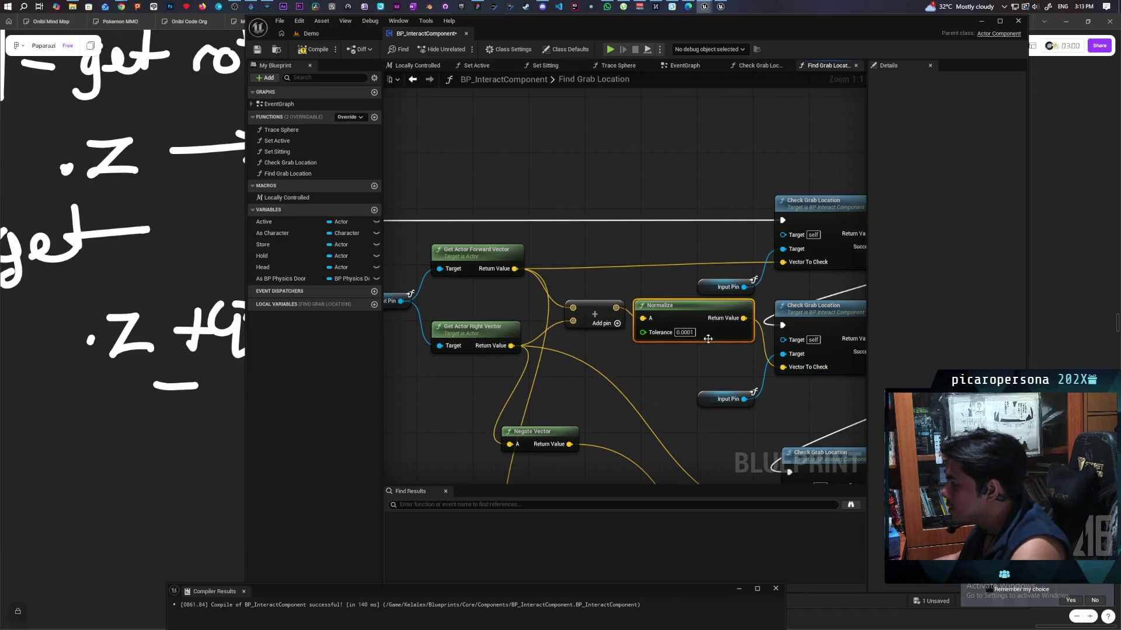
# Zoom out, box-select the lower check, Branch and Return nodes, and drag them downward
pyautogui.scroll(-3, 587, 275)
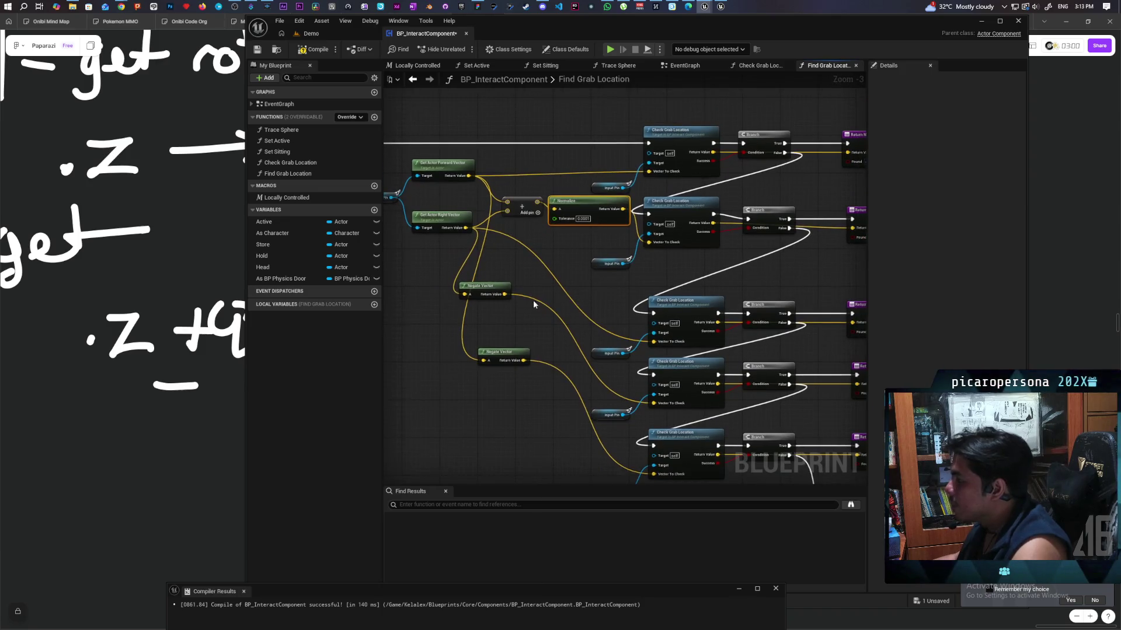
pyautogui.scroll(-1, 534, 303)
pyautogui.moveTo(466, 211)
pyautogui.mouseDown()
pyautogui.moveTo(860, 384)
pyautogui.moveTo(701, 409)
pyautogui.moveTo(857, 325)
pyautogui.mouseUp()
pyautogui.moveTo(587, 139); pyautogui.dragTo(642, 229)
pyautogui.moveTo(660, 183); pyautogui.dragTo(670, 265)
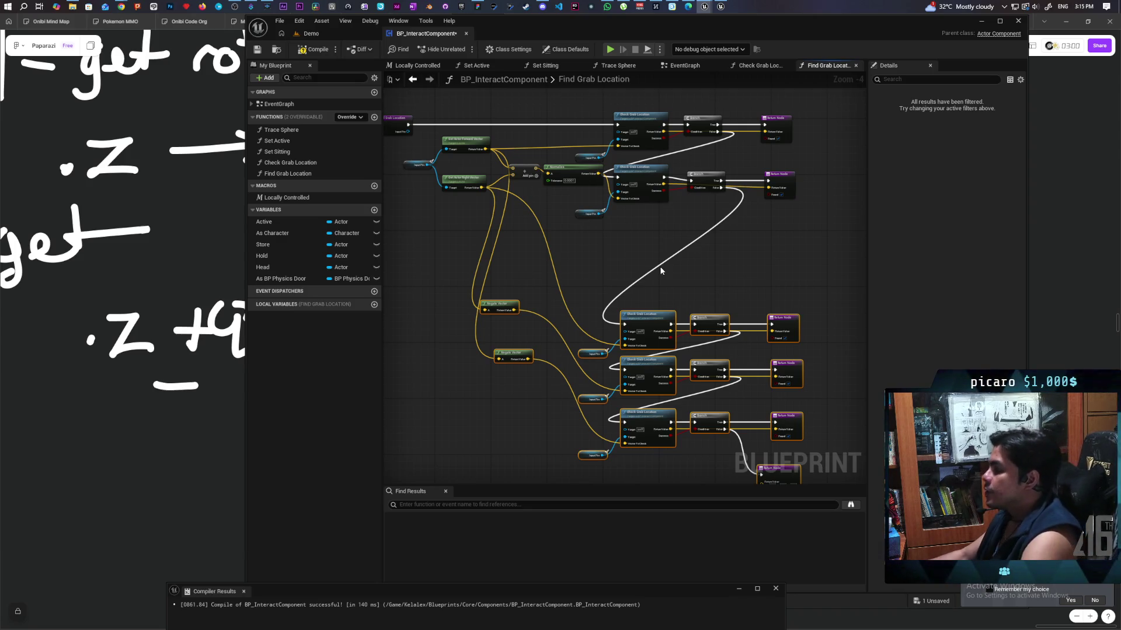
pyautogui.scroll(1, 661, 271)
# Copy-paste the second Check Grab Location, Branch and Return nodes and place the copy below them
pyautogui.scroll(-1, 627, 230)
pyautogui.moveTo(626, 230); pyautogui.dragTo(636, 279)
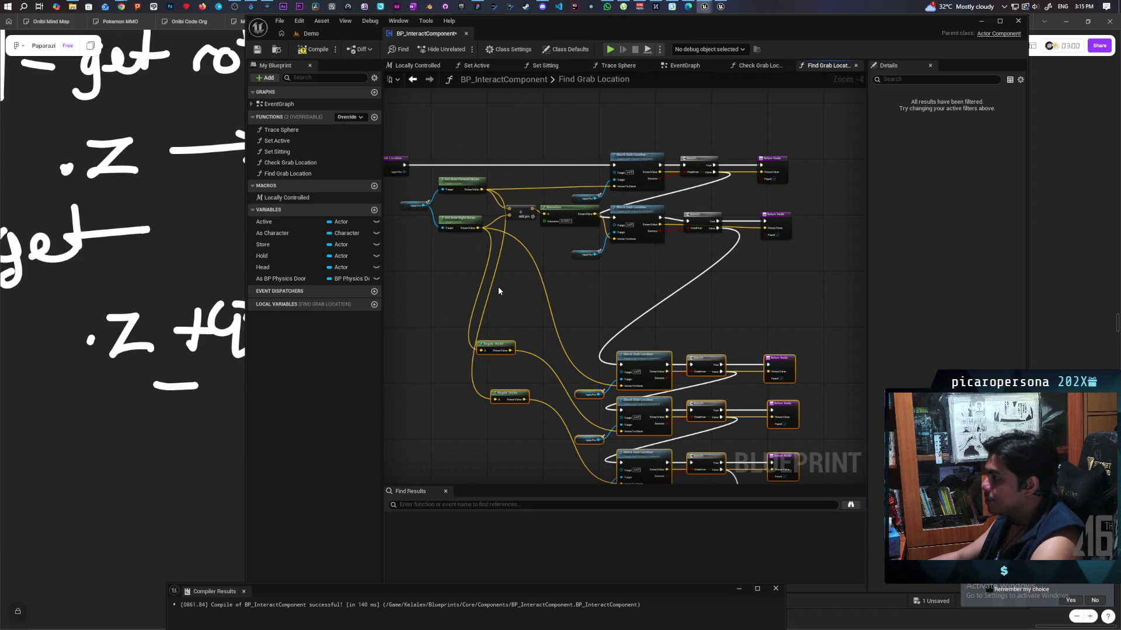
pyautogui.scroll(1, 628, 268)
pyautogui.scroll(-1, 627, 268)
pyautogui.moveTo(627, 268); pyautogui.dragTo(641, 314)
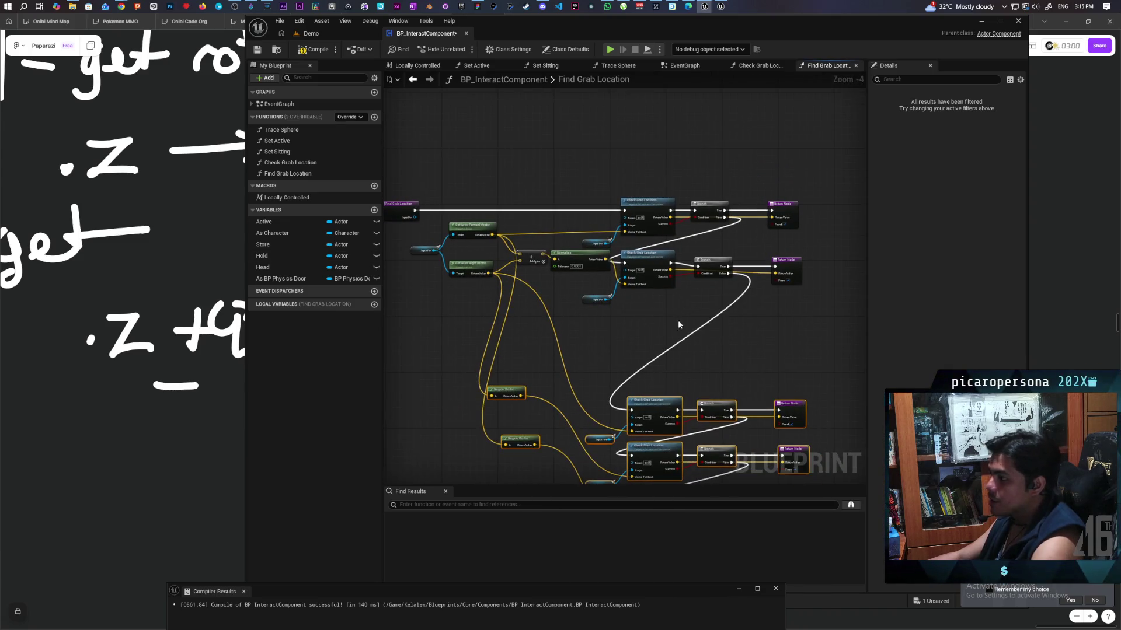
pyautogui.moveTo(624, 356); pyautogui.dragTo(621, 346)
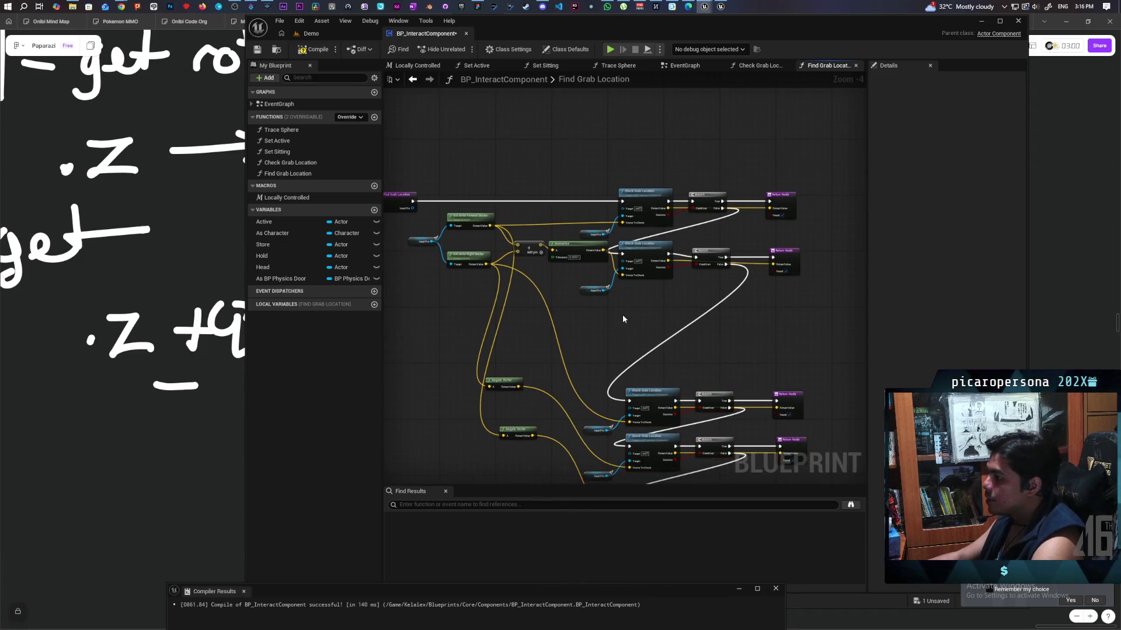
pyautogui.moveTo(645, 289); pyautogui.dragTo(776, 269)
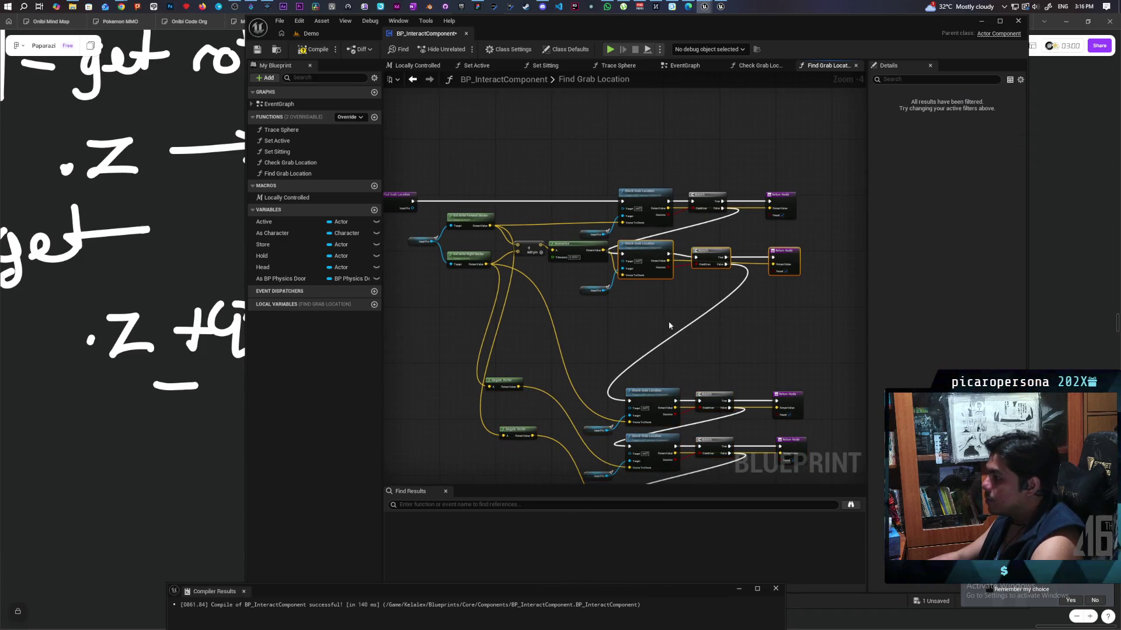
pyautogui.hotkey('ctrl', 'c')
pyautogui.hotkey('ctrl', 'v')
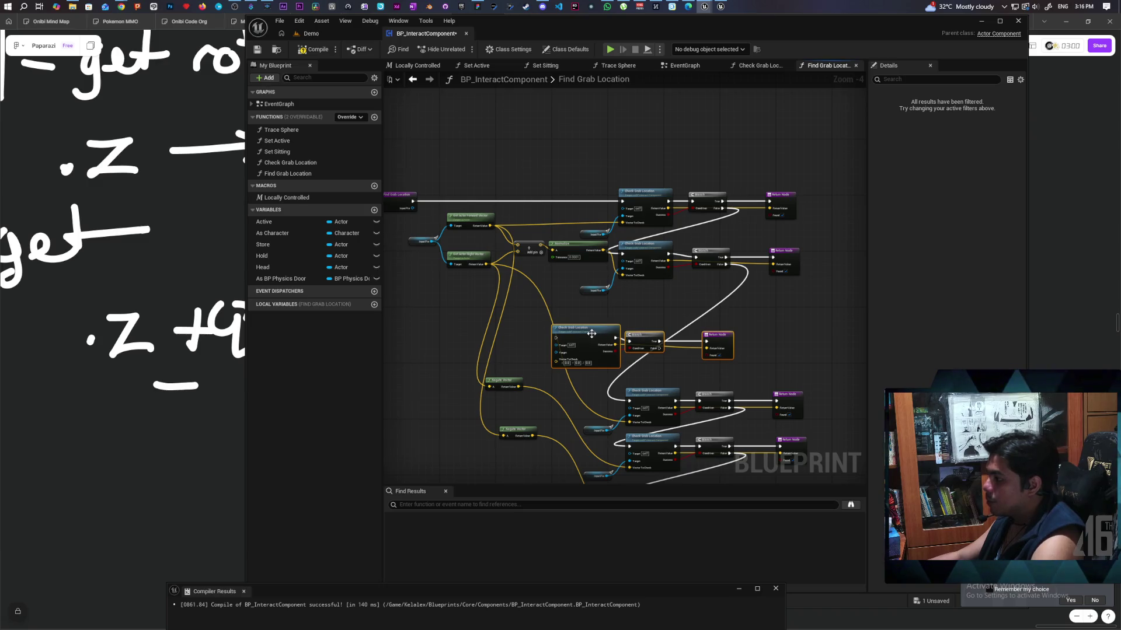
pyautogui.moveTo(591, 333)
pyautogui.mouseDown()
pyautogui.moveTo(658, 318)
pyautogui.moveTo(671, 328)
pyautogui.moveTo(689, 299)
pyautogui.mouseUp()
pyautogui.scroll(2, 607, 345)
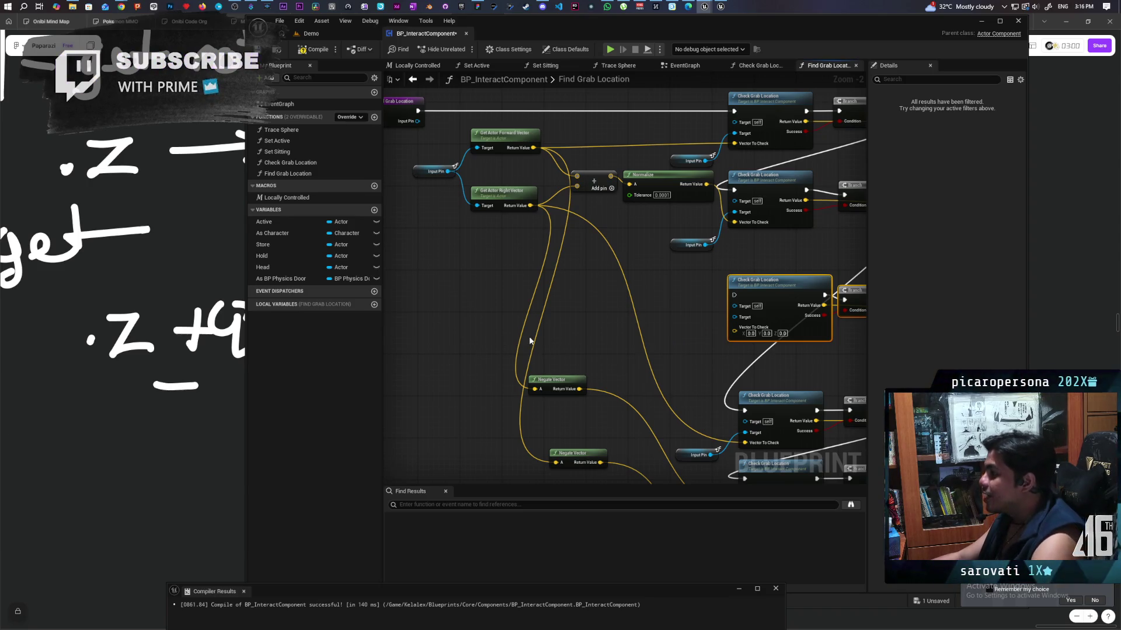
# Recompile BP_InteractComponent with the Find Grab Location graph, which succeeds in 172 ms
pyautogui.moveTo(619, 313); pyautogui.dragTo(565, 322)
pyautogui.scroll(-2, 564, 321)
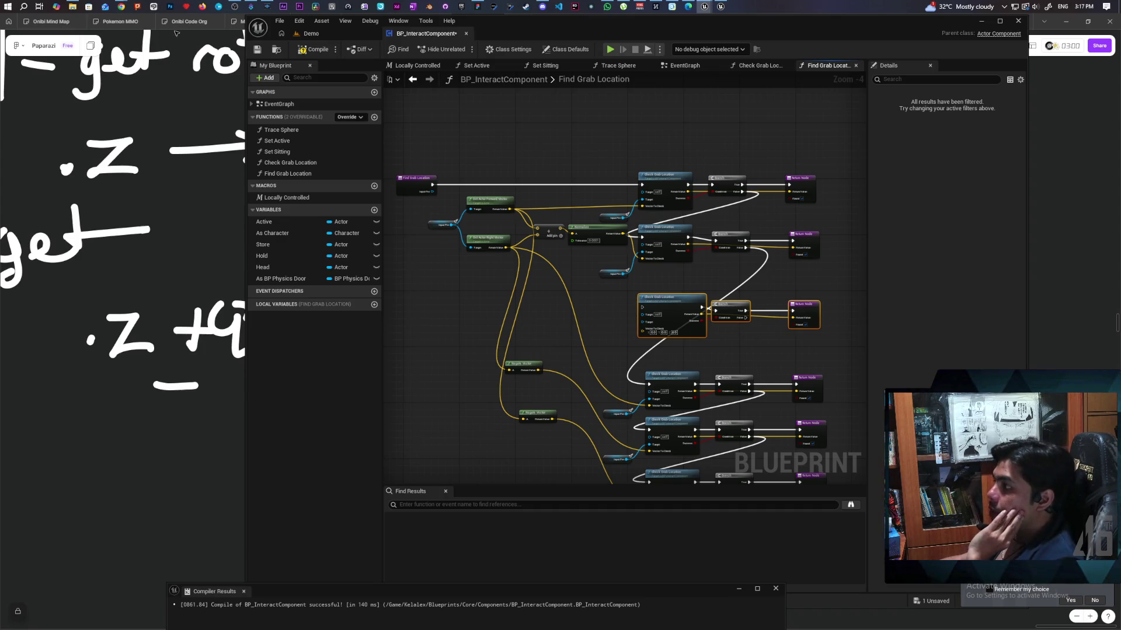
pyautogui.click(313, 49)
# Save BP_InteractComponent and pan to the lower Check Grab Location, Branch and Return rows
pyautogui.click(257, 49)
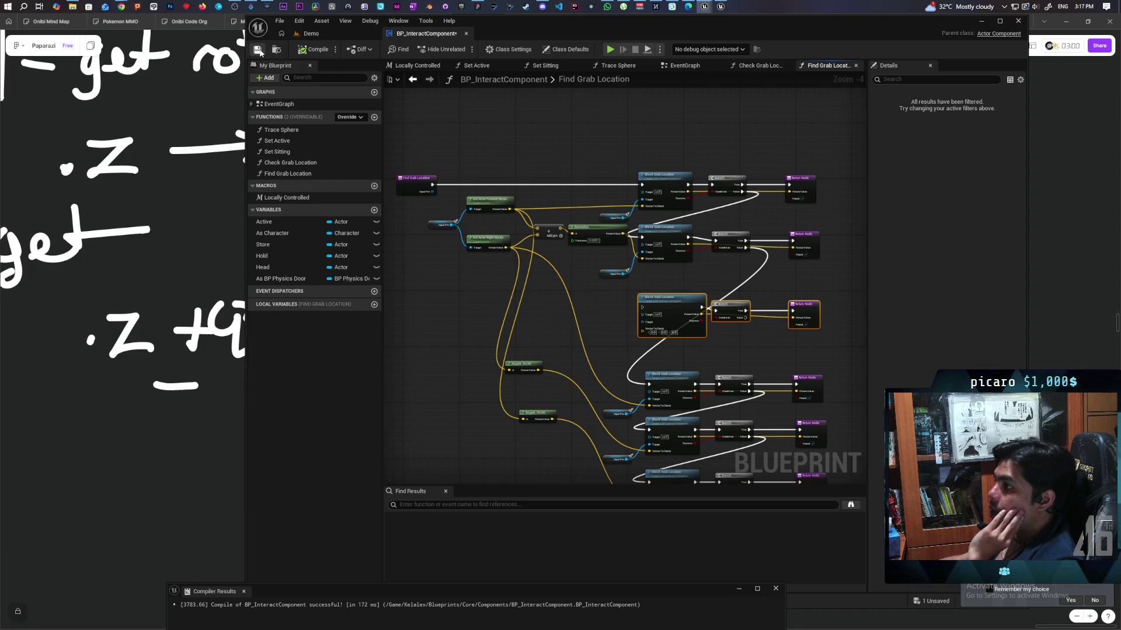
pyautogui.moveTo(580, 318)
pyautogui.mouseDown()
pyautogui.moveTo(579, 216)
pyautogui.moveTo(554, 280)
pyautogui.moveTo(564, 285)
pyautogui.mouseUp()
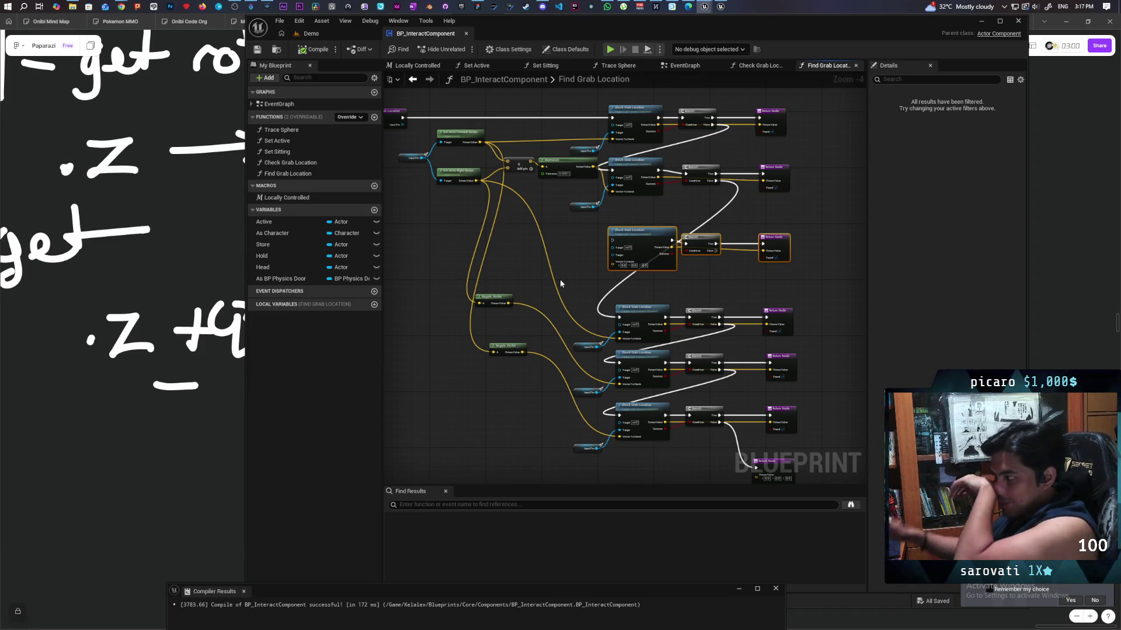
# Delete the duplicate Check Grab Location, Branch and Return chains
pyautogui.moveTo(570, 436); pyautogui.dragTo(506, 396)
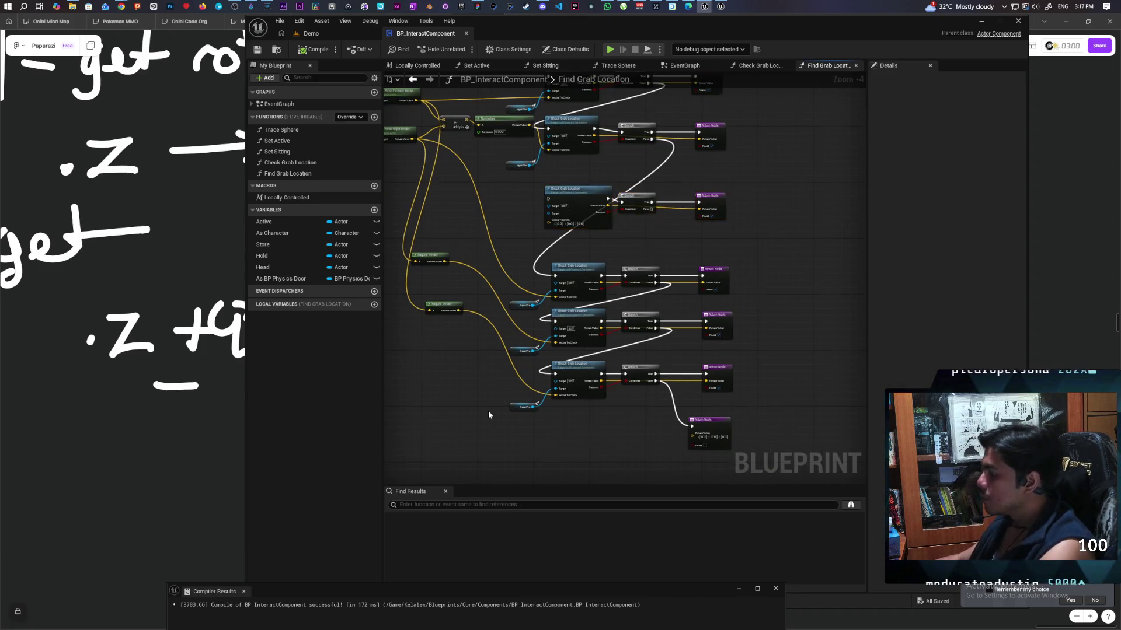
pyautogui.scroll(-2, 486, 428)
pyautogui.moveTo(496, 454)
pyautogui.mouseDown()
pyautogui.moveTo(686, 405)
pyautogui.moveTo(657, 292)
pyautogui.mouseUp()
pyautogui.press('Delete')
# Delete both Negate Vector nodes, leaving the single remaining check chain
pyautogui.scroll(3, 619, 324)
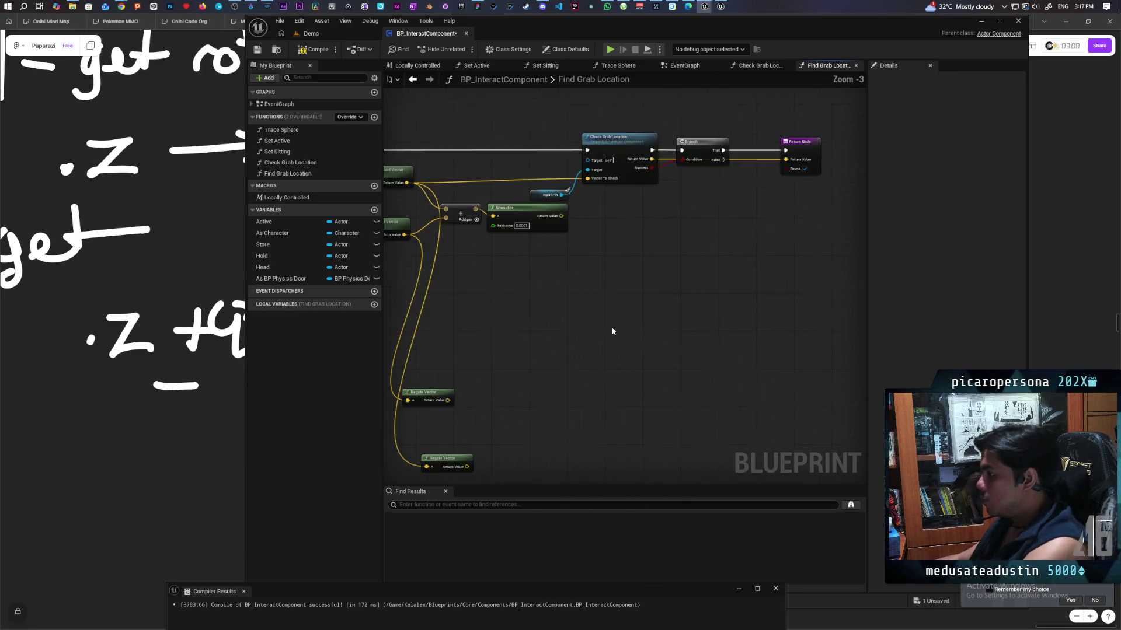
pyautogui.moveTo(680, 332)
pyautogui.mouseDown()
pyautogui.moveTo(671, 404)
pyautogui.moveTo(523, 468)
pyautogui.mouseUp()
pyautogui.press('Delete')
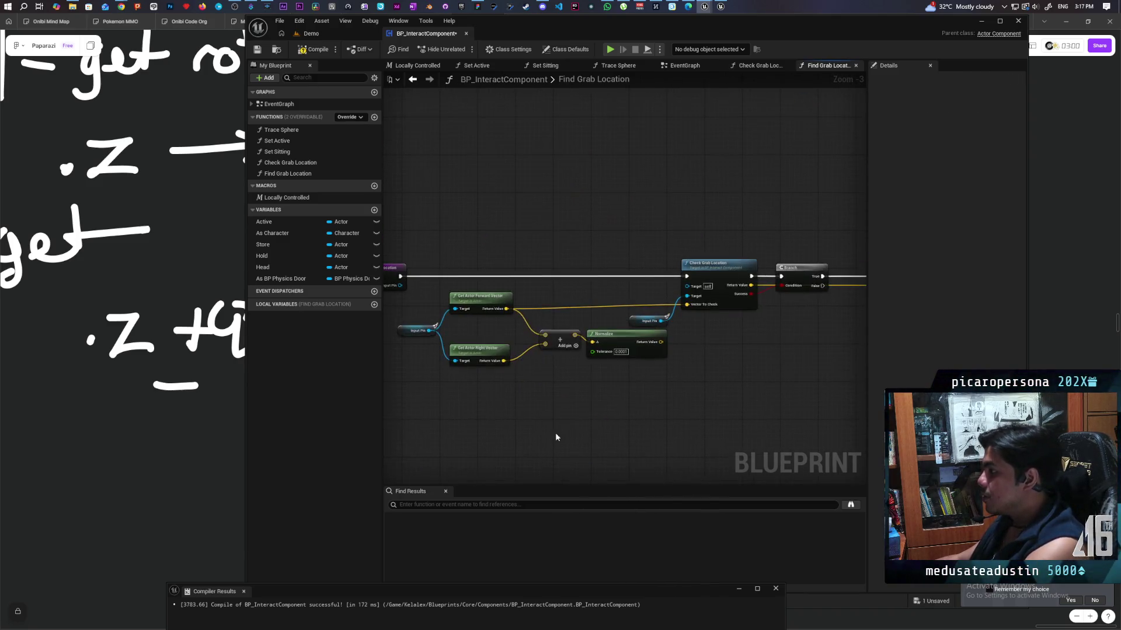
pyautogui.moveTo(489, 389); pyautogui.dragTo(529, 380)
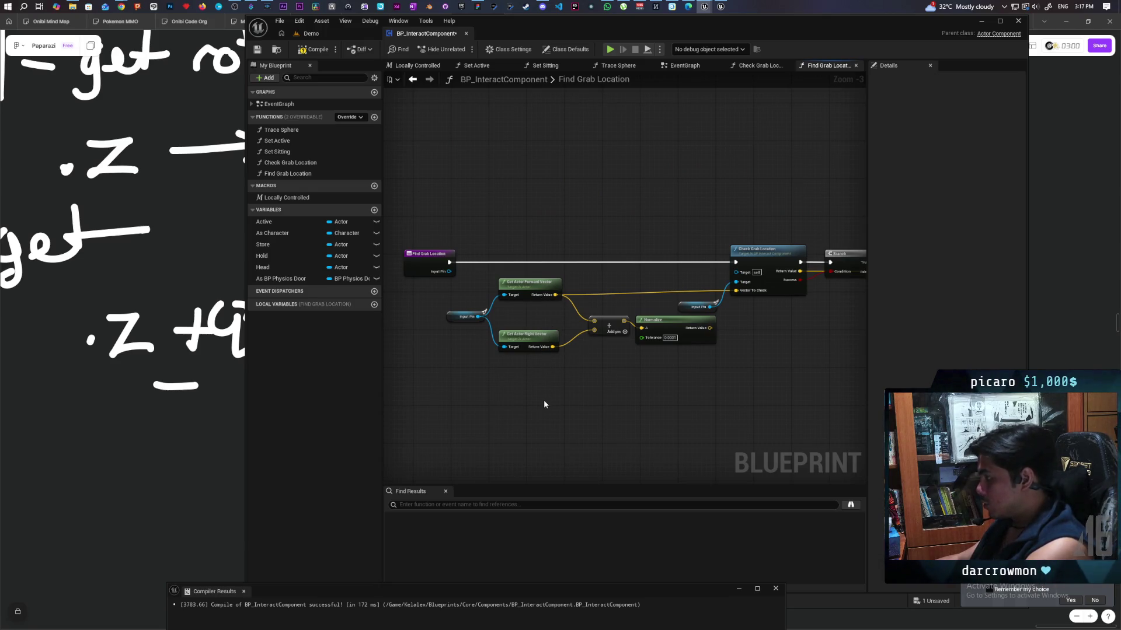
# Delete the Get Actor Right Vector and vector Add nodes, then compile and save with Ctrl+S
pyautogui.click(528, 335)
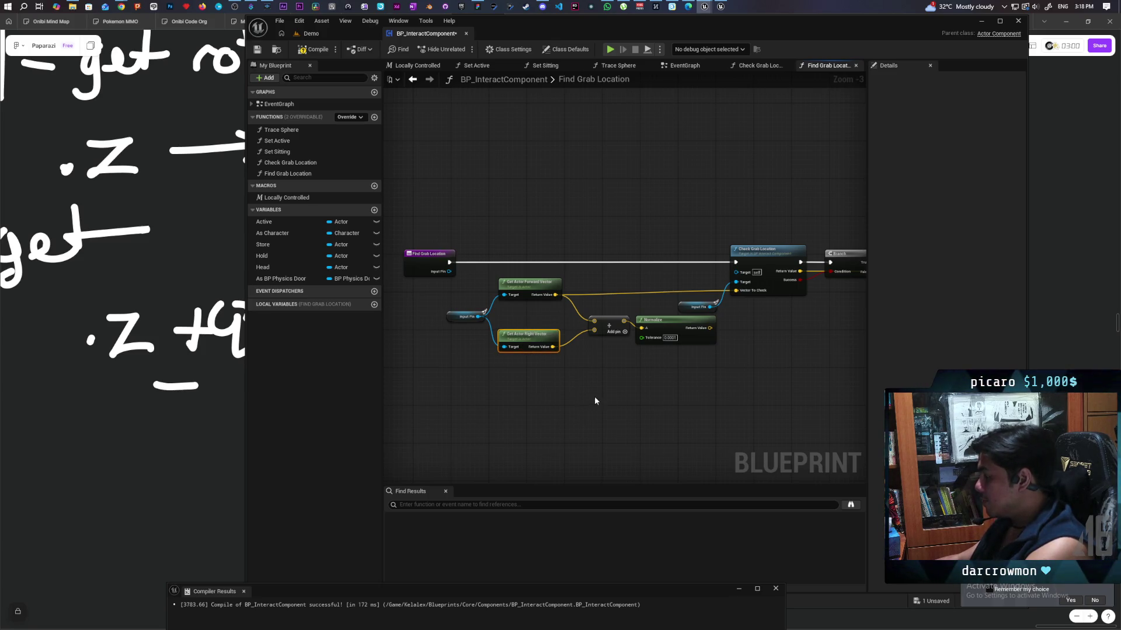
pyautogui.press('Delete')
pyautogui.click(647, 335)
pyautogui.press('Delete')
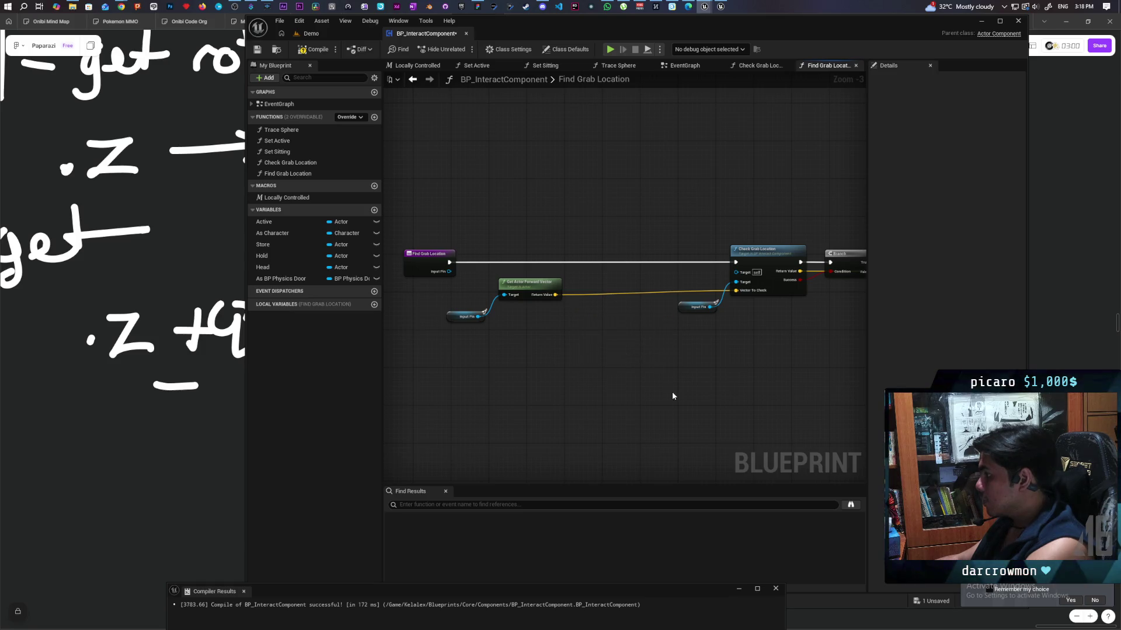
pyautogui.hotkey('ctrl', 's')
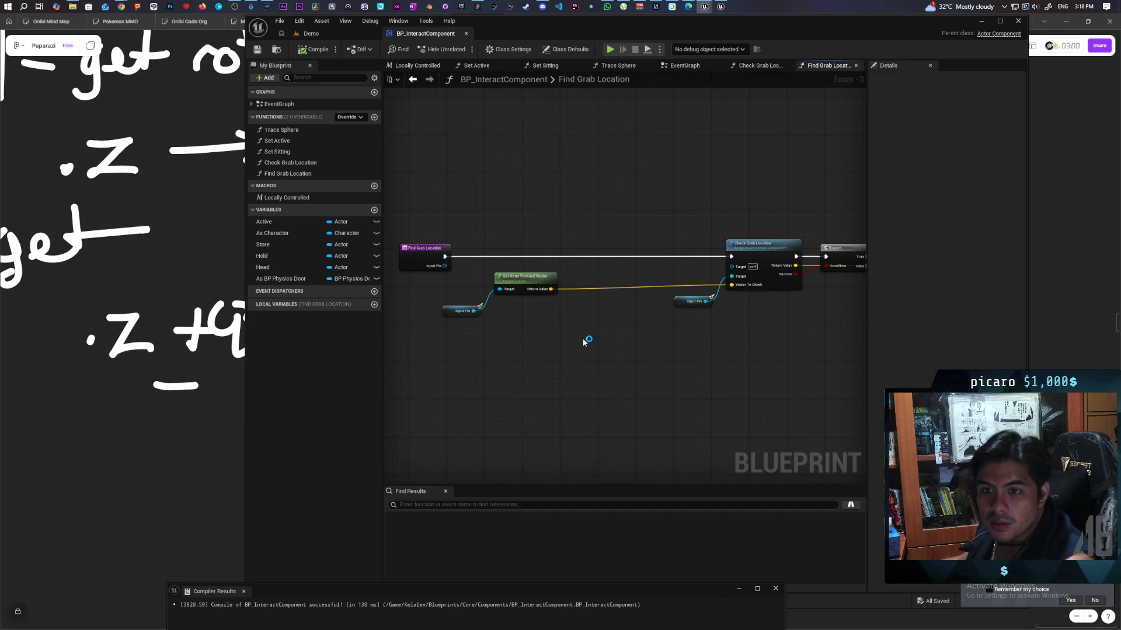
pyautogui.rightClick(583, 340)
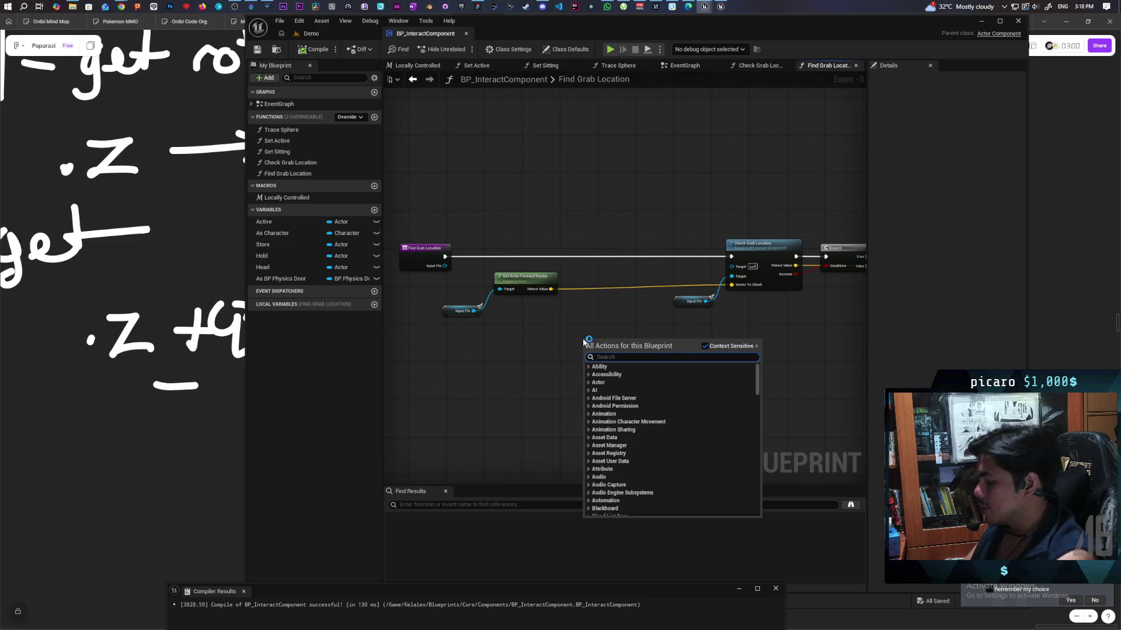
# Add a Rotate Vector Around Axis node with its Axis Z set to 1.0
pyautogui.write('rotate')
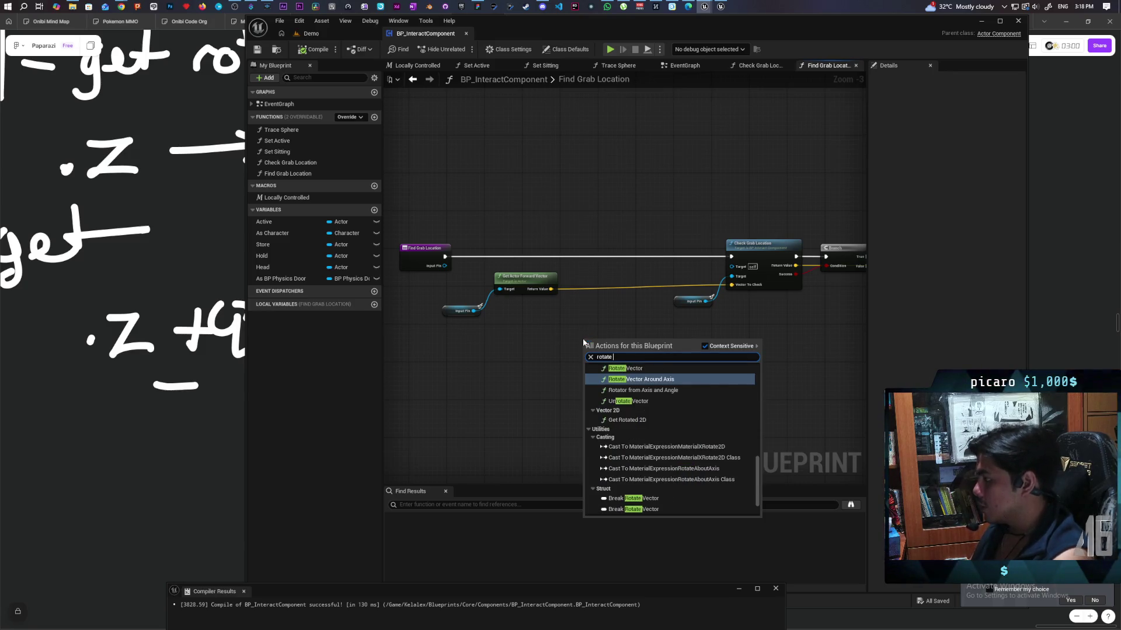
pyautogui.press('Return')
pyautogui.scroll(3, 583, 321)
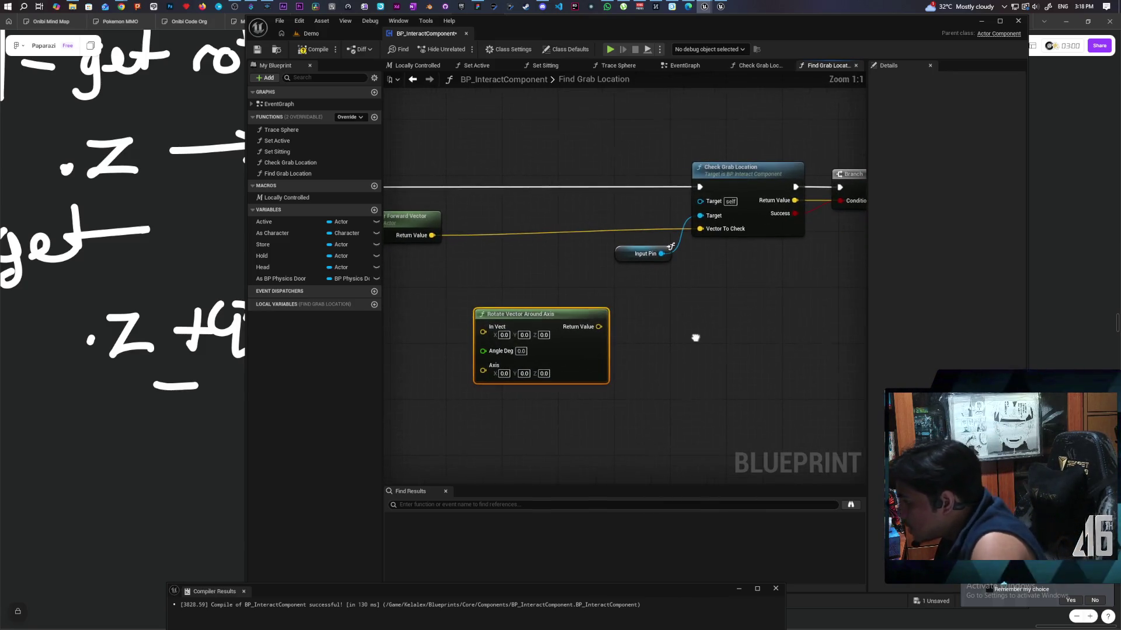
pyautogui.moveTo(685, 340)
pyautogui.mouseDown()
pyautogui.moveTo(605, 388)
pyautogui.moveTo(687, 375)
pyautogui.mouseUp()
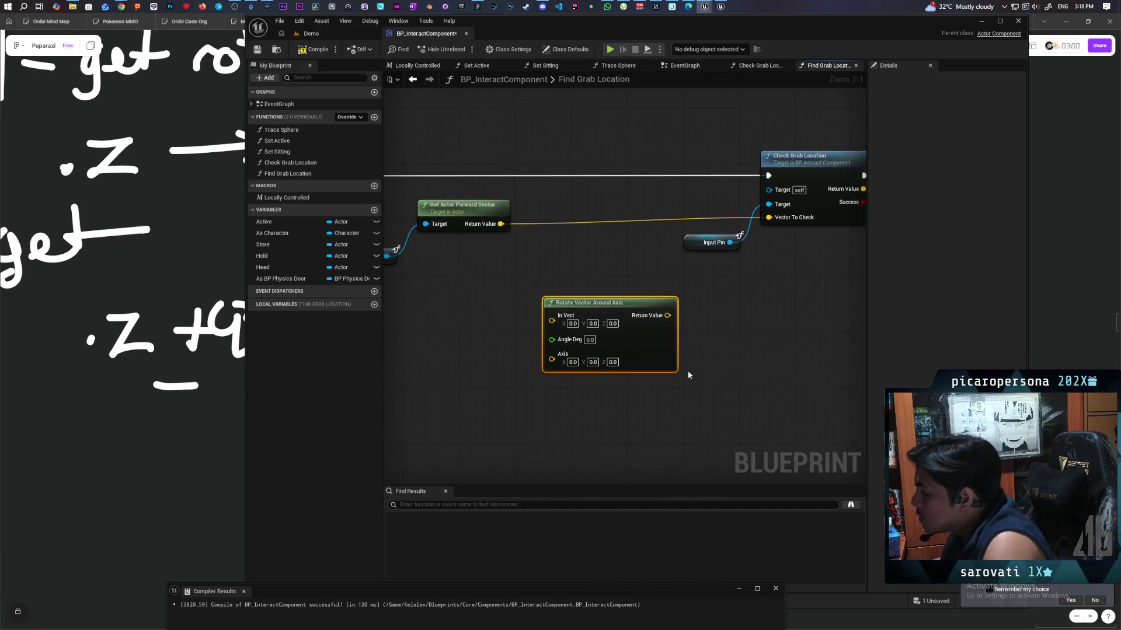
pyautogui.click(612, 362)
pyautogui.write('1')
pyautogui.press('Return')
pyautogui.moveTo(677, 429)
pyautogui.mouseDown()
pyautogui.moveTo(487, 339)
pyautogui.moveTo(716, 417)
pyautogui.moveTo(744, 369)
pyautogui.moveTo(809, 376)
pyautogui.mouseUp()
# Wire Forward Vector into In Vect and the rotated Return Value into Vector To Check
pyautogui.moveTo(586, 218)
pyautogui.mouseDown()
pyautogui.moveTo(636, 315)
pyautogui.moveTo(493, 363)
pyautogui.mouseUp()
pyautogui.moveTo(552, 335); pyautogui.dragTo(513, 301)
pyautogui.moveTo(643, 355)
pyautogui.mouseDown()
pyautogui.moveTo(663, 383)
pyautogui.moveTo(745, 362)
pyautogui.mouseUp()
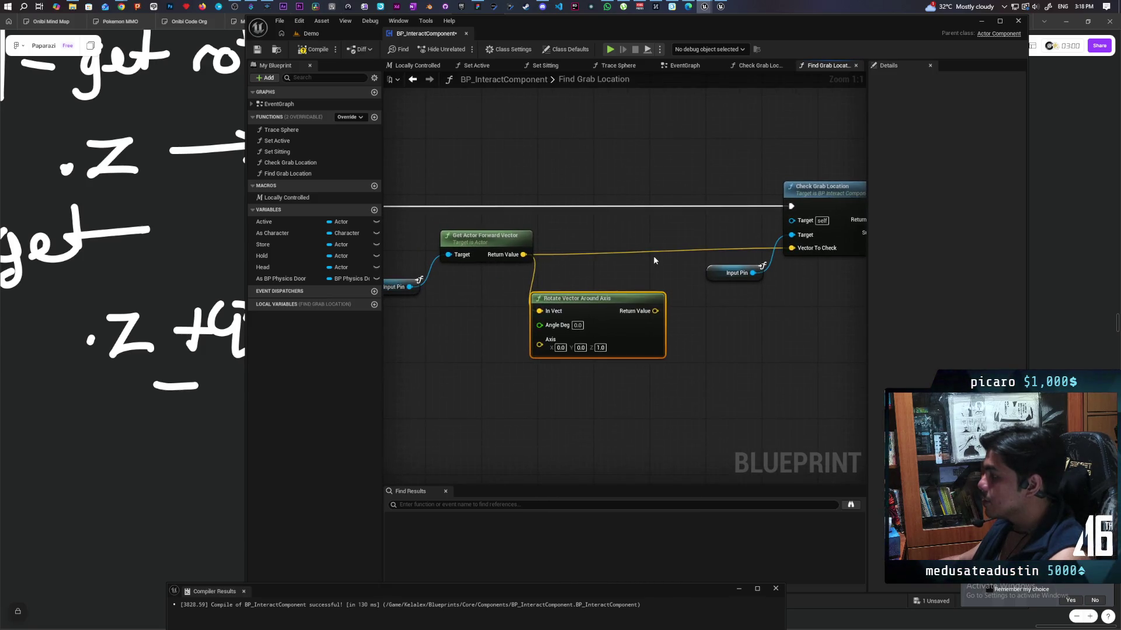
pyautogui.click(655, 256)
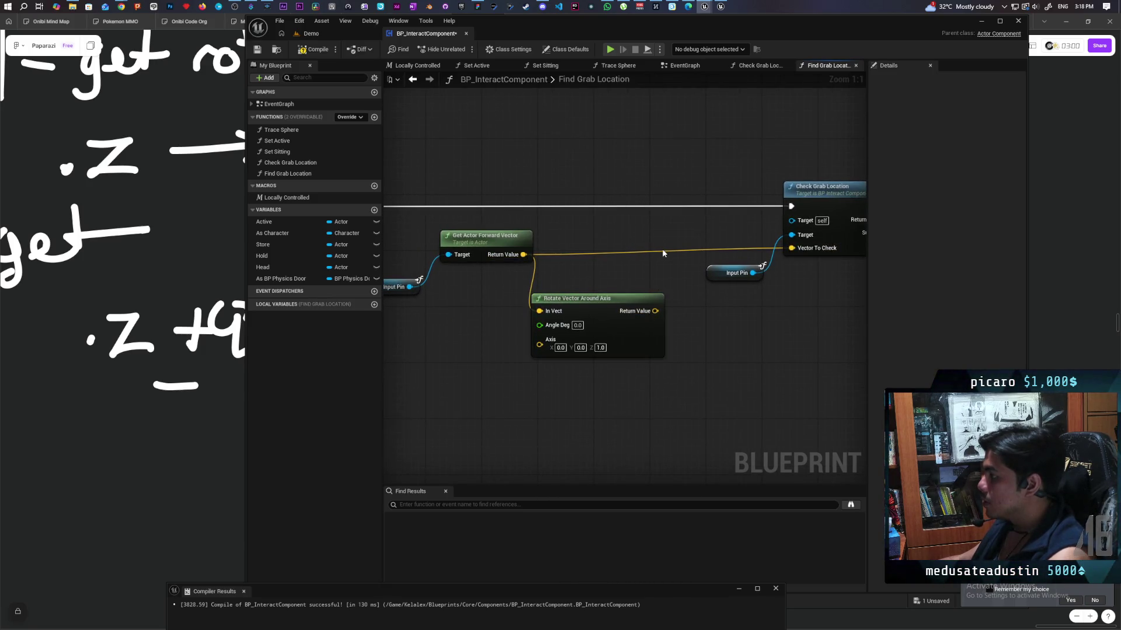
pyautogui.keyDown('alt'); pyautogui.click(661, 250); pyautogui.keyUp('alt')
pyautogui.moveTo(654, 311)
pyautogui.mouseDown()
pyautogui.moveTo(825, 245)
pyautogui.moveTo(793, 252)
pyautogui.mouseUp()
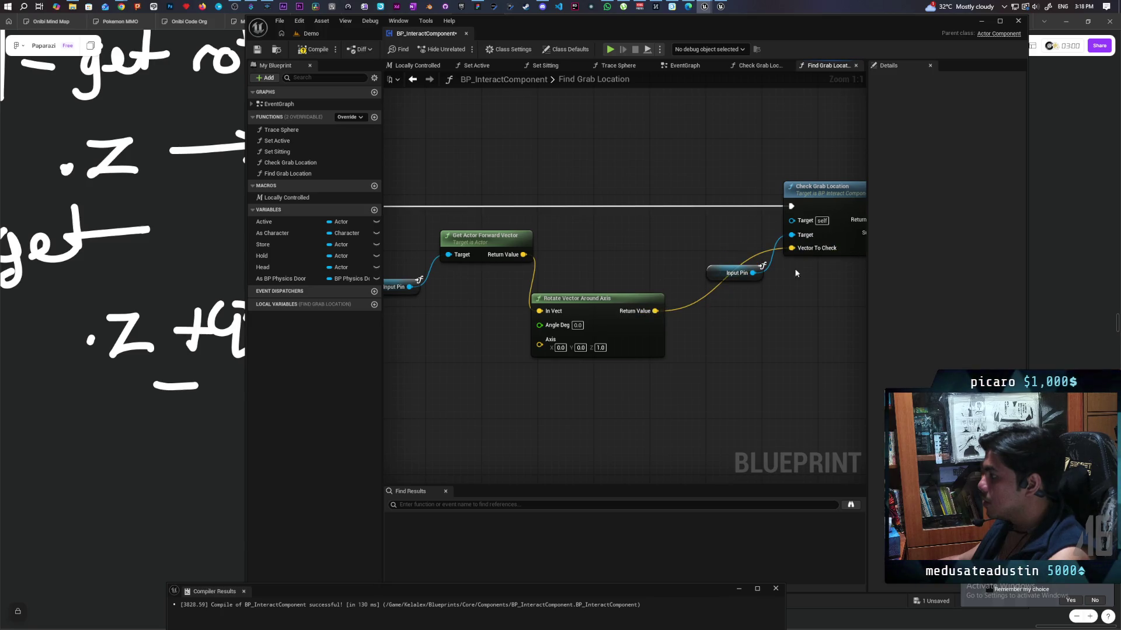
pyautogui.moveTo(610, 296); pyautogui.dragTo(643, 241)
pyautogui.moveTo(462, 303); pyautogui.dragTo(557, 313)
pyautogui.moveTo(474, 299); pyautogui.dragTo(523, 298)
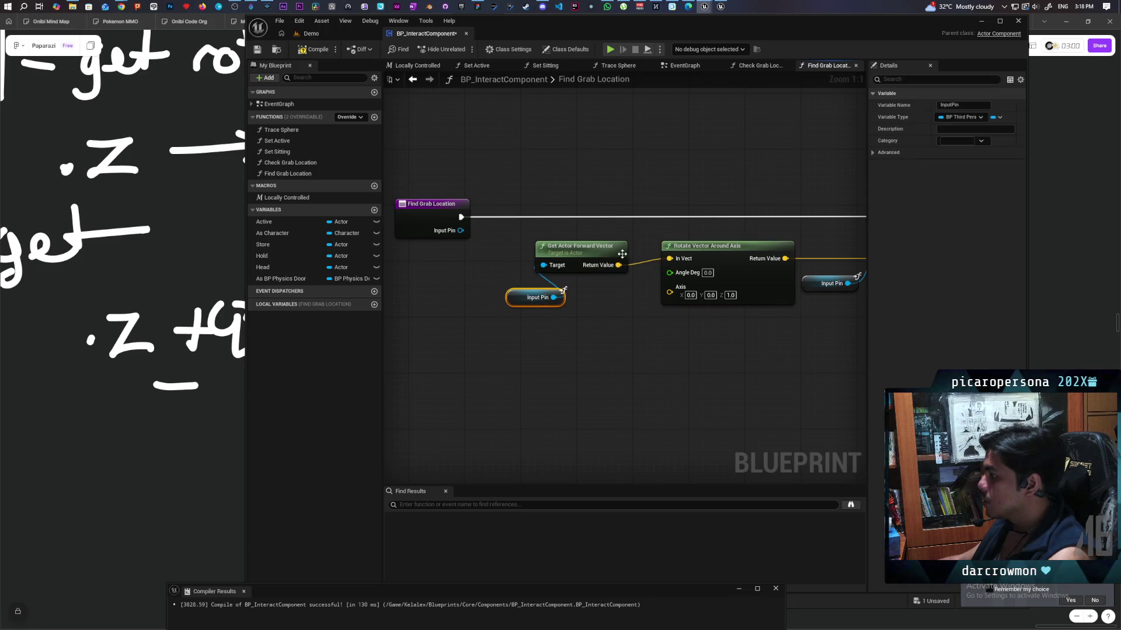
# Rearrange Get Actor Forward Vector, the Input Pin getter and the entry node along the chain
pyautogui.moveTo(624, 254); pyautogui.dragTo(624, 244)
pyautogui.moveTo(697, 355)
pyautogui.mouseDown()
pyautogui.moveTo(607, 363)
pyautogui.moveTo(653, 333)
pyautogui.moveTo(608, 374)
pyautogui.mouseUp()
pyautogui.scroll(-4, 608, 375)
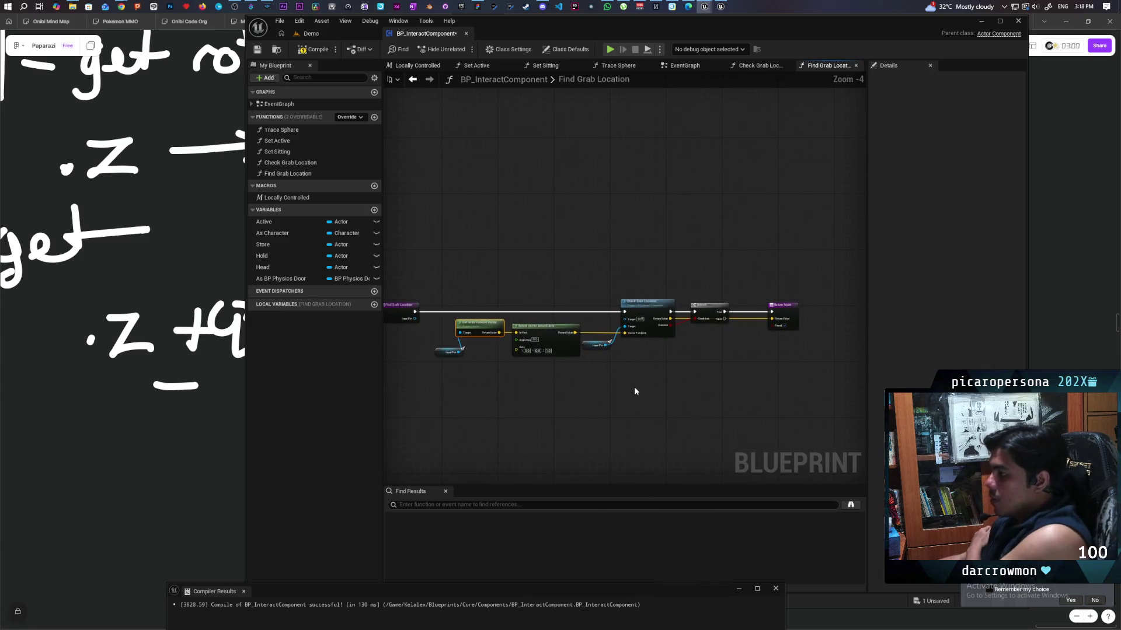
pyautogui.scroll(3, 588, 380)
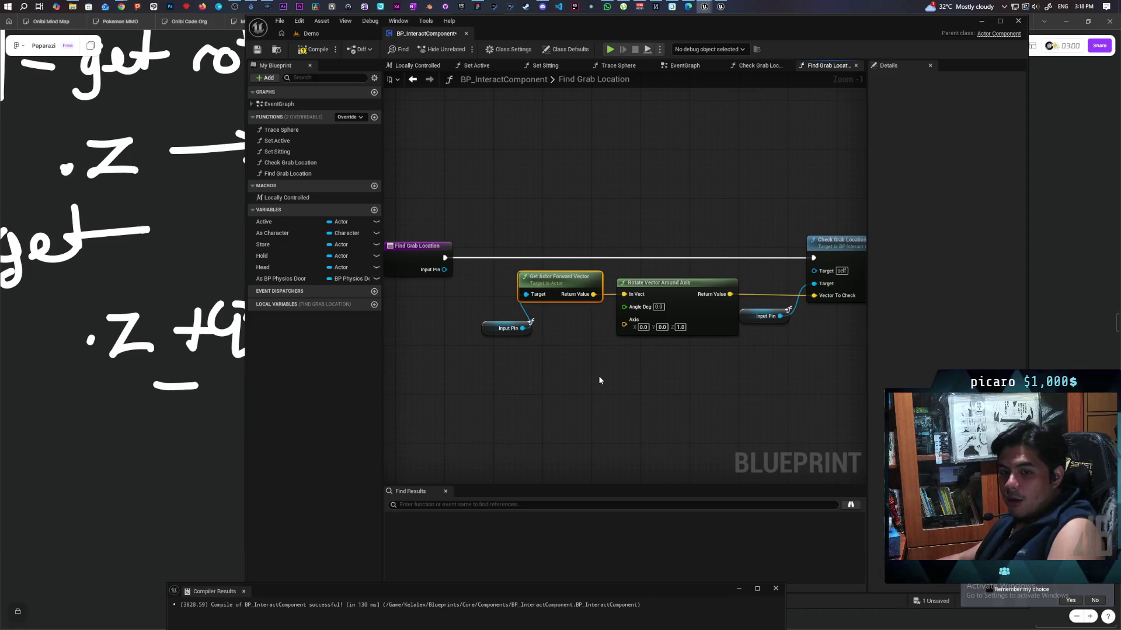
pyautogui.moveTo(599, 380)
pyautogui.mouseDown()
pyautogui.moveTo(555, 372)
pyautogui.moveTo(623, 357)
pyautogui.moveTo(662, 372)
pyautogui.moveTo(663, 293)
pyautogui.mouseUp()
pyautogui.moveTo(640, 392)
pyautogui.mouseDown()
pyautogui.moveTo(677, 350)
pyautogui.moveTo(635, 402)
pyautogui.mouseUp()
pyautogui.scroll(1, 665, 375)
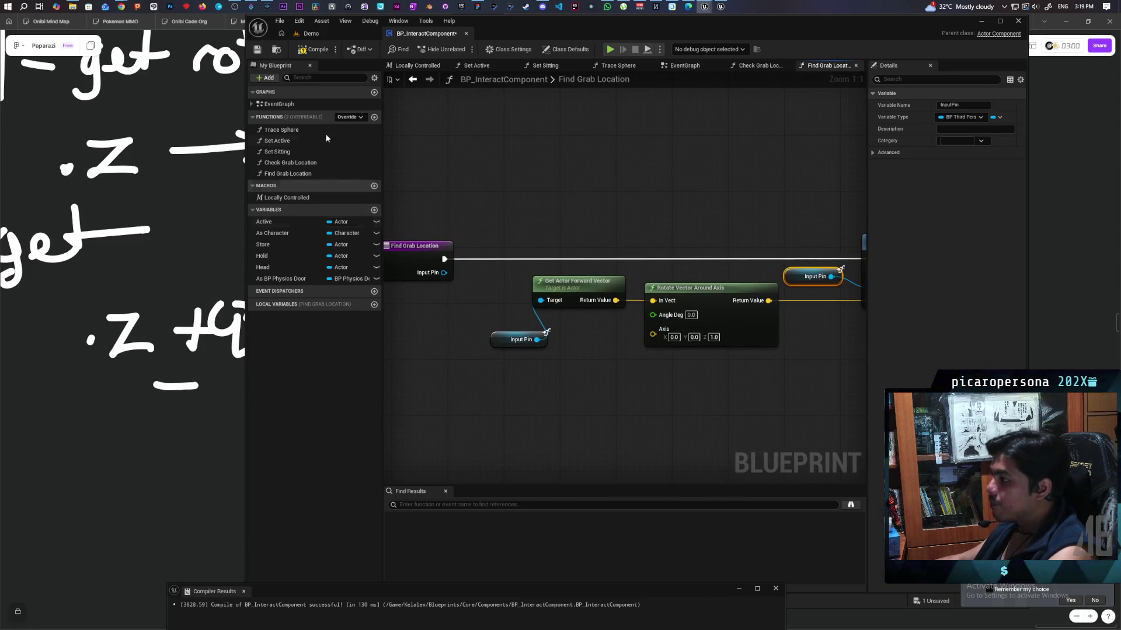
pyautogui.moveTo(483, 311); pyautogui.dragTo(605, 301)
pyautogui.moveTo(549, 244); pyautogui.dragTo(439, 245)
pyautogui.moveTo(505, 321)
pyautogui.mouseDown()
pyautogui.moveTo(379, 310)
pyautogui.moveTo(431, 311)
pyautogui.mouseUp()
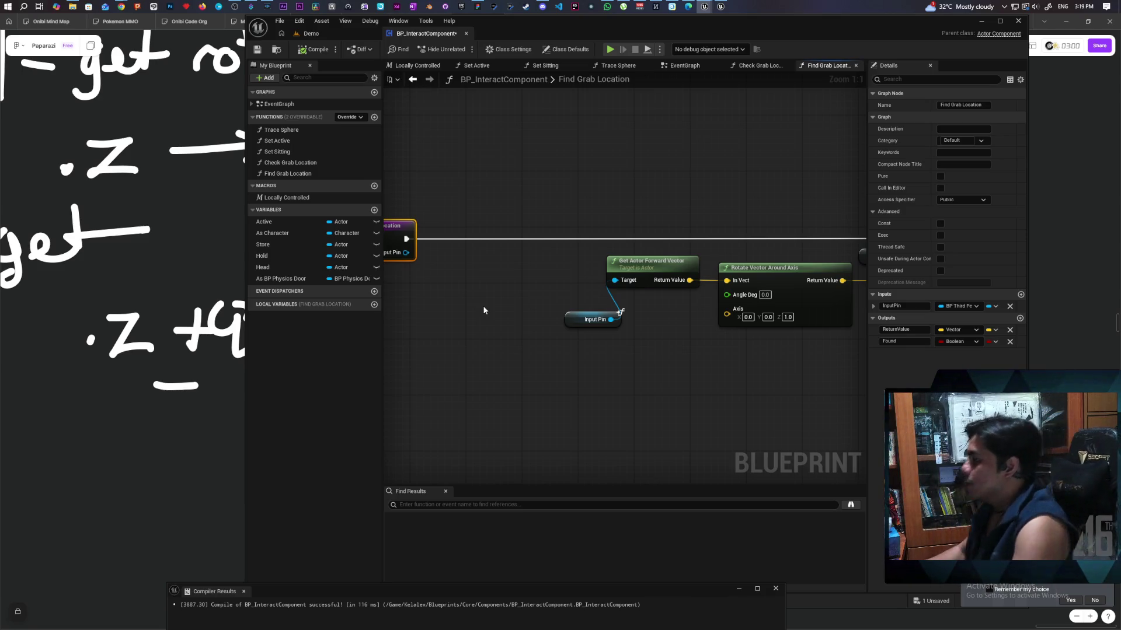
pyautogui.rightClick(465, 329)
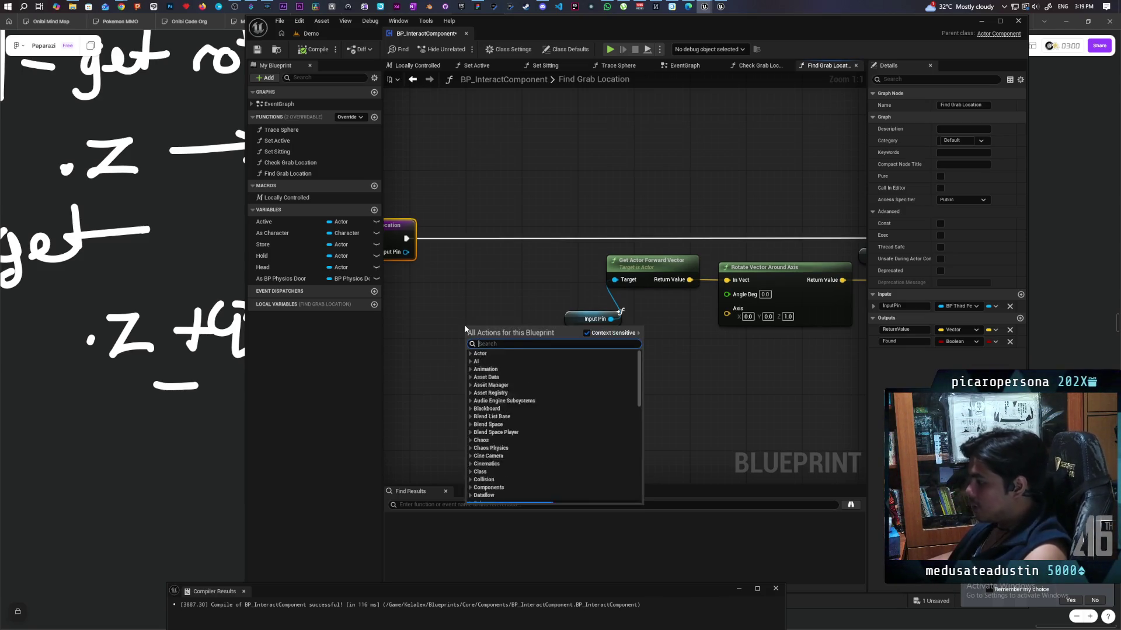
# Add For Each Loop with Break: Array Element to Angle Deg, entry exec in, Loop Body to Check Grab Location
pyautogui.write('for each')
pyautogui.press('Down')
pyautogui.press('Return')
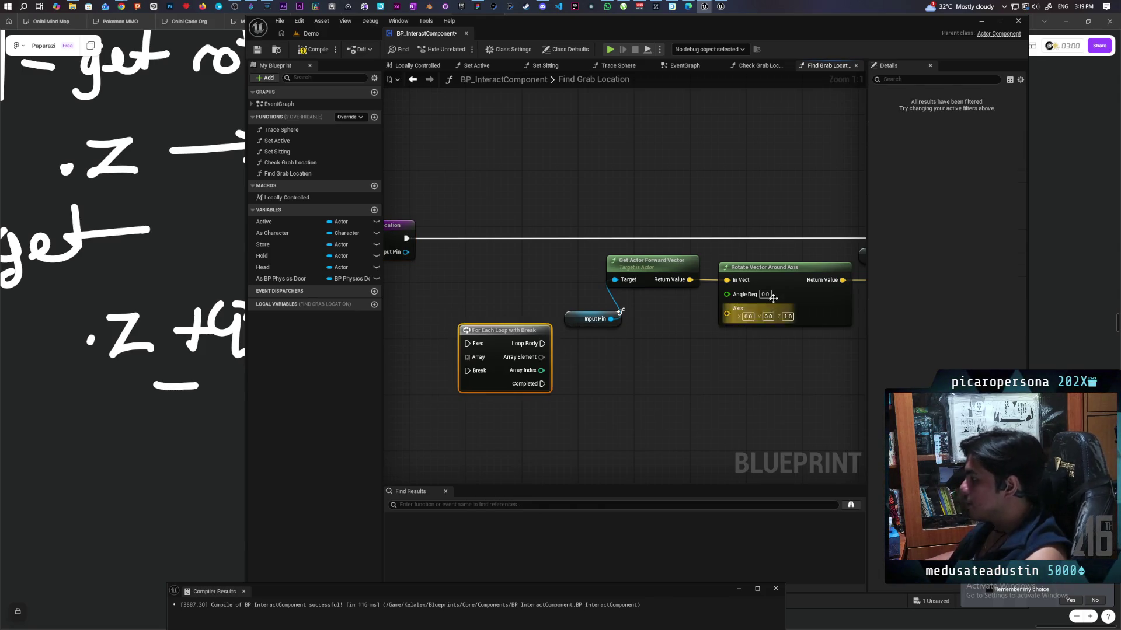
pyautogui.moveTo(726, 294)
pyautogui.mouseDown()
pyautogui.moveTo(572, 369)
pyautogui.moveTo(541, 357)
pyautogui.moveTo(493, 260)
pyautogui.moveTo(564, 231)
pyautogui.mouseUp()
pyautogui.click(418, 225)
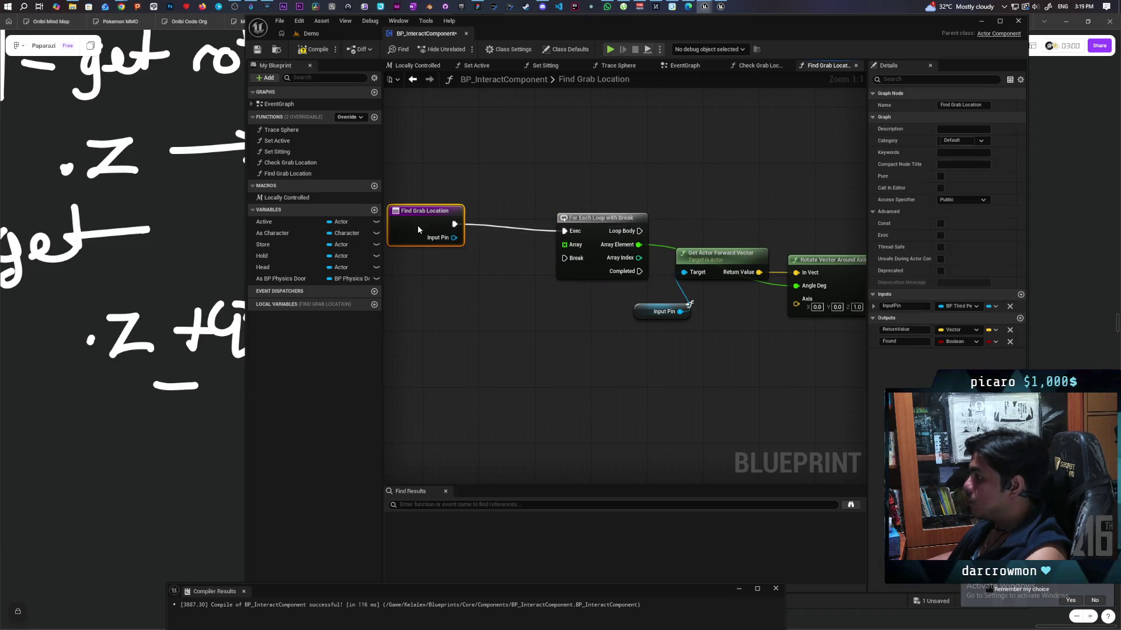
pyautogui.moveTo(659, 239); pyautogui.dragTo(457, 263)
pyautogui.moveTo(552, 251); pyautogui.dragTo(810, 254)
pyautogui.moveTo(540, 352)
pyautogui.mouseDown()
pyautogui.moveTo(739, 335)
pyautogui.moveTo(586, 349)
pyautogui.mouseUp()
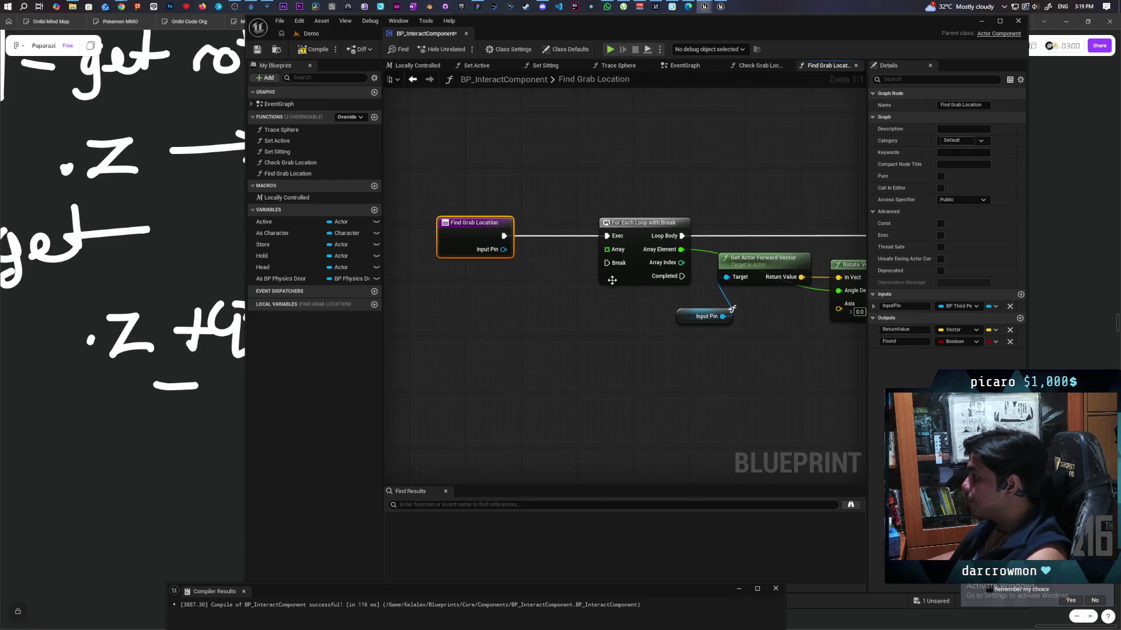
pyautogui.moveTo(607, 250); pyautogui.dragTo(559, 318)
# Try a Make Array node and a variable promotion for the loop's Array input, then discard both
pyautogui.write('make')
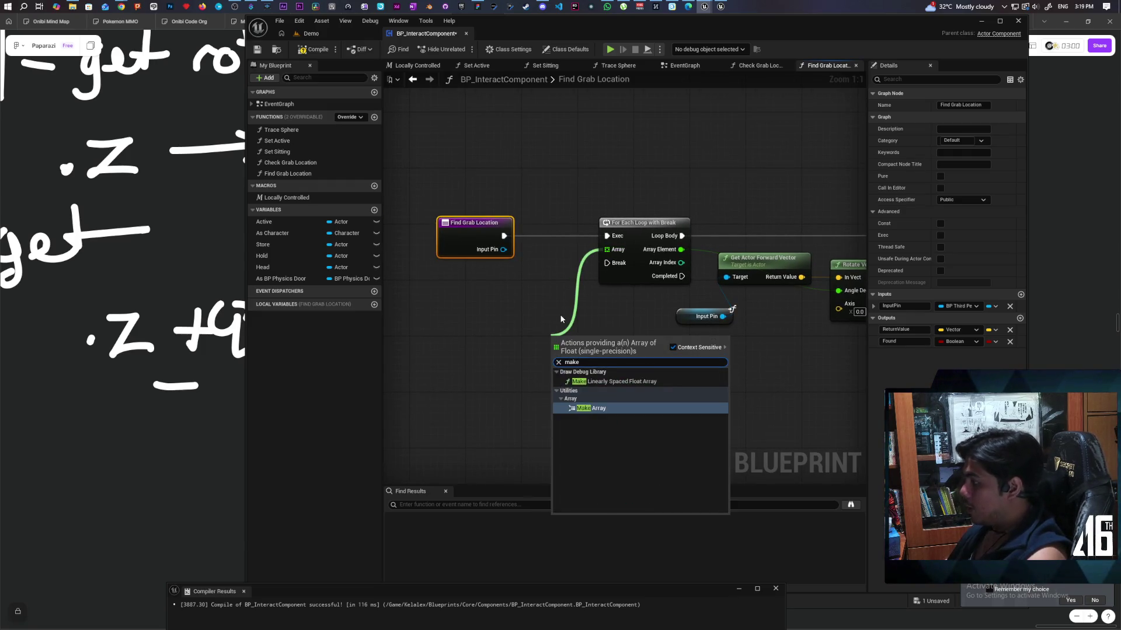
pyautogui.press('Return')
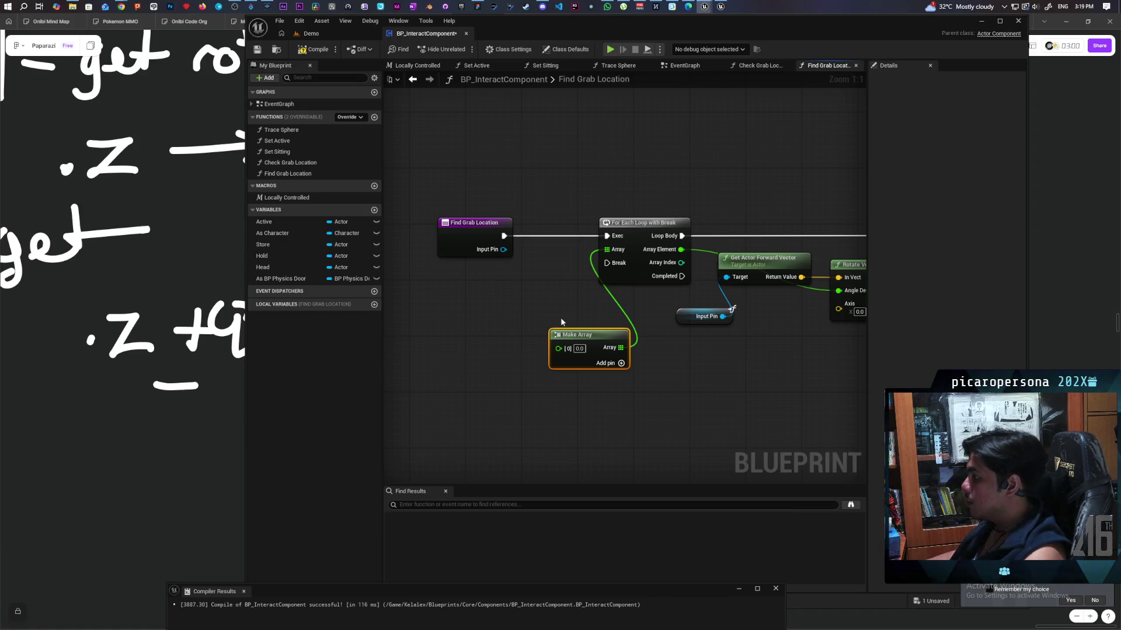
pyautogui.press('Delete')
pyautogui.moveTo(607, 249)
pyautogui.mouseDown()
pyautogui.moveTo(545, 356)
pyautogui.moveTo(543, 347)
pyautogui.mouseUp()
pyautogui.click(581, 396)
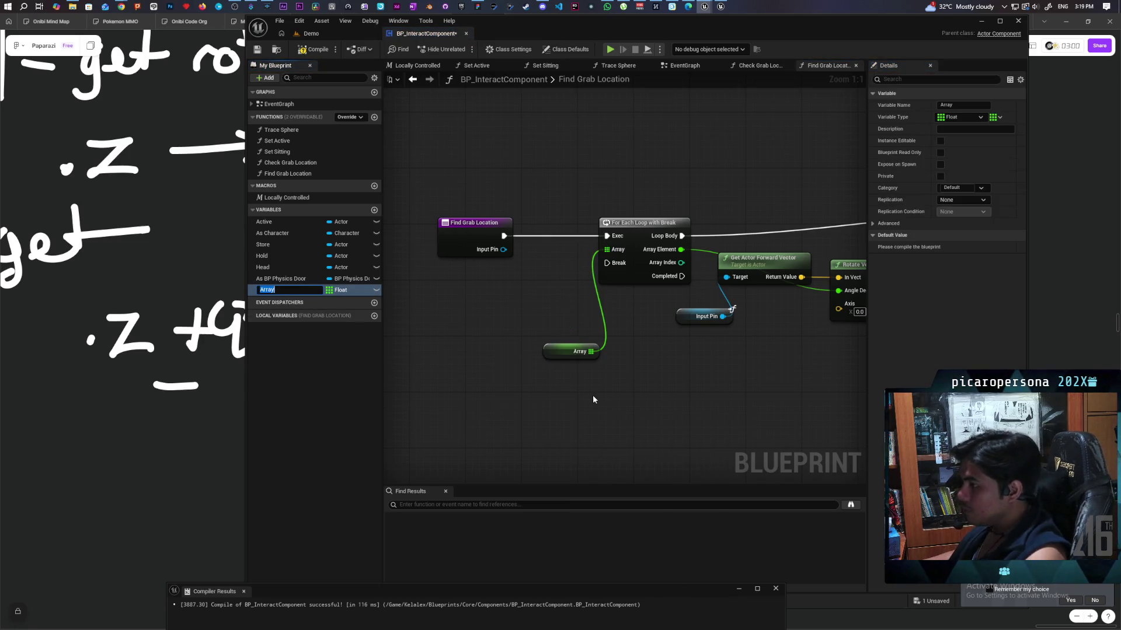
pyautogui.hotkey('ctrl', 'z')
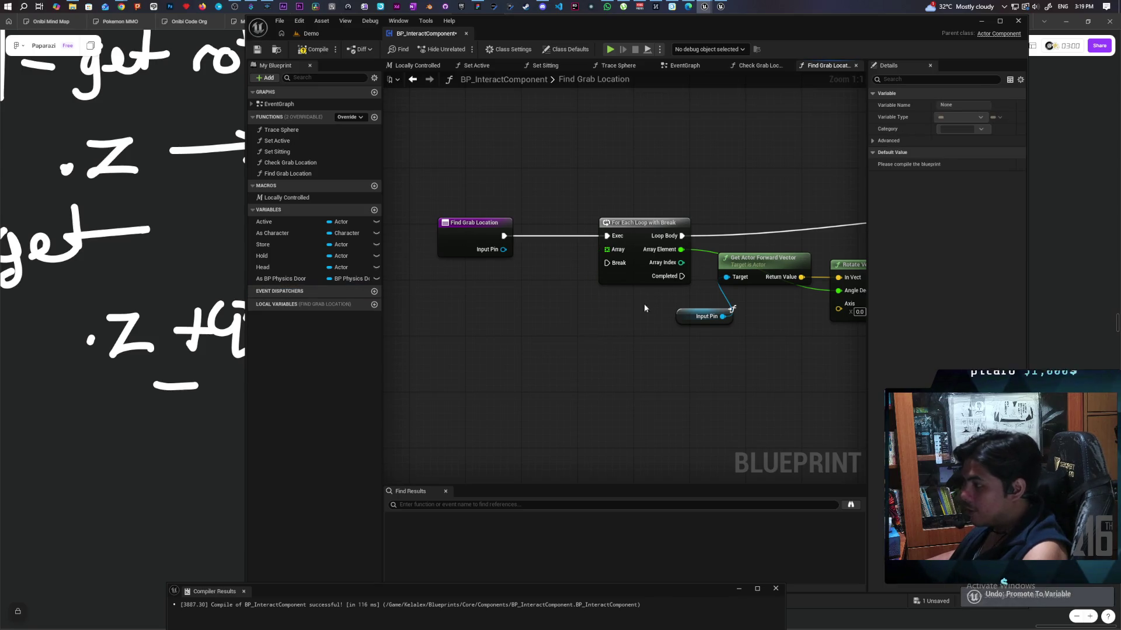
# Promote the loop's Array input to local float array NewLocalVar and place its getter beside the loop
pyautogui.moveTo(607, 249)
pyautogui.mouseDown()
pyautogui.moveTo(579, 267)
pyautogui.moveTo(555, 328)
pyautogui.mouseUp()
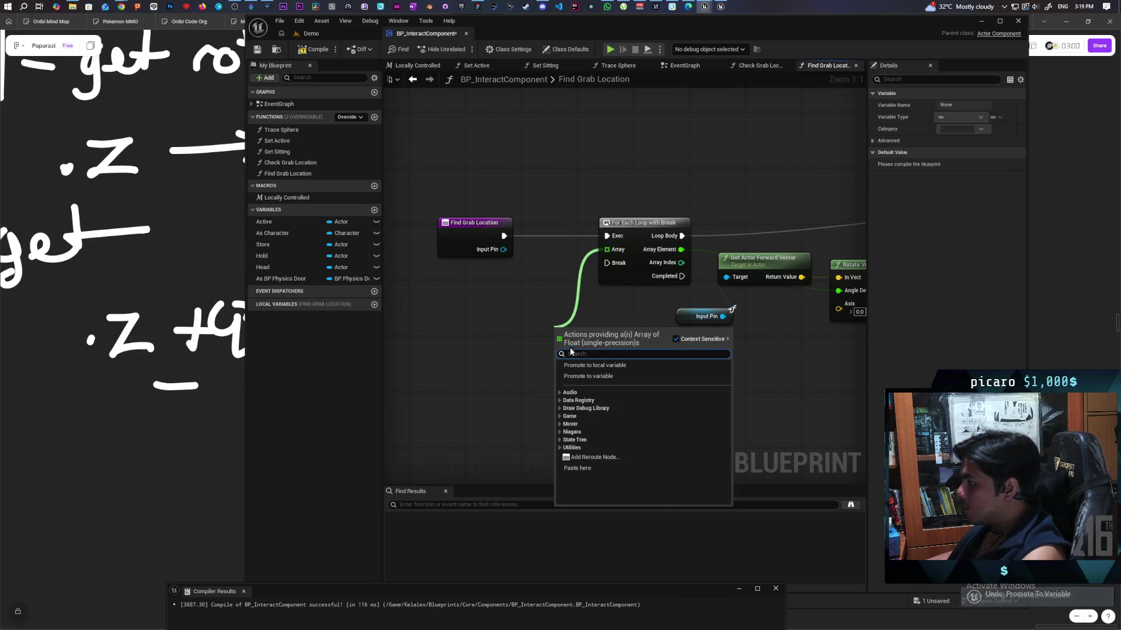
pyautogui.click(622, 366)
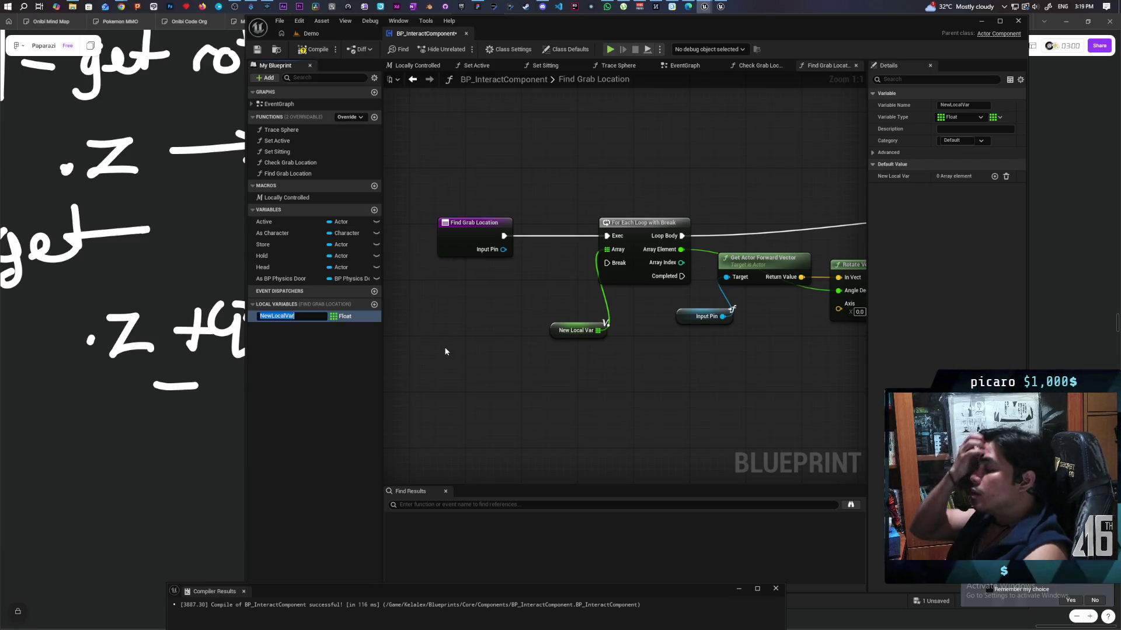
pyautogui.press('Return')
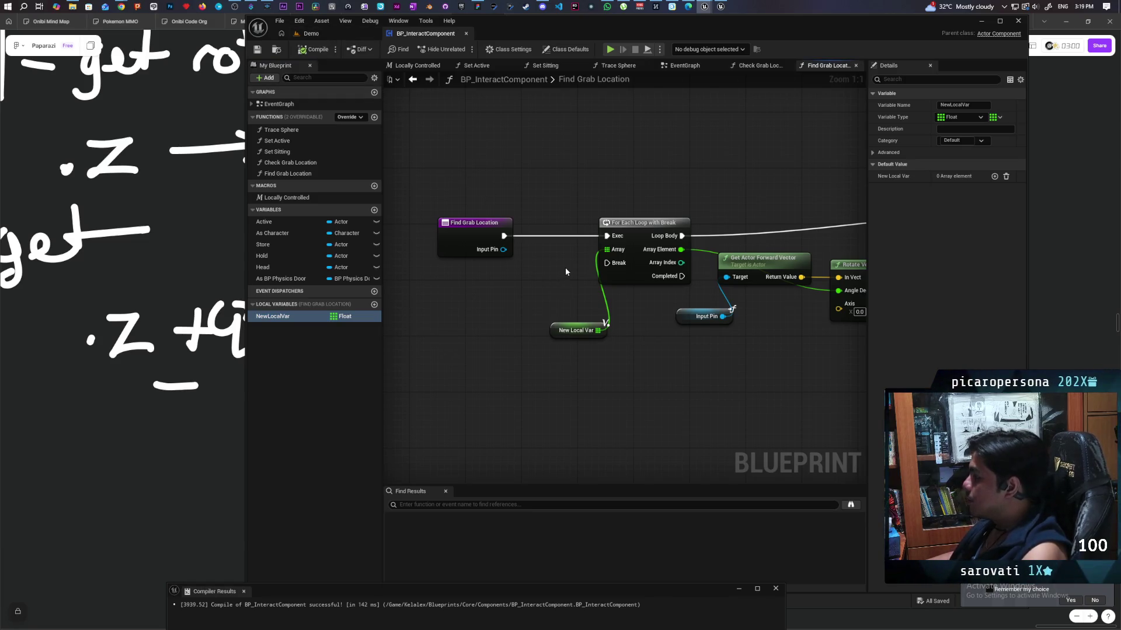
pyautogui.scroll(-2, 560, 274)
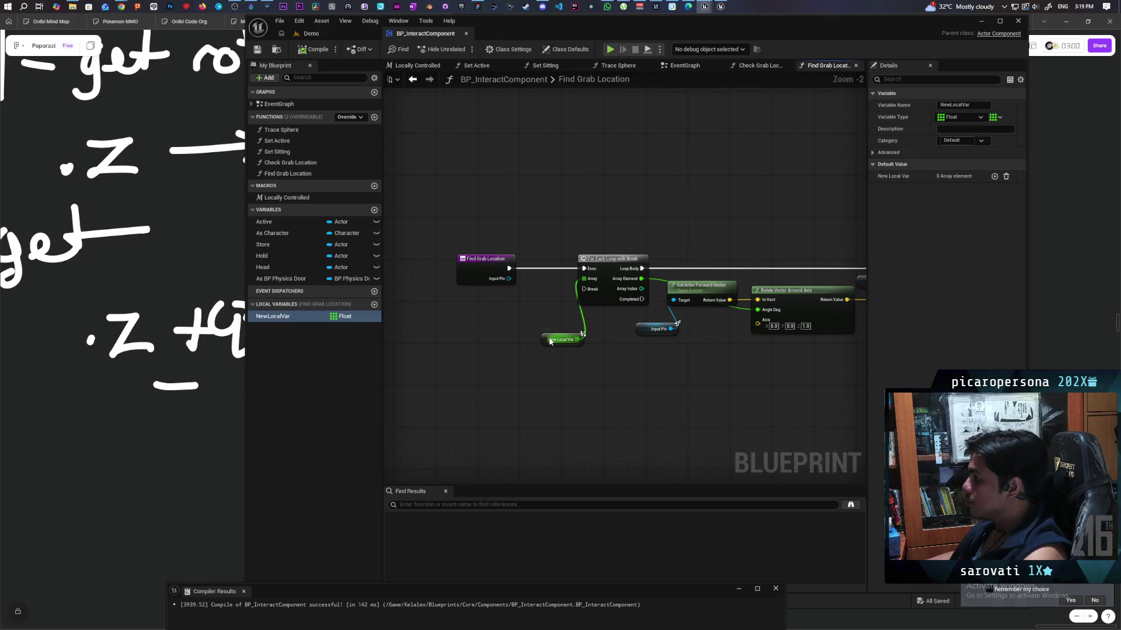
pyautogui.moveTo(549, 341); pyautogui.dragTo(522, 331)
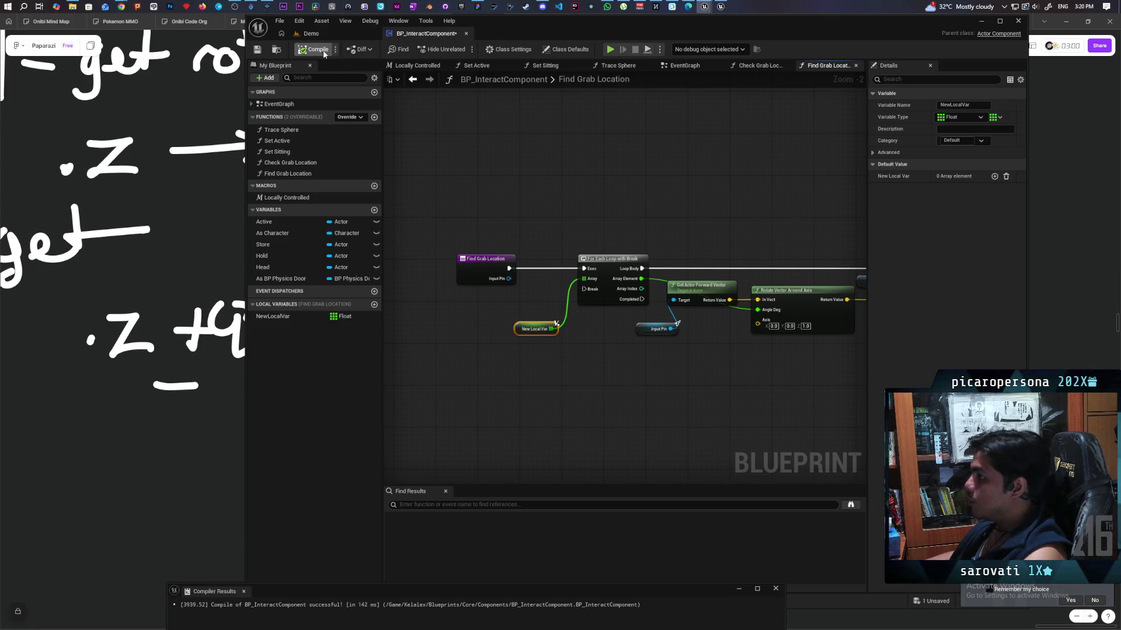
pyautogui.click(994, 176)
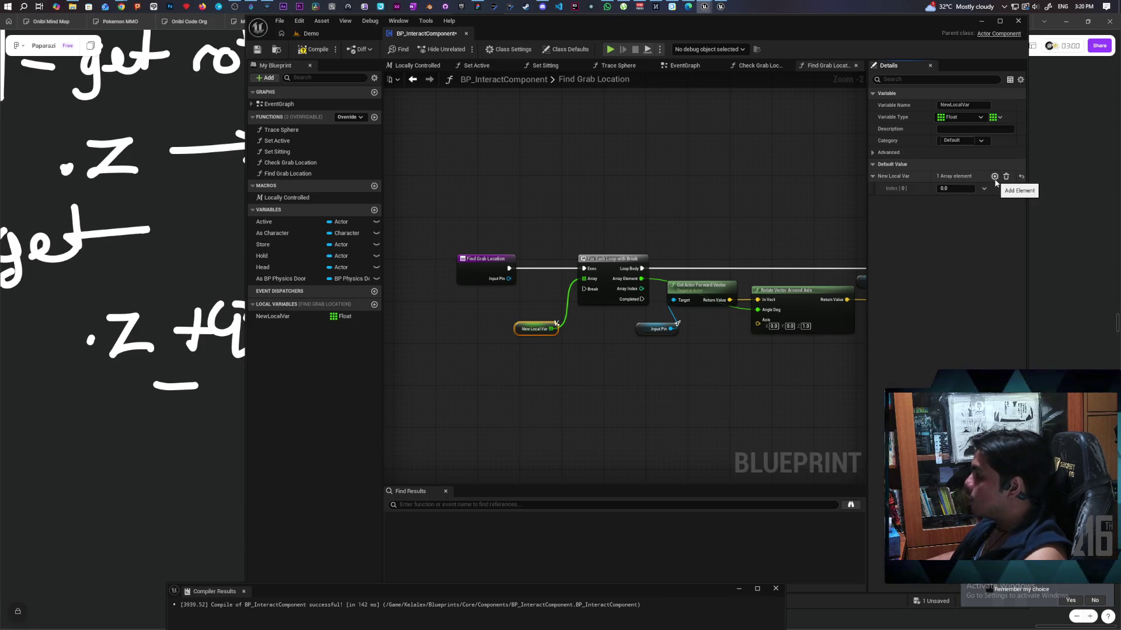
# Set NewLocalVar's default angles at Index 1 and 2 to 45 and -45, adding a fourth element
pyautogui.moveTo(754, 374); pyautogui.dragTo(649, 370)
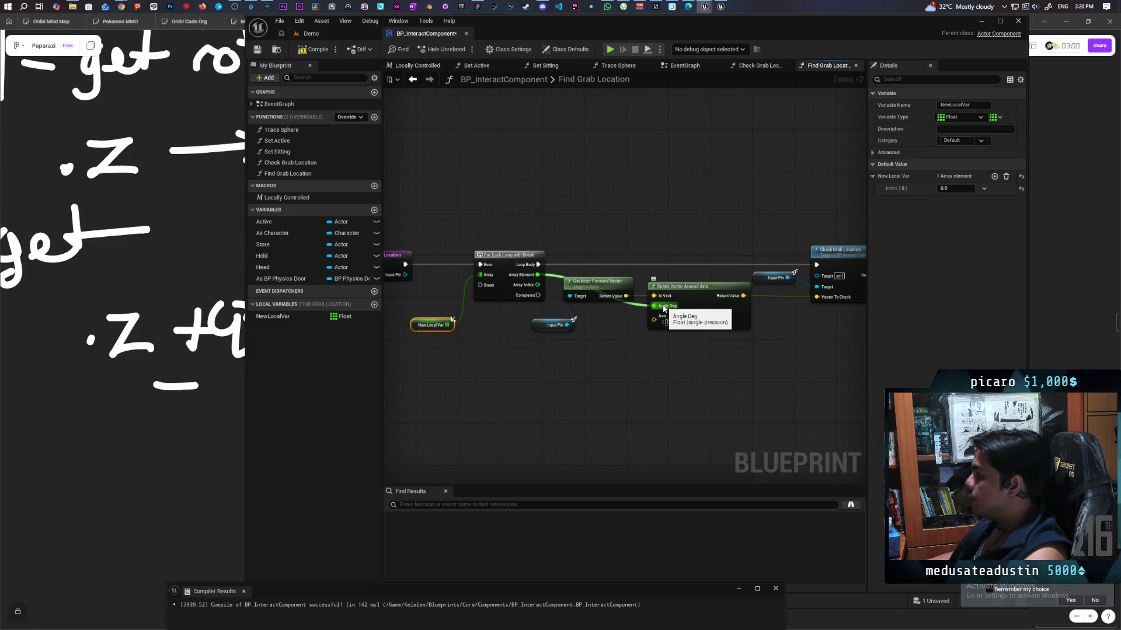
pyautogui.click(994, 176)
pyautogui.moveTo(955, 201); pyautogui.dragTo(939, 200)
pyautogui.click(950, 206)
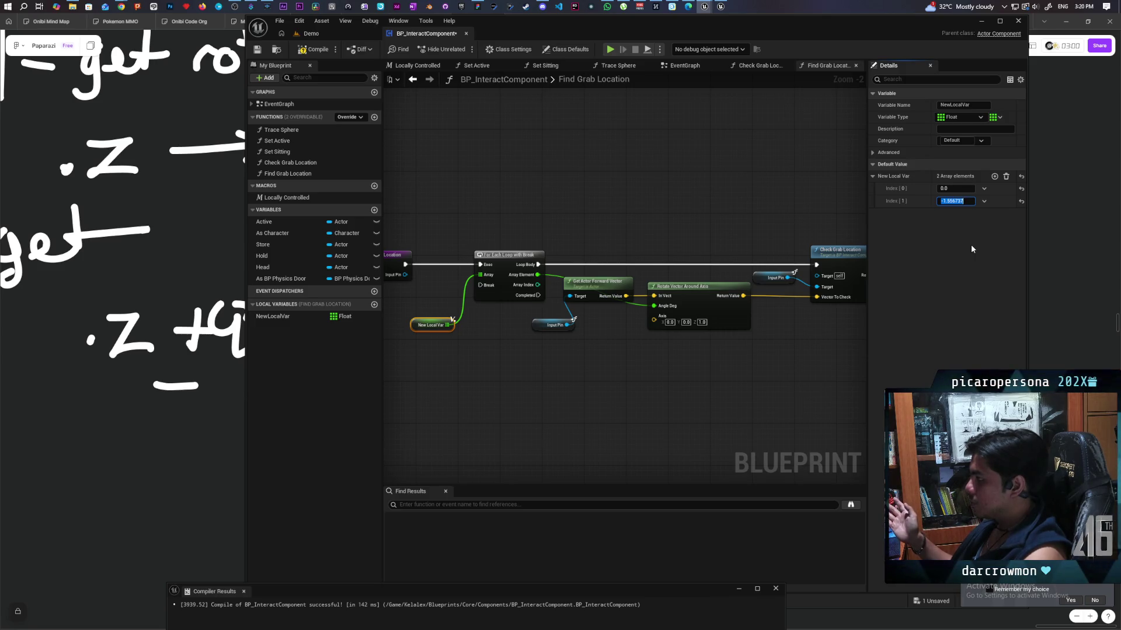
pyautogui.write('45')
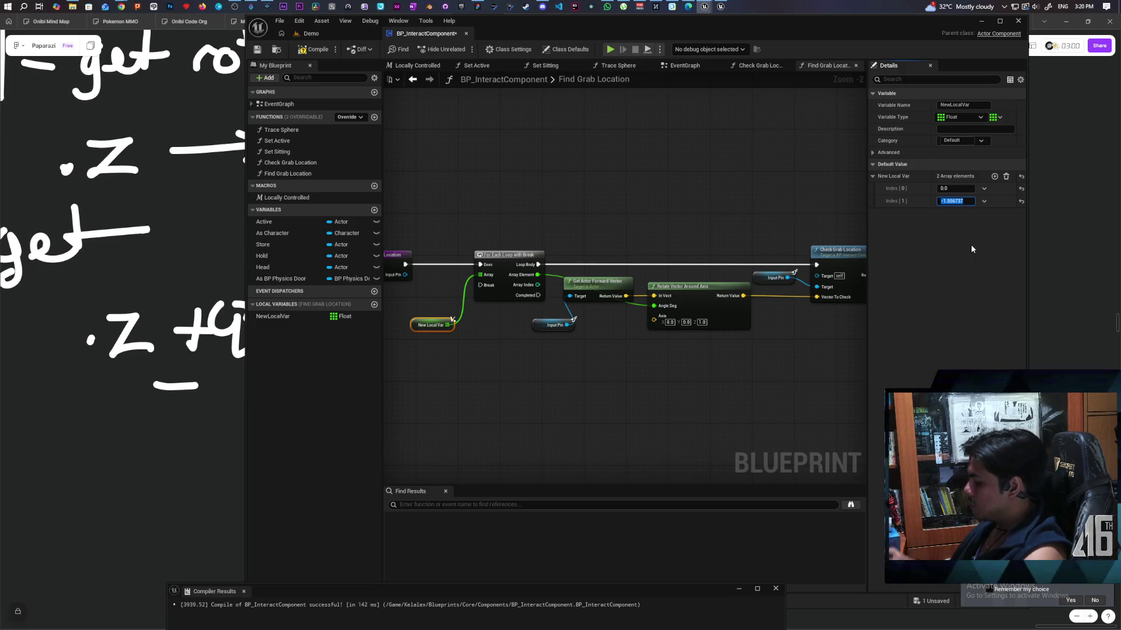
pyautogui.press('Return')
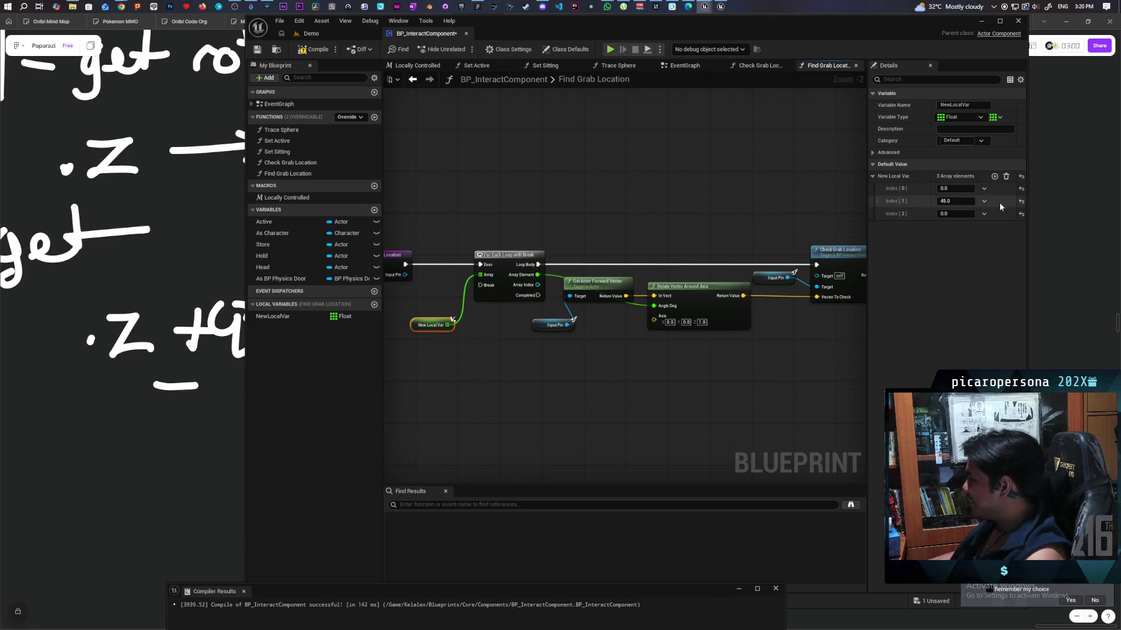
pyautogui.write('45')
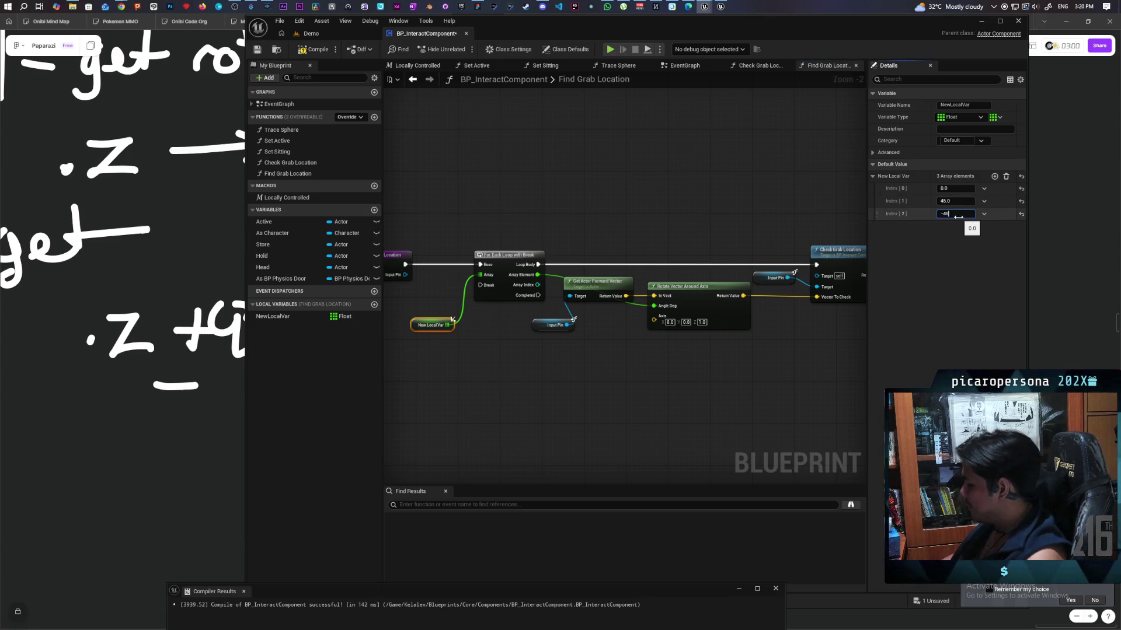
pyautogui.press('Return')
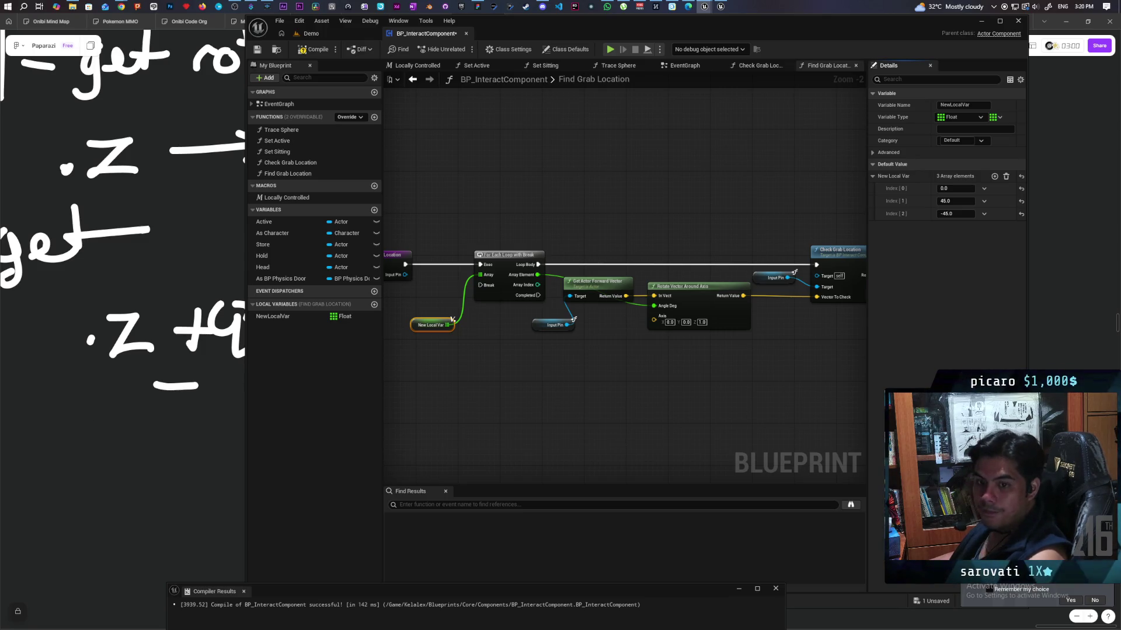
pyautogui.hotkey('alt', 'Tab')
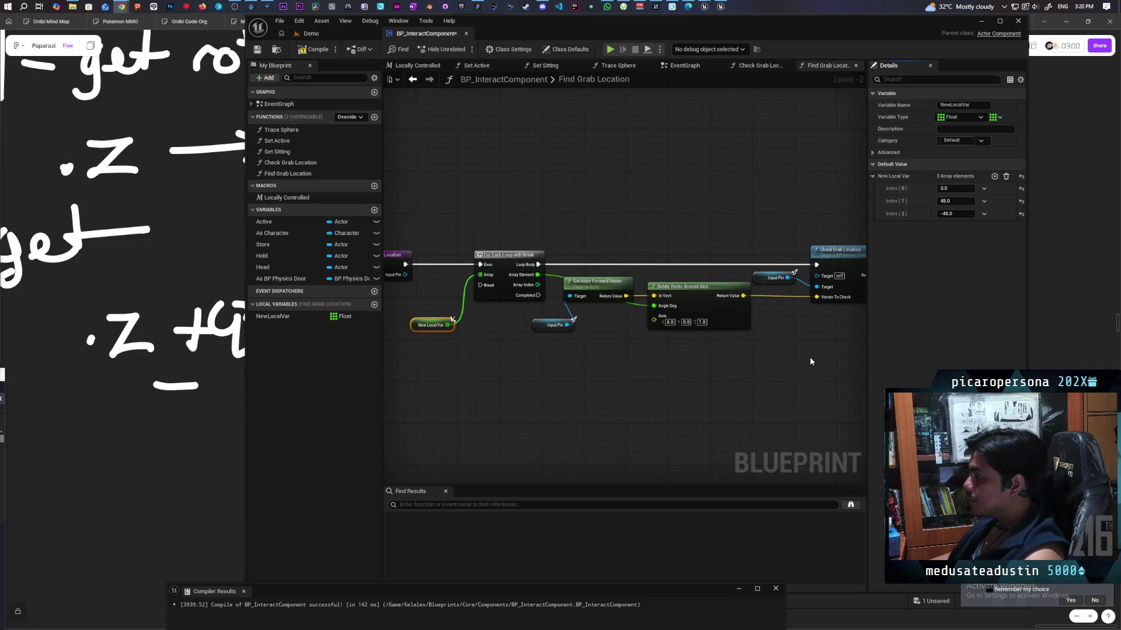
pyautogui.click(994, 176)
# Set NewLocalVar's Index 3 and 4 default angles to 90 and -90
pyautogui.click(957, 227)
pyautogui.write('90')
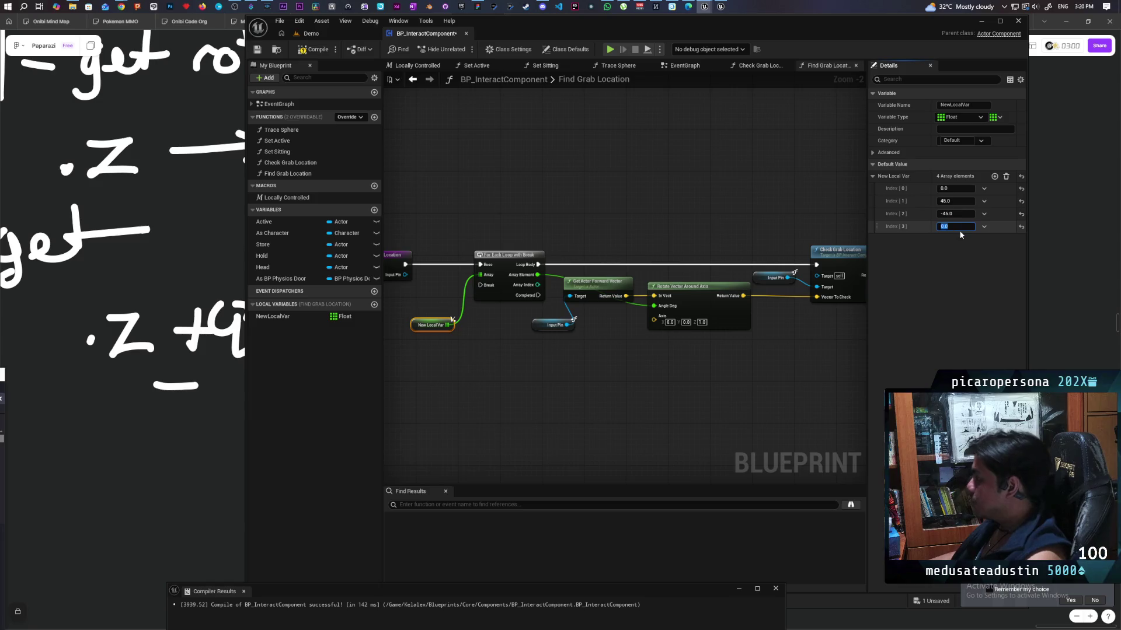
pyautogui.press('Return')
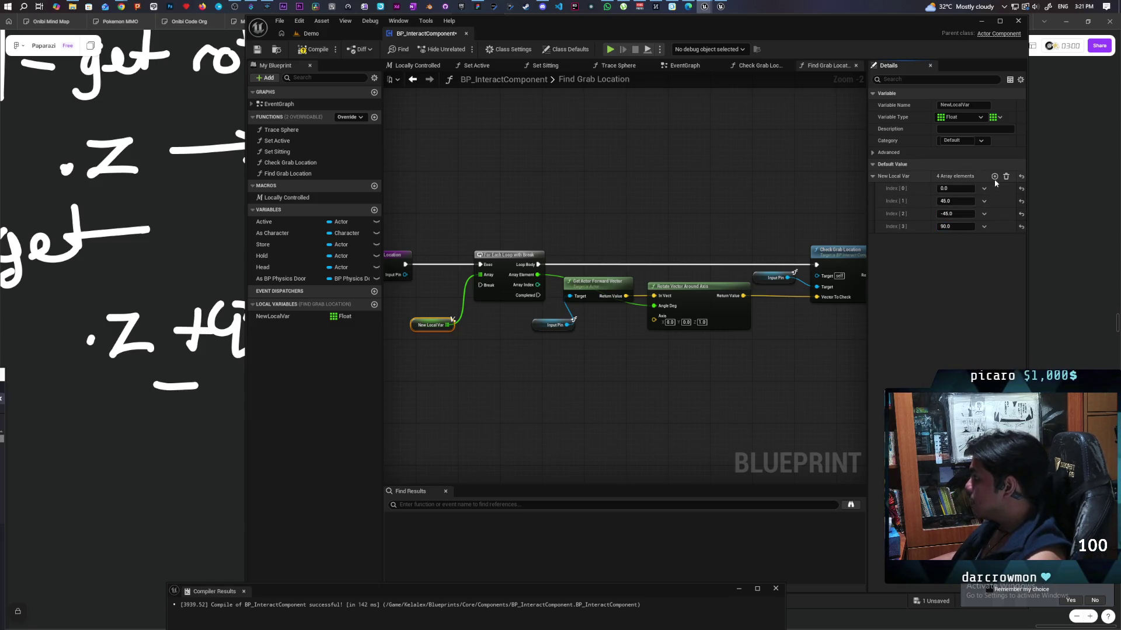
pyautogui.click(995, 176)
pyautogui.click(955, 239)
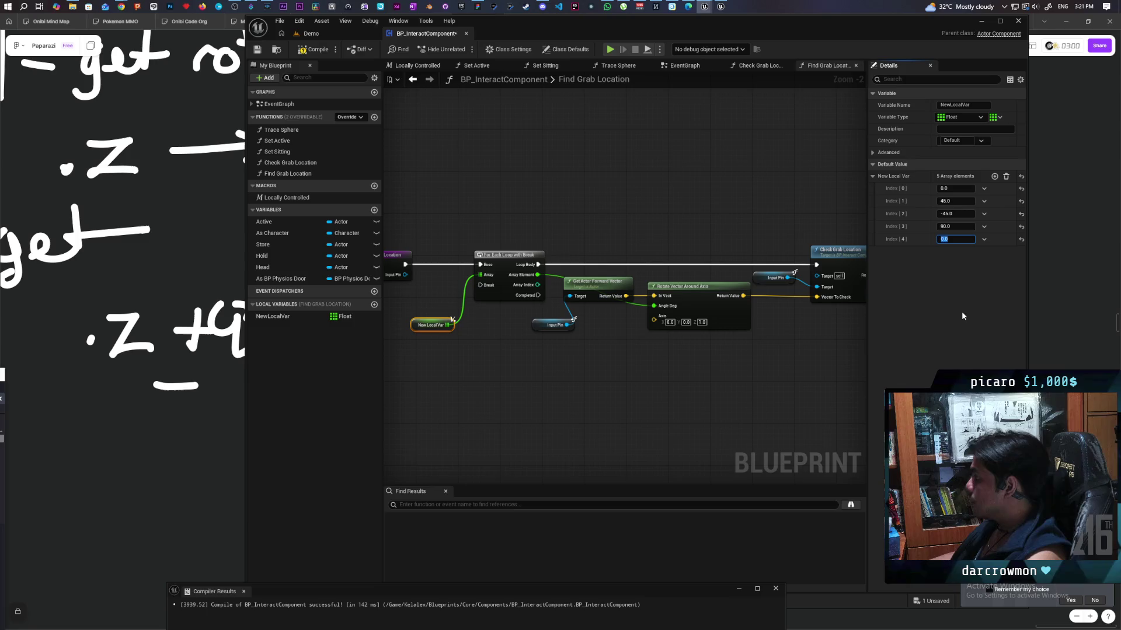
pyautogui.write('-90')
pyautogui.press('Return')
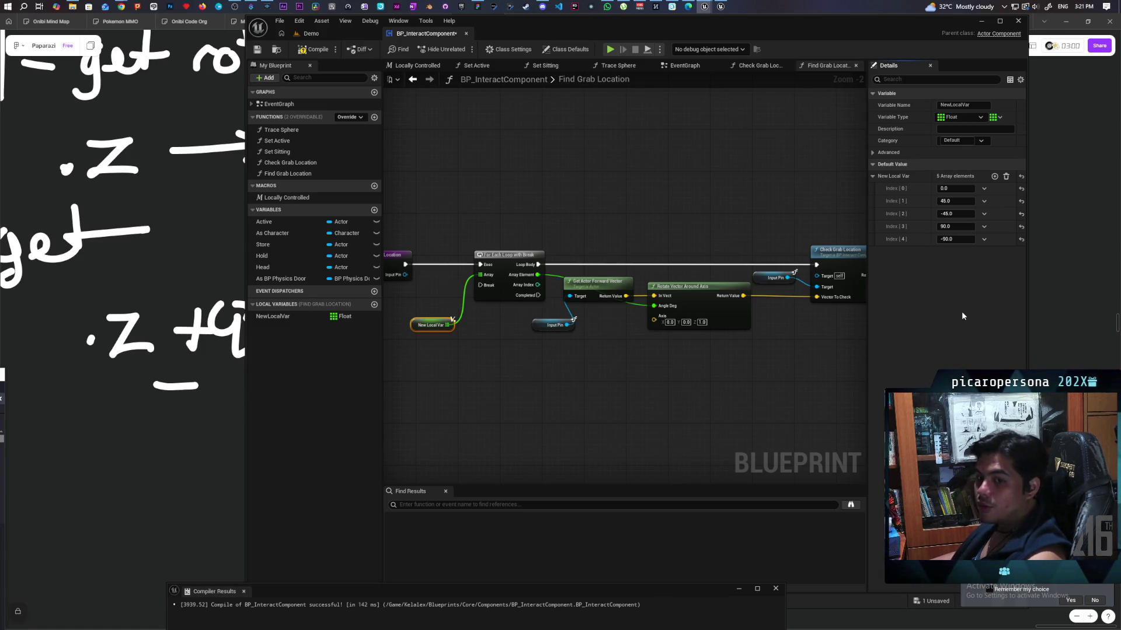
# Add Index 5–7 angles 135, -135 and 180, then compile the blueprint
pyautogui.click(994, 176)
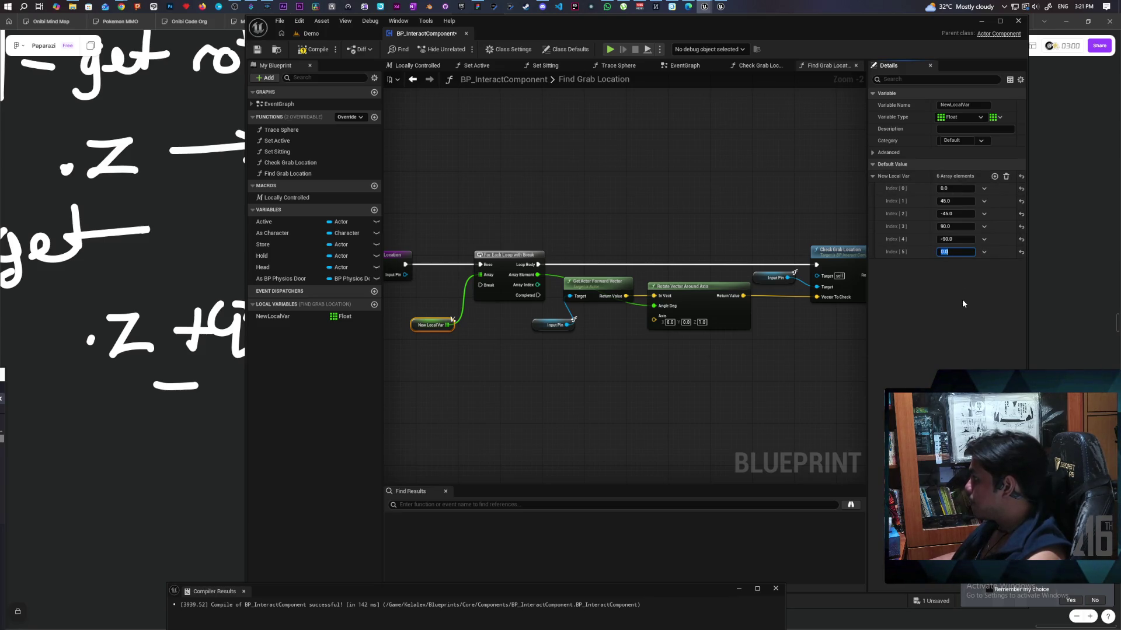
pyautogui.write('135')
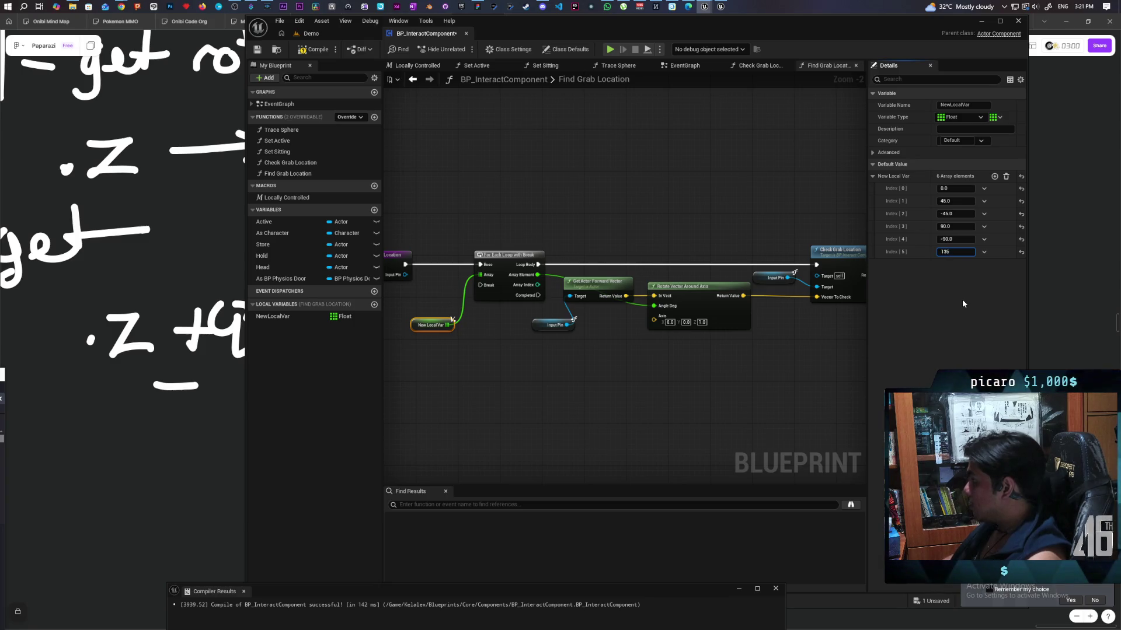
pyautogui.press('Return')
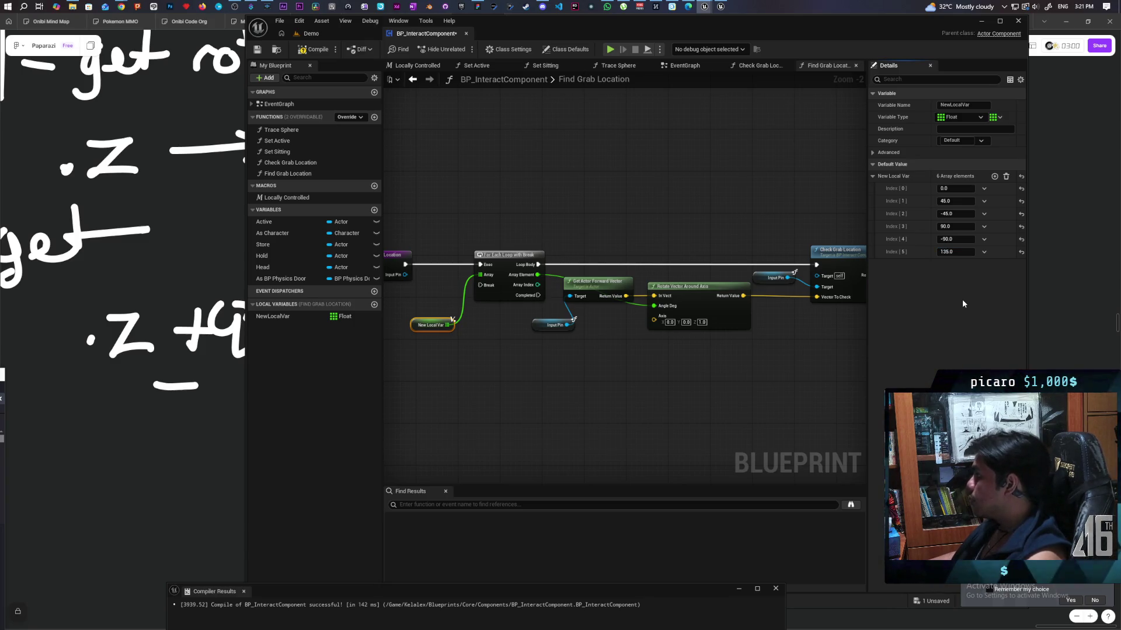
pyautogui.click(994, 176)
pyautogui.click(953, 265)
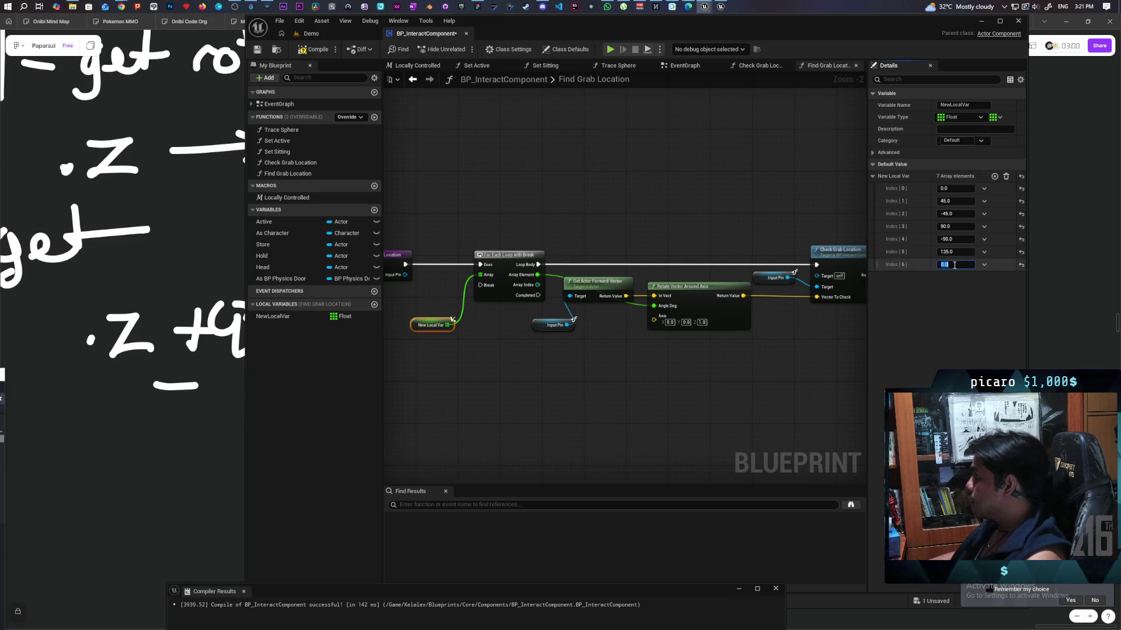
pyautogui.write('-135')
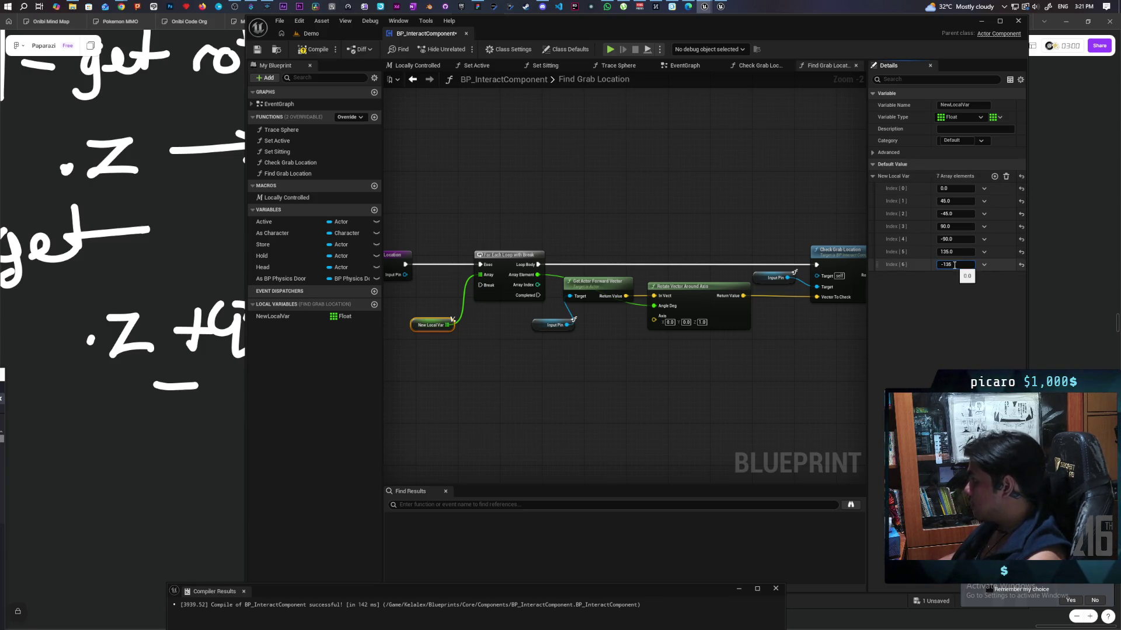
pyautogui.press('Return')
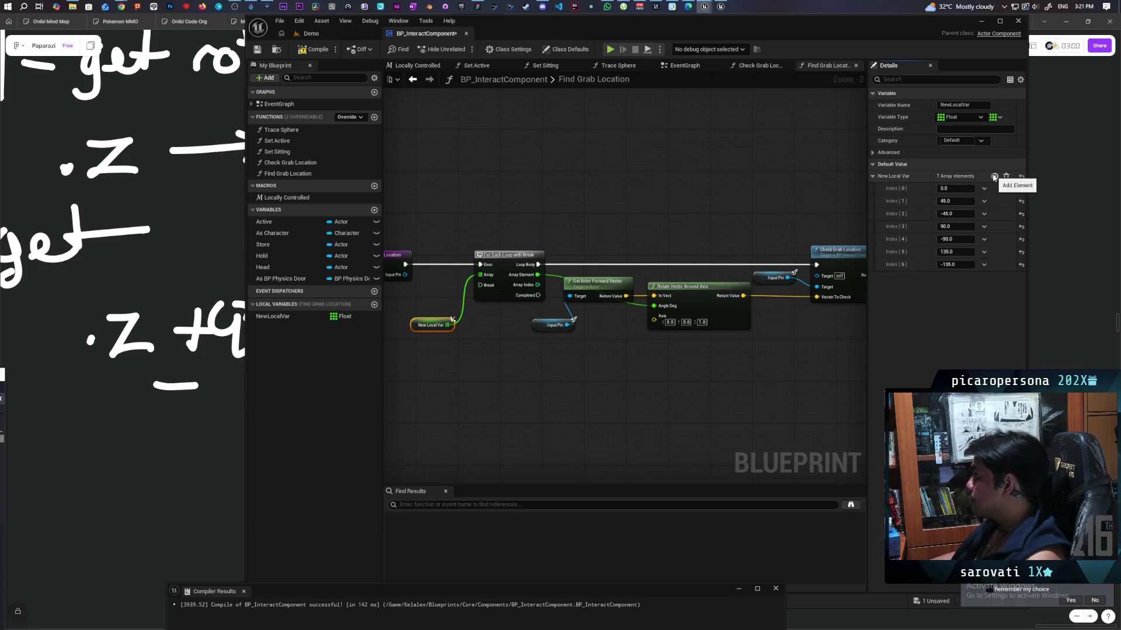
pyautogui.click(994, 175)
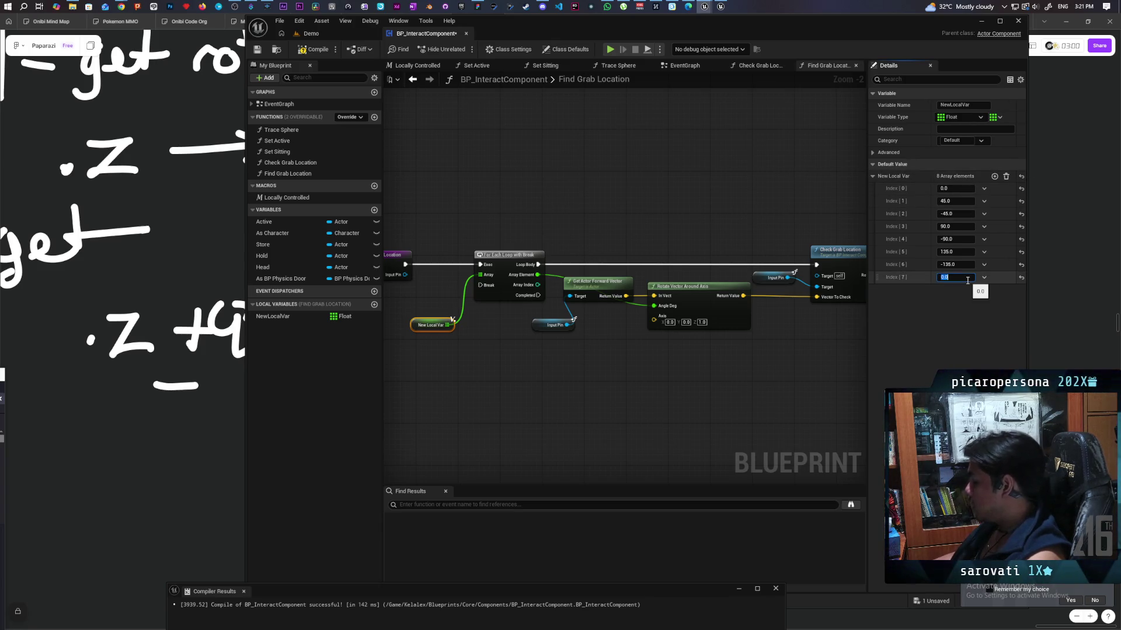
pyautogui.write('180')
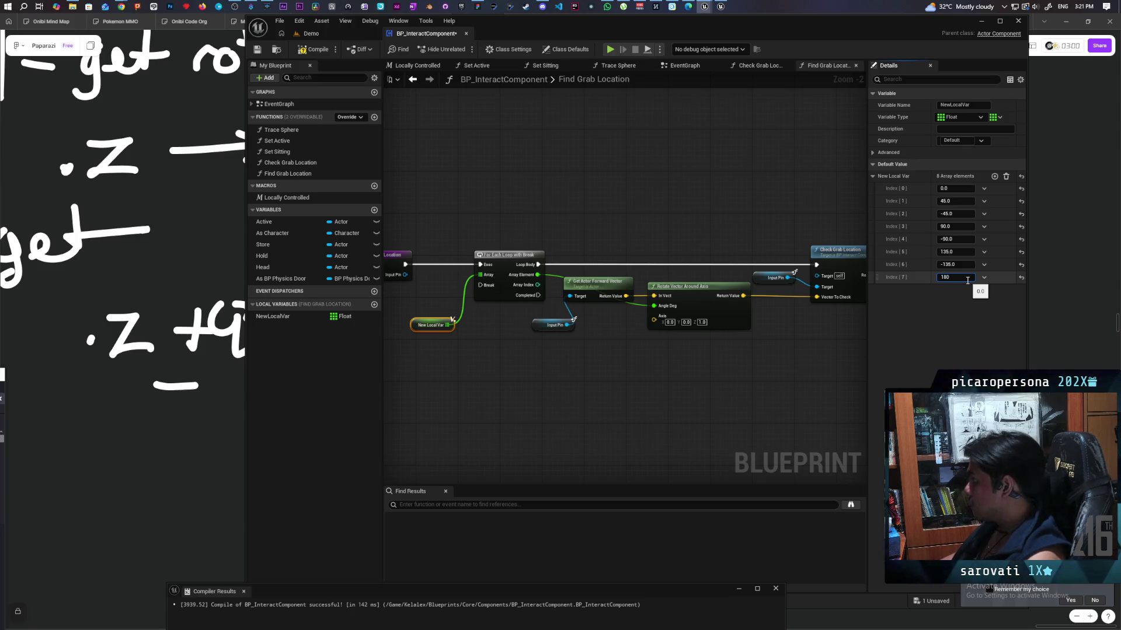
pyautogui.press('Return')
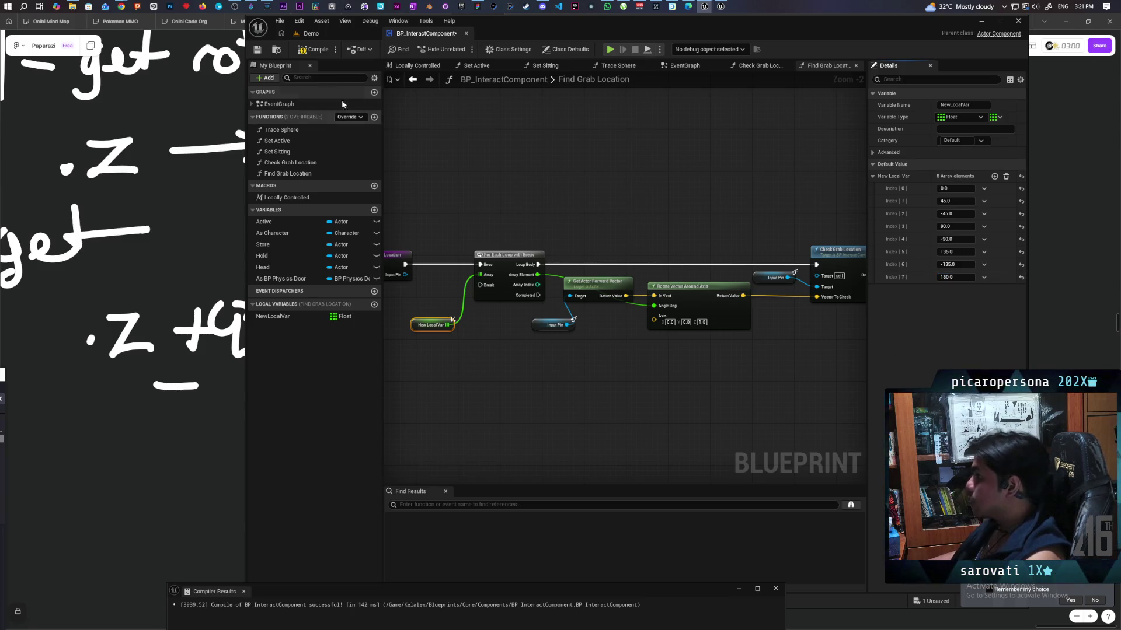
pyautogui.click(318, 56)
# Break the Return Value and Branch exec wires into the Return Node and move it below the chain
pyautogui.moveTo(703, 380)
pyautogui.mouseDown()
pyautogui.moveTo(622, 389)
pyautogui.moveTo(675, 370)
pyautogui.moveTo(583, 295)
pyautogui.moveTo(633, 354)
pyautogui.moveTo(691, 329)
pyautogui.moveTo(679, 344)
pyautogui.mouseUp()
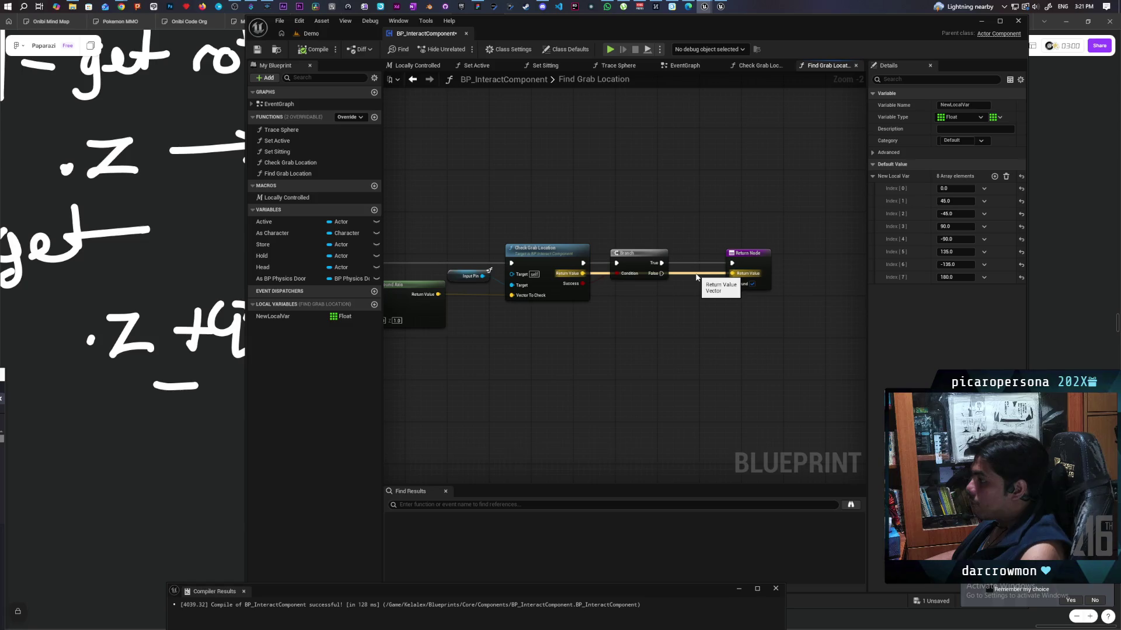
pyautogui.keyDown('alt'); pyautogui.click(696, 278); pyautogui.keyUp('alt')
pyautogui.keyDown('alt'); pyautogui.click(715, 263); pyautogui.keyUp('alt')
pyautogui.moveTo(759, 252)
pyautogui.mouseDown()
pyautogui.moveTo(758, 308)
pyautogui.moveTo(742, 324)
pyautogui.moveTo(704, 304)
pyautogui.mouseUp()
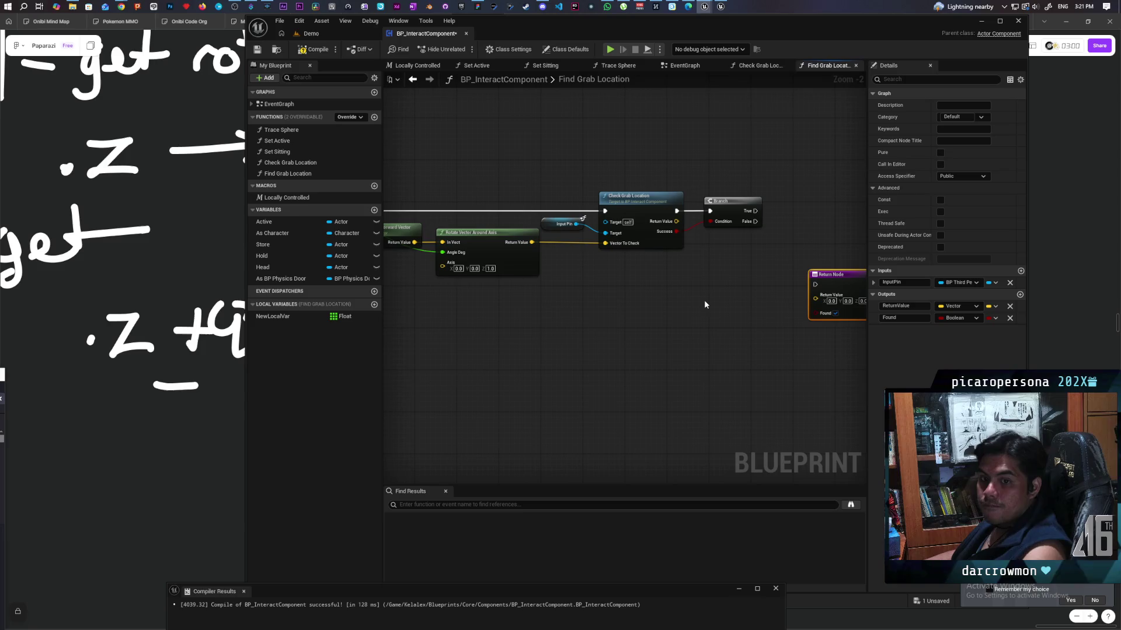
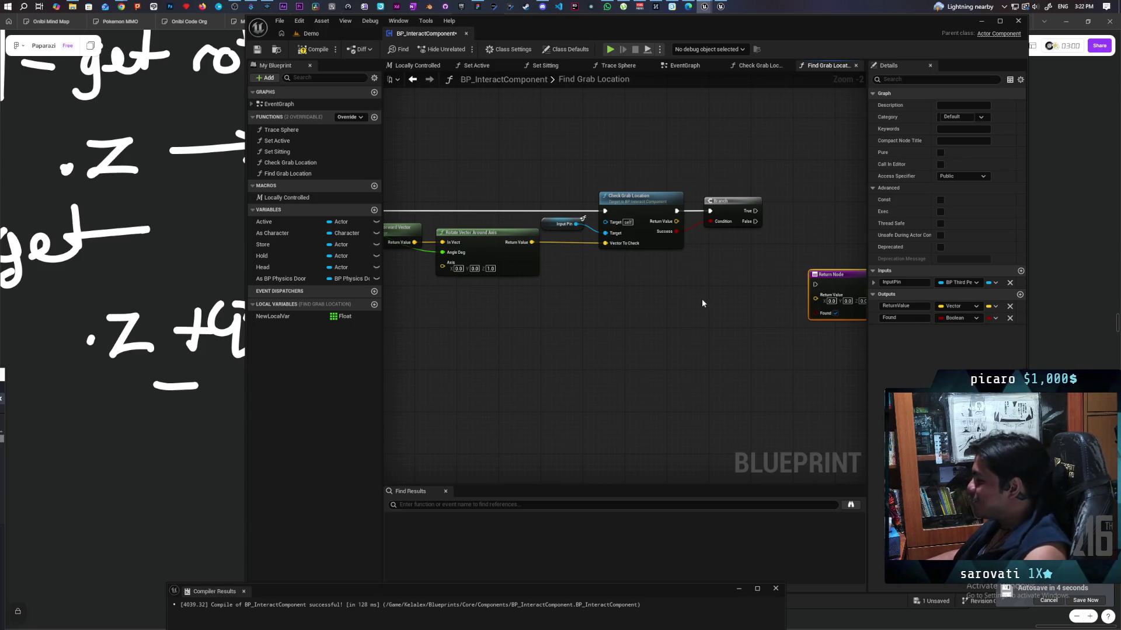
# Move the Return Node beside the For Each Loop and wire Completed into it
pyautogui.scroll(-3, 701, 303)
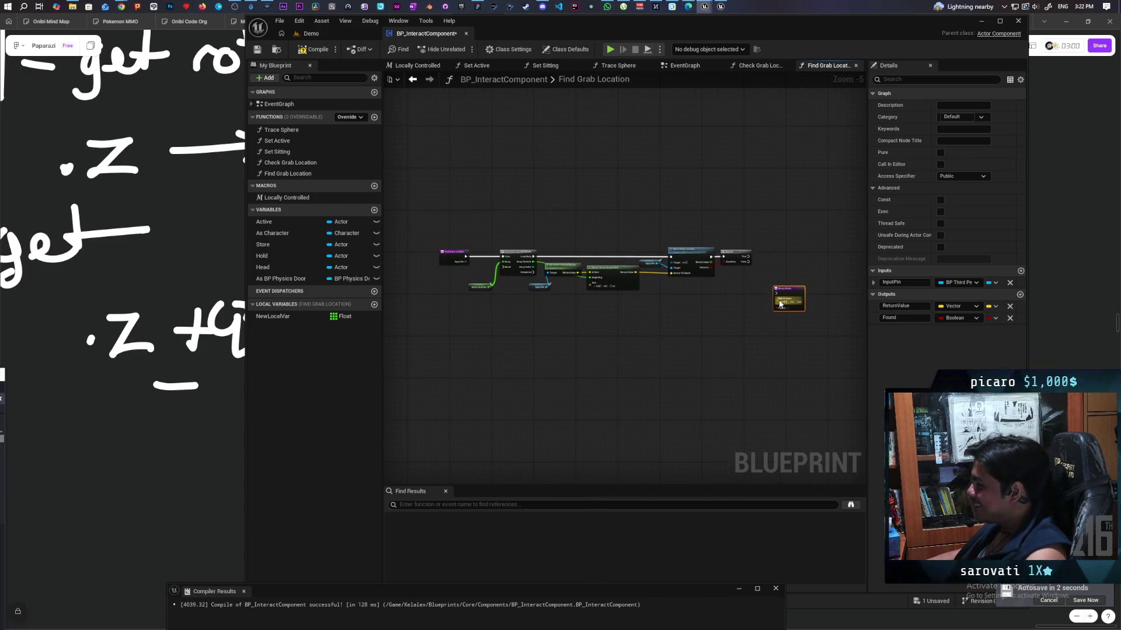
pyautogui.moveTo(796, 292); pyautogui.dragTo(560, 312)
pyautogui.scroll(3, 554, 316)
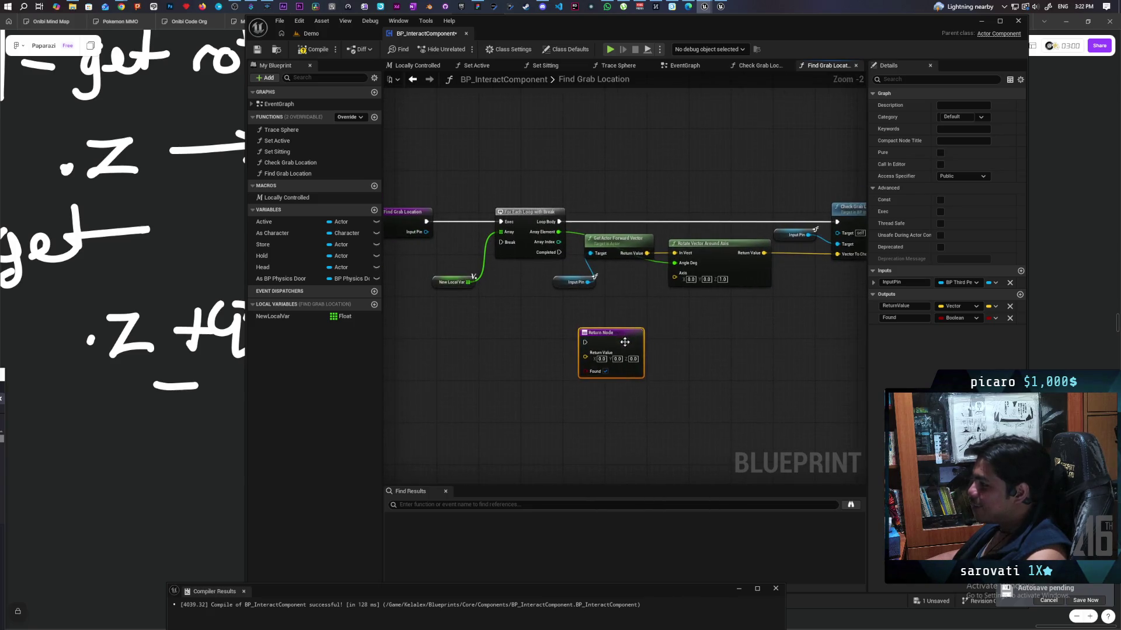
pyautogui.moveTo(559, 252)
pyautogui.mouseDown()
pyautogui.moveTo(625, 339)
pyautogui.moveTo(687, 301)
pyautogui.mouseUp()
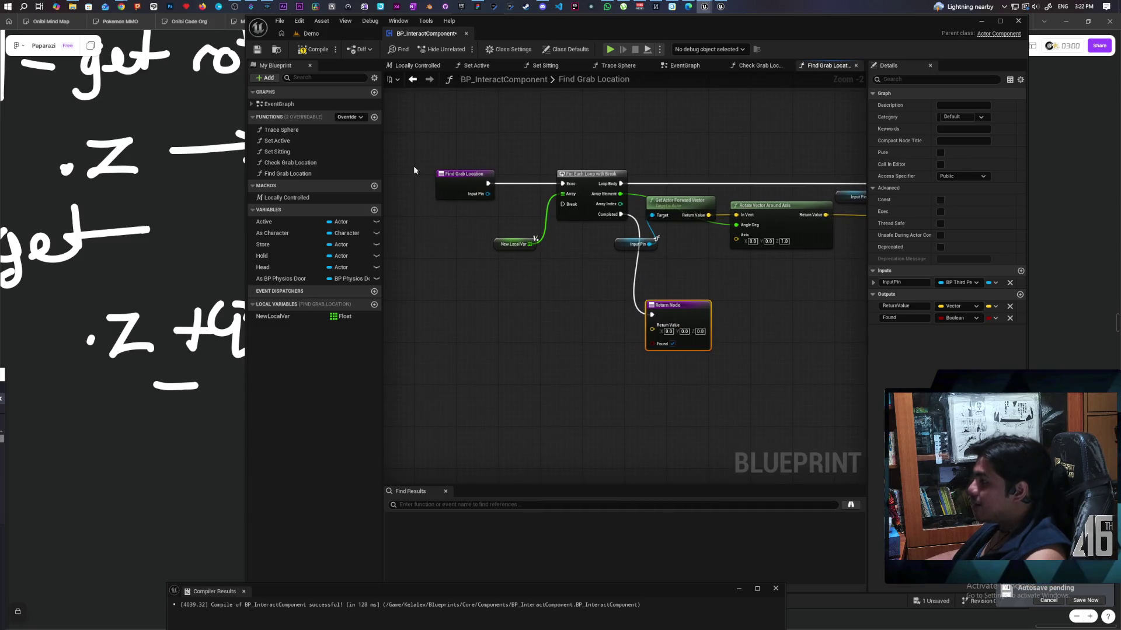
# Compile BP_InteractComponent and start a wire from the Return Node's Return Value
pyautogui.click(319, 50)
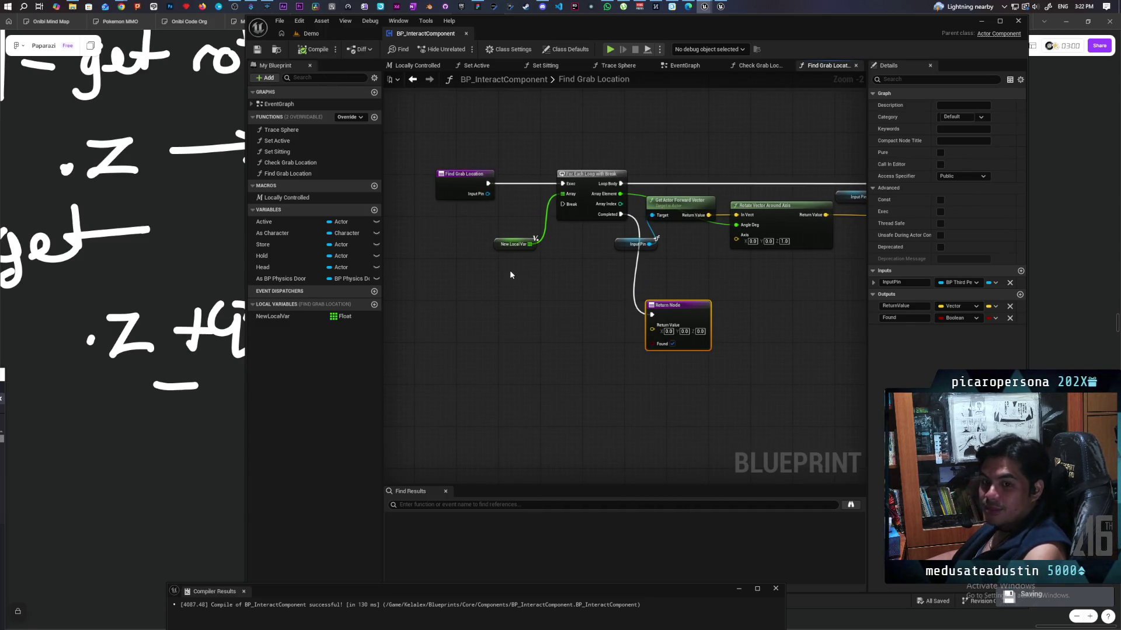
pyautogui.scroll(2, 601, 306)
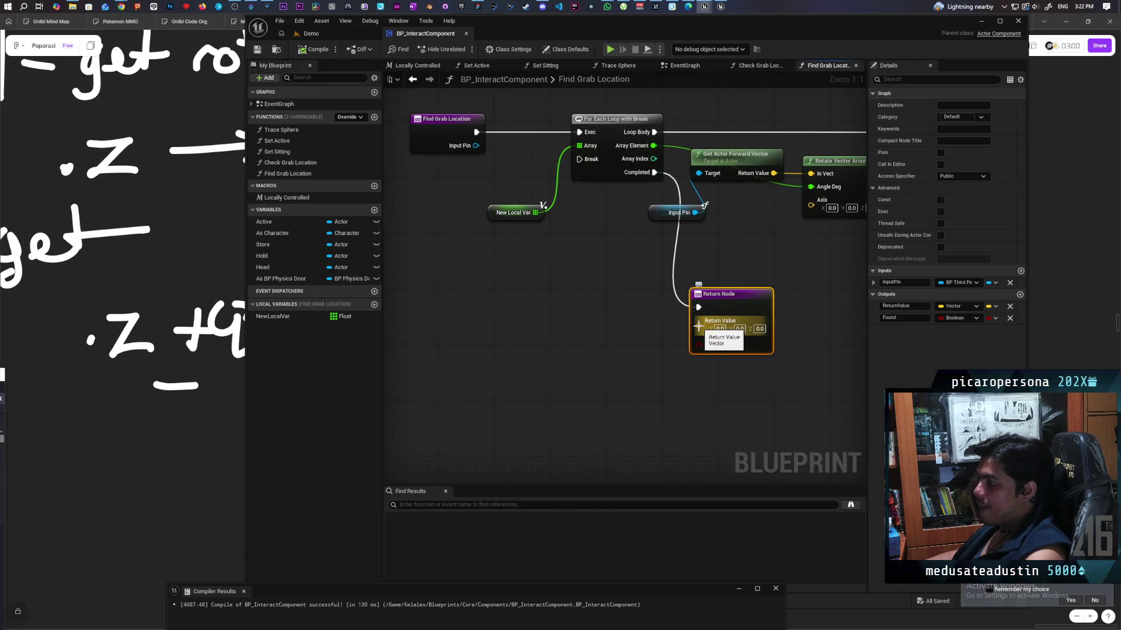
pyautogui.moveTo(698, 326); pyautogui.dragTo(616, 325)
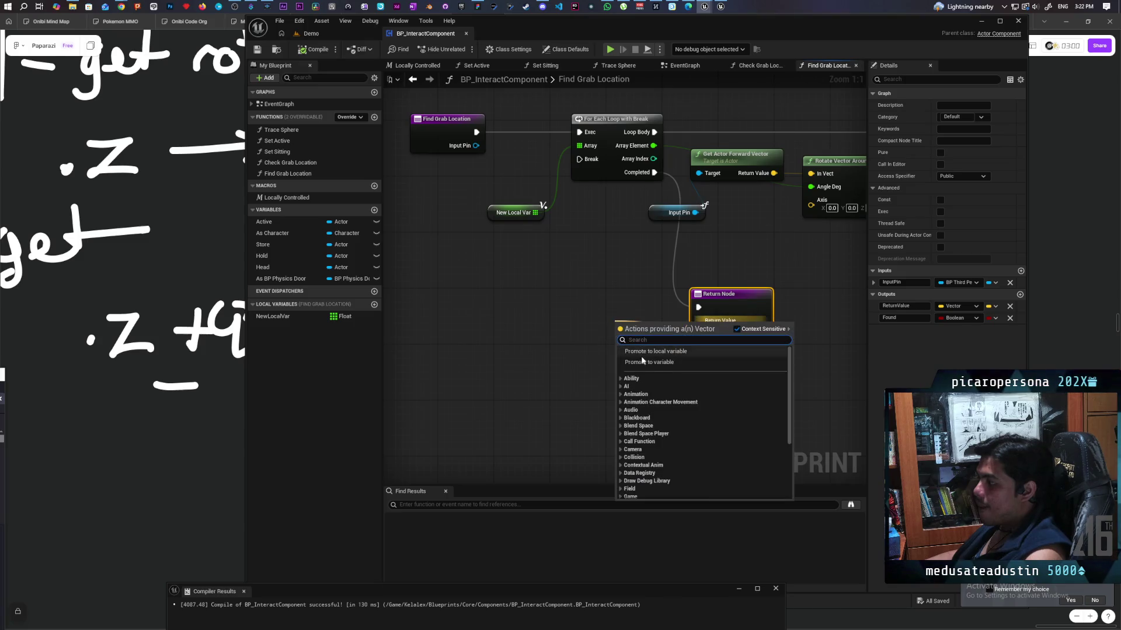
# Promote Return Value to a vector local variable and Found to a boolean local variable
pyautogui.click(651, 352)
pyautogui.moveTo(699, 334)
pyautogui.mouseDown()
pyautogui.moveTo(644, 376)
pyautogui.moveTo(612, 356)
pyautogui.moveTo(608, 337)
pyautogui.moveTo(709, 378)
pyautogui.mouseUp()
pyautogui.click(677, 403)
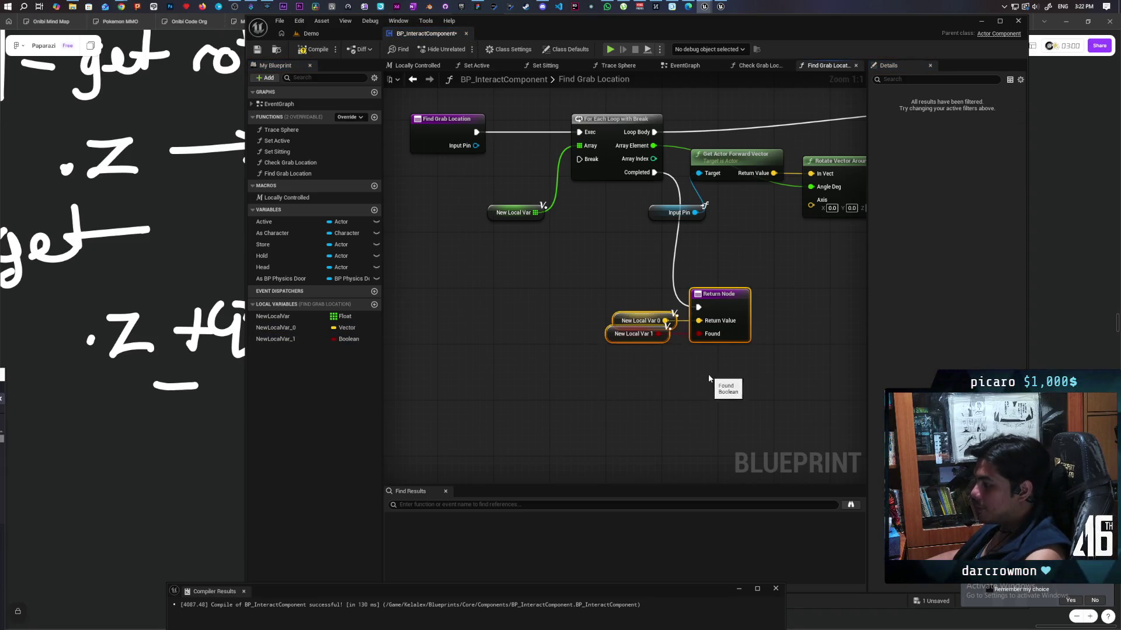
# Tidy the new local variable nodes, then compile and save the blueprint
pyautogui.click(428, 209)
pyautogui.moveTo(640, 321); pyautogui.dragTo(632, 320)
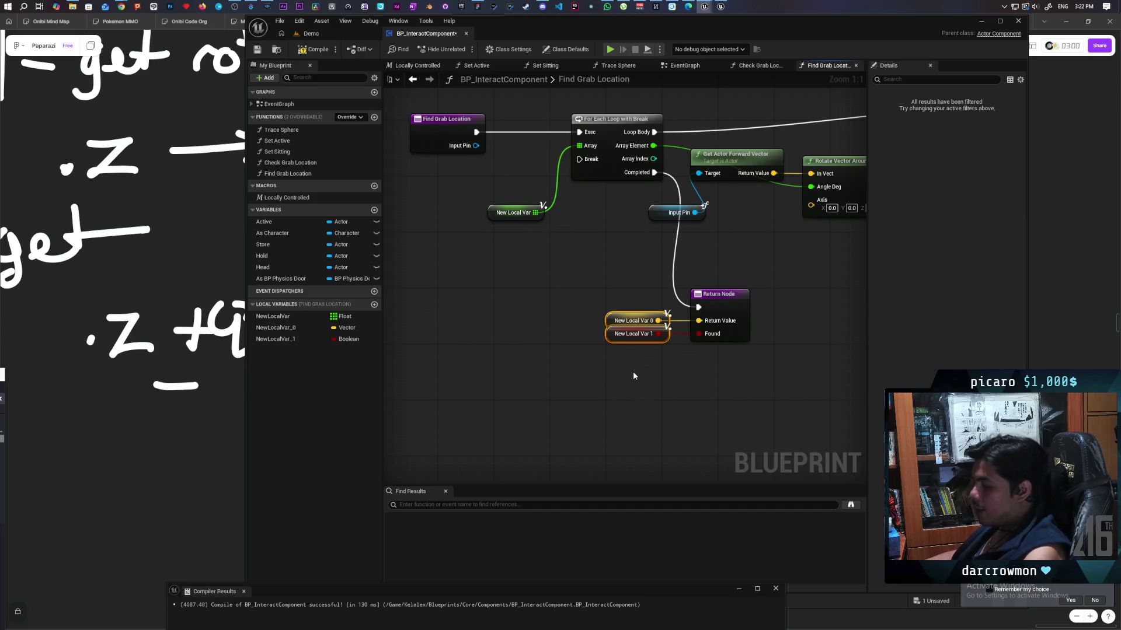
pyautogui.click(583, 373)
pyautogui.hotkey('ctrl', 's')
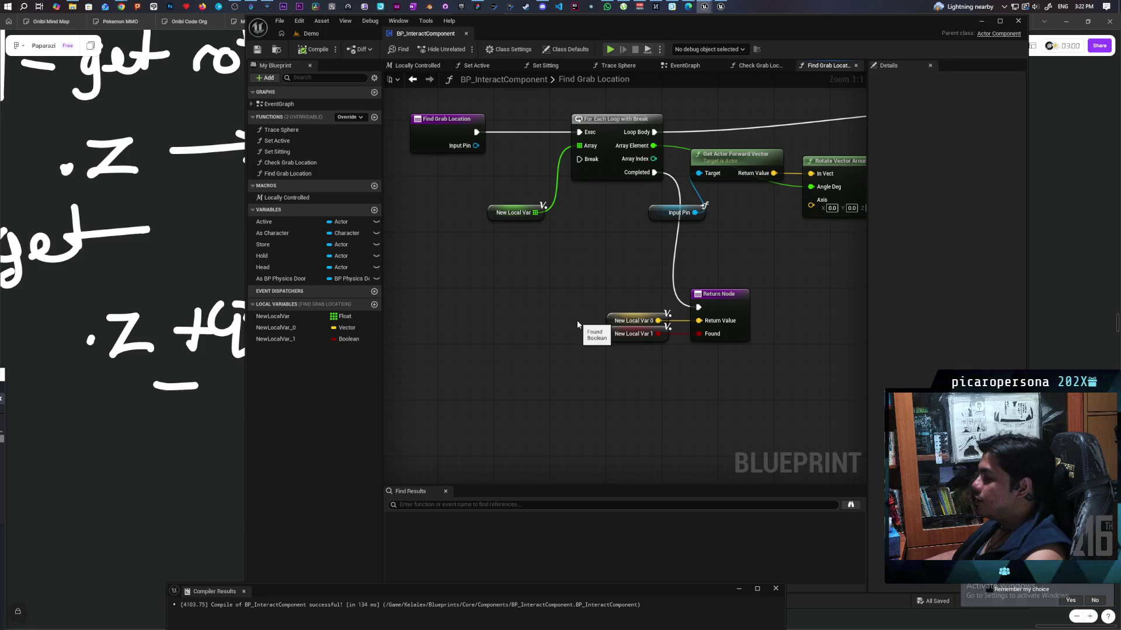
pyautogui.click(738, 309)
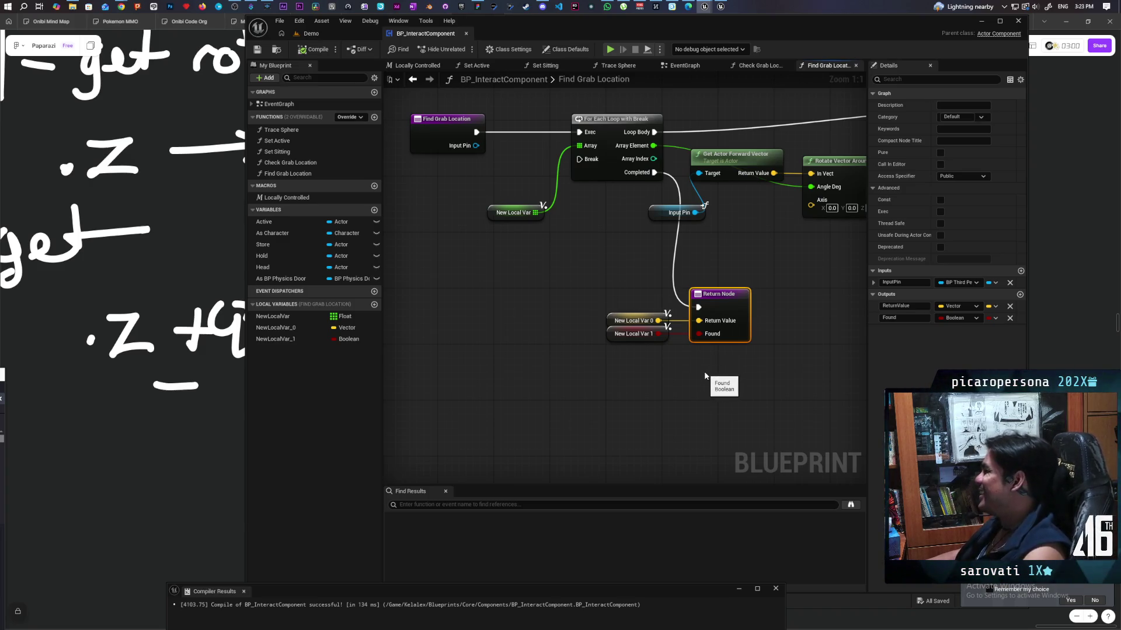
# Add SET nodes for NewLocalVar_0 and NewLocalVar_1 after the Branch's True output
pyautogui.moveTo(703, 376)
pyautogui.mouseDown()
pyautogui.moveTo(665, 403)
pyautogui.moveTo(592, 391)
pyautogui.moveTo(627, 382)
pyautogui.mouseUp()
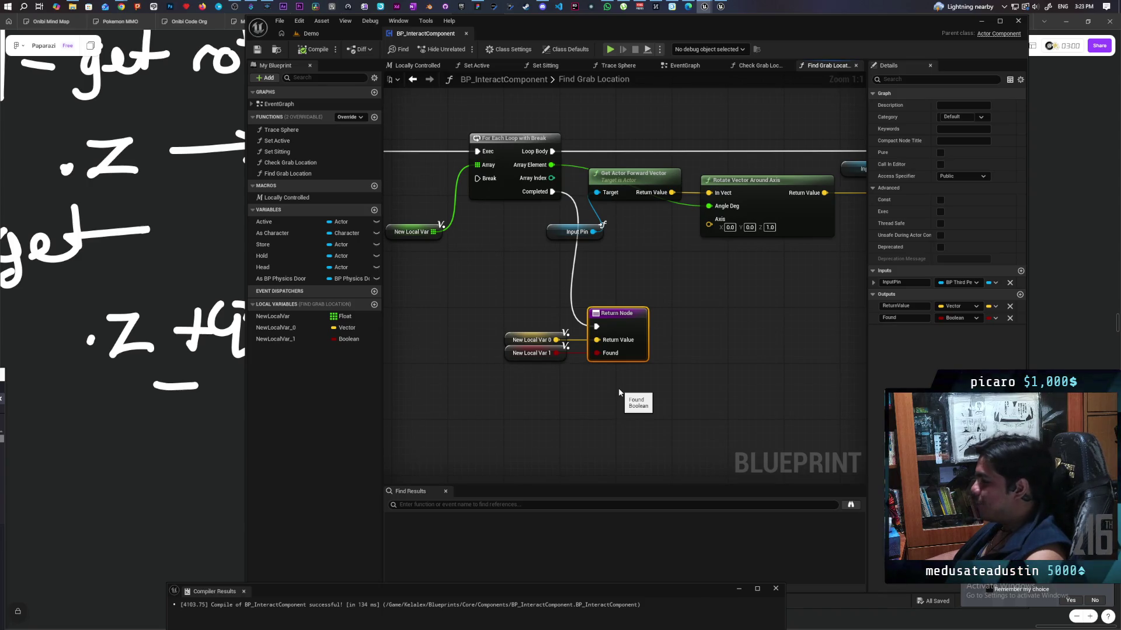
pyautogui.scroll(-3, 665, 373)
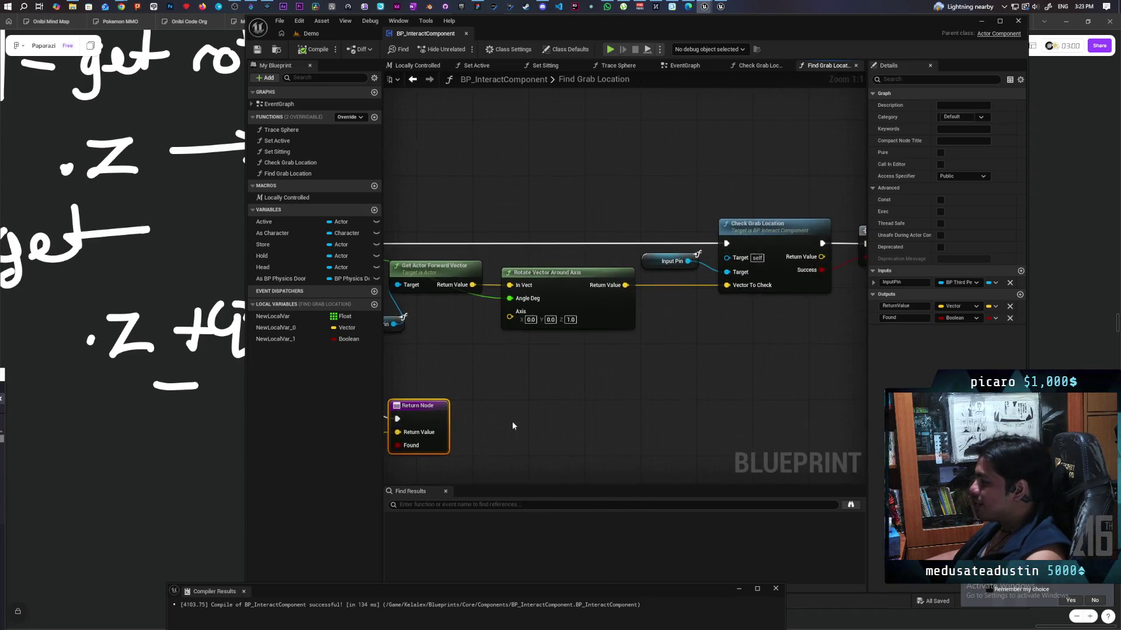
pyautogui.scroll(1, 681, 368)
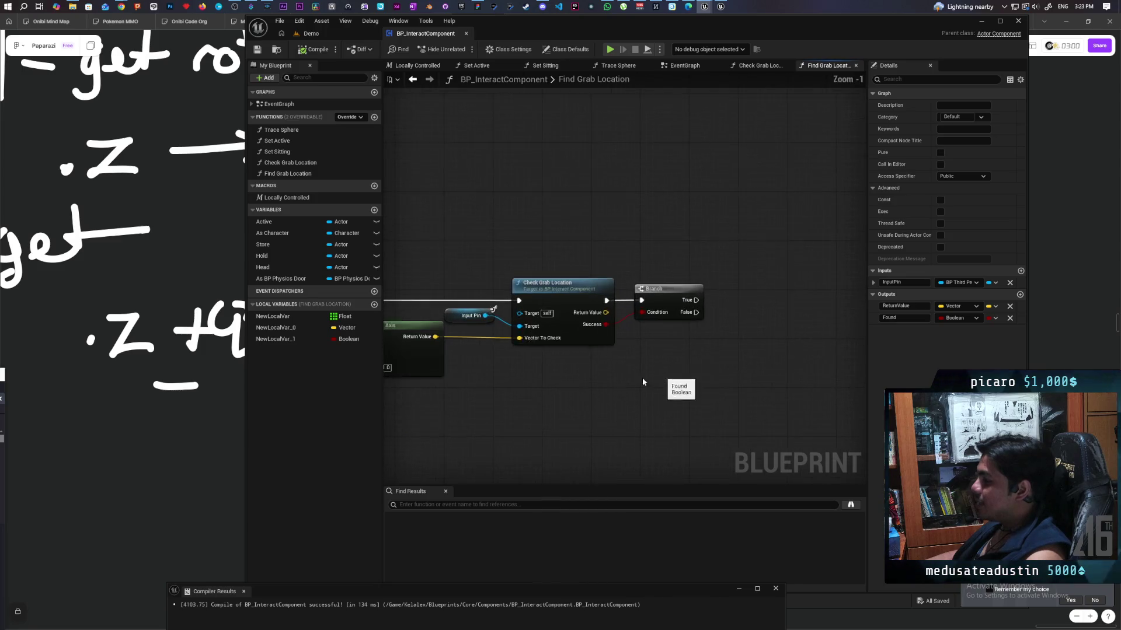
pyautogui.scroll(1, 702, 308)
pyautogui.scroll(-2, 607, 343)
pyautogui.scroll(1, 661, 361)
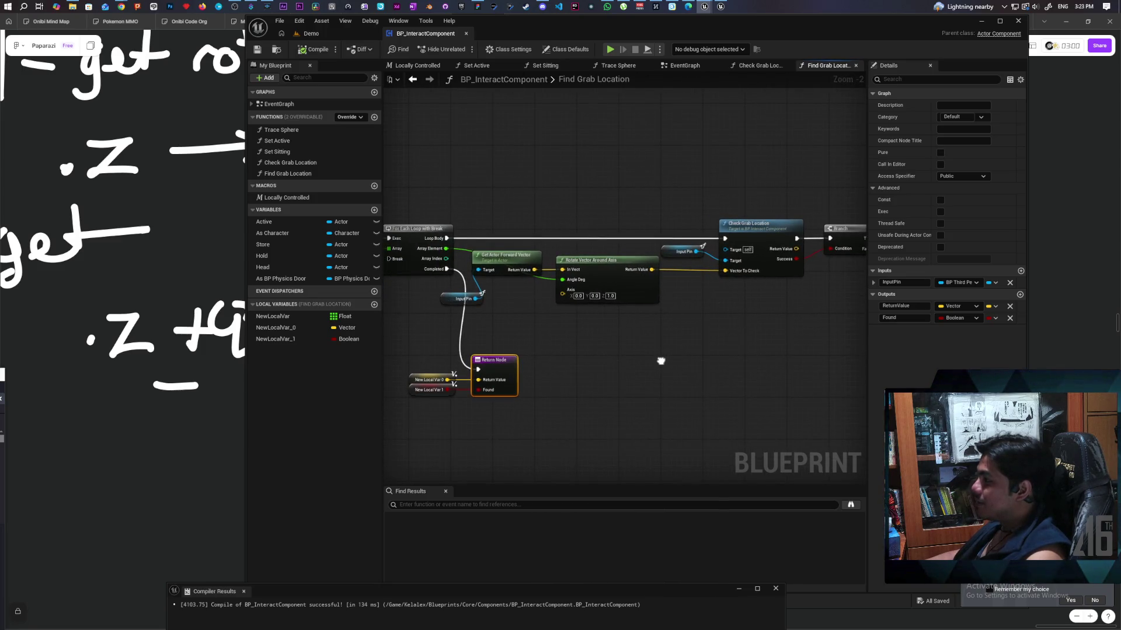
pyautogui.moveTo(660, 361); pyautogui.dragTo(492, 384)
pyautogui.moveTo(275, 328)
pyautogui.mouseDown()
pyautogui.moveTo(668, 292)
pyautogui.moveTo(701, 266)
pyautogui.moveTo(758, 264)
pyautogui.mouseUp()
pyautogui.moveTo(275, 339)
pyautogui.mouseDown()
pyautogui.moveTo(828, 279)
pyautogui.moveTo(816, 266)
pyautogui.mouseUp()
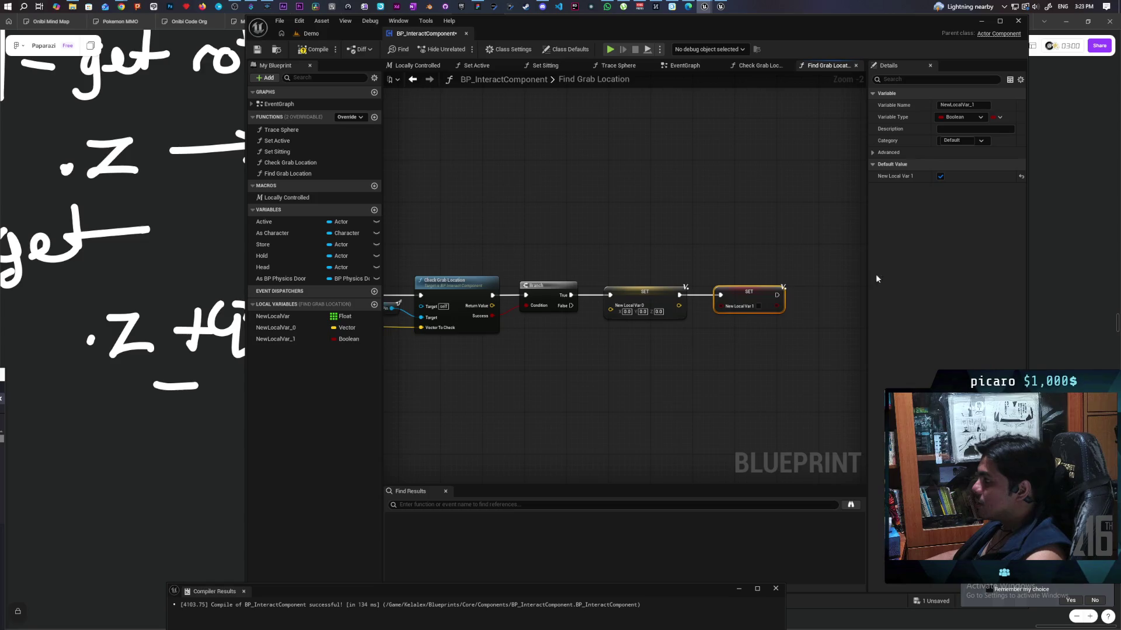
# Inspect both local variables and pull a wire from the last setter's exec output
pyautogui.click(309, 339)
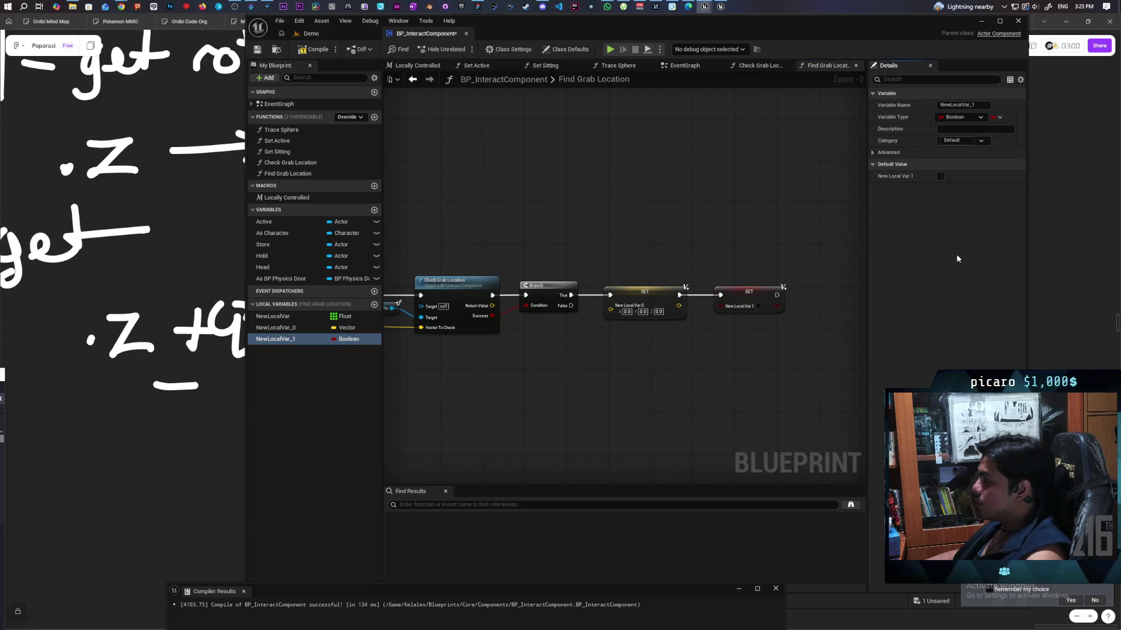
pyautogui.click(291, 329)
pyautogui.moveTo(417, 227); pyautogui.dragTo(473, 209)
pyautogui.scroll(-3, 590, 190)
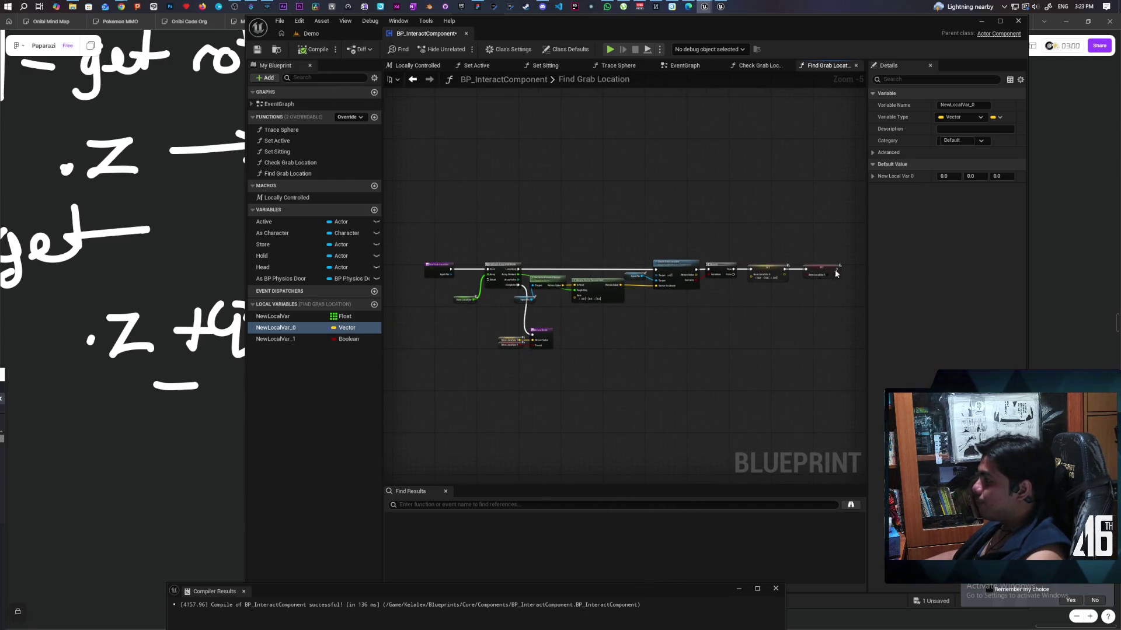
pyautogui.moveTo(838, 268)
pyautogui.mouseDown()
pyautogui.moveTo(689, 359)
pyautogui.moveTo(490, 308)
pyautogui.mouseUp()
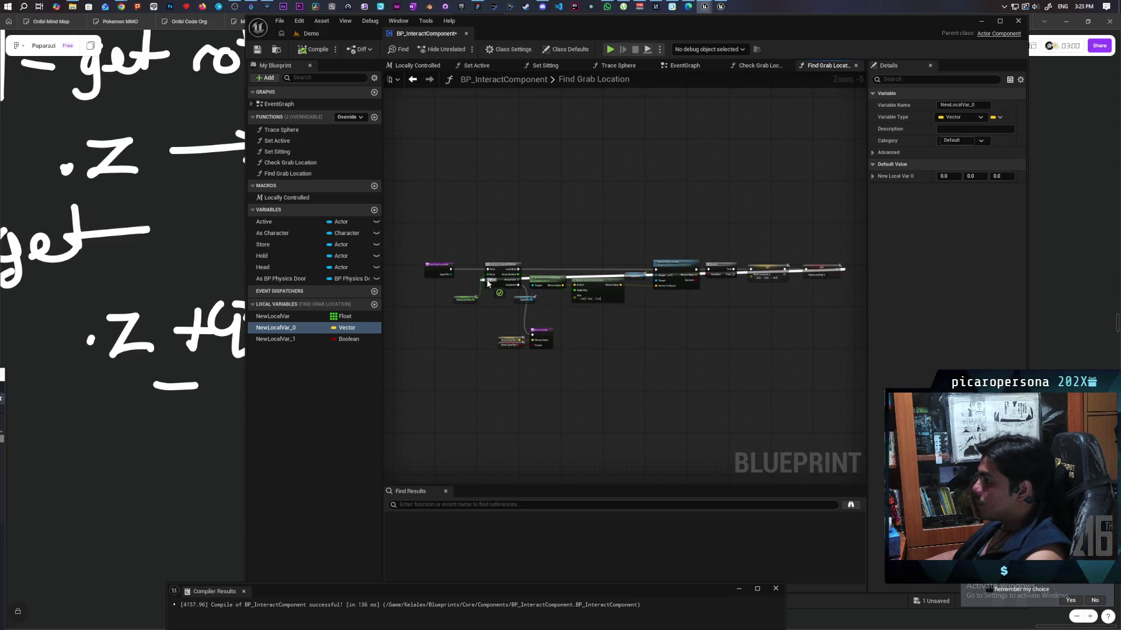
pyautogui.scroll(1, 706, 338)
pyautogui.moveTo(699, 327); pyautogui.dragTo(718, 329)
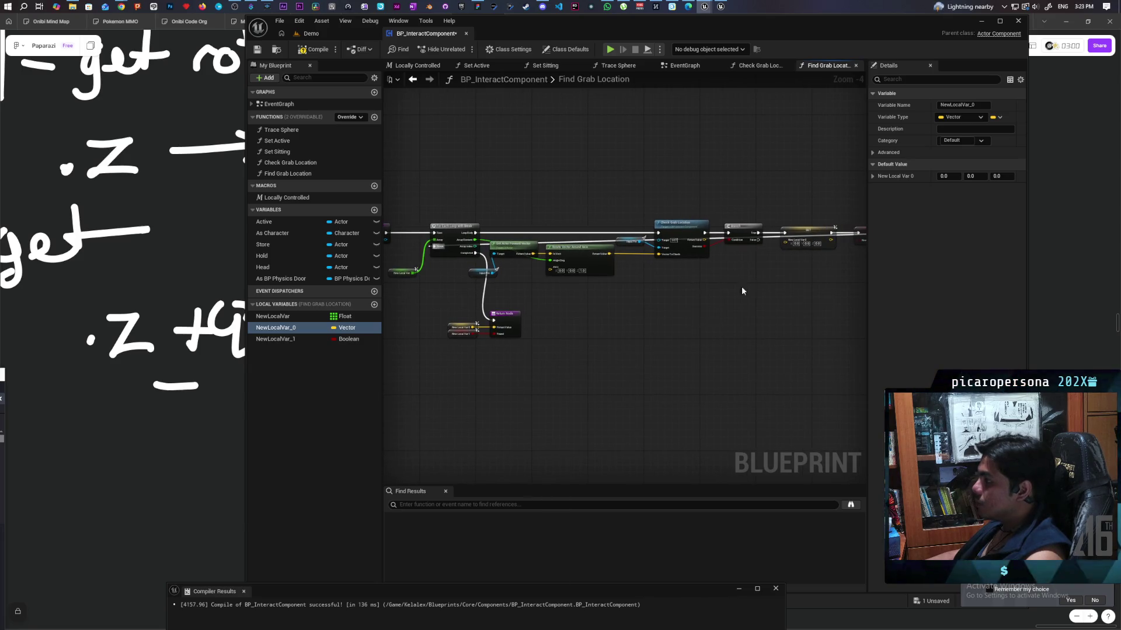
# Wire Check Grab Location's Return Value into the NewLocalVar_0 setter, then return to the Demo level
pyautogui.scroll(2, 645, 328)
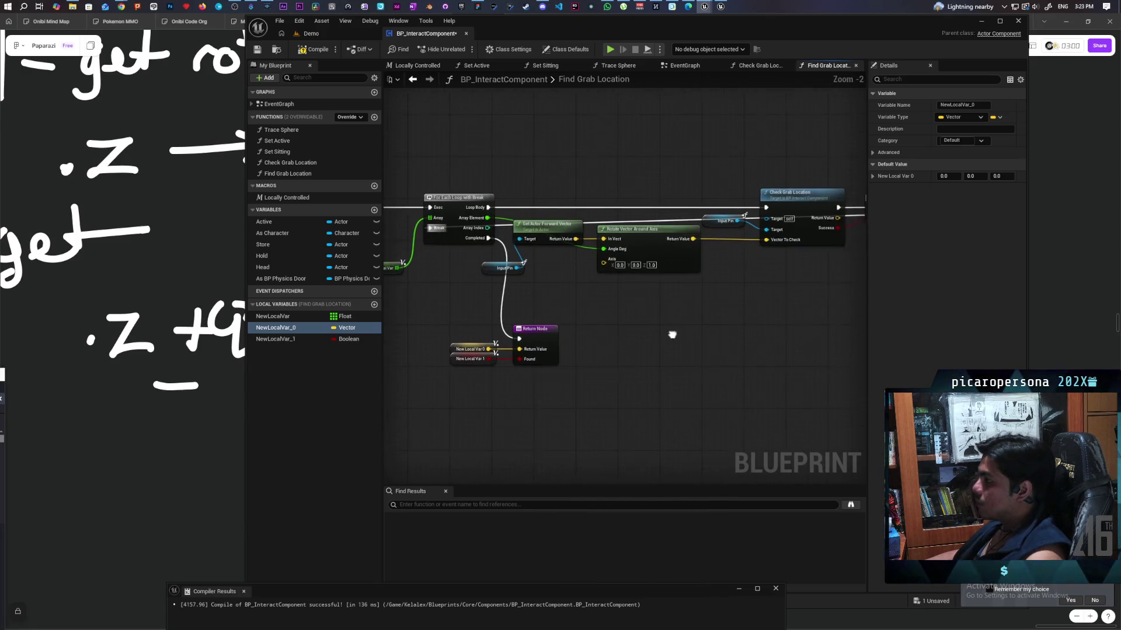
pyautogui.moveTo(574, 238); pyautogui.dragTo(367, 285)
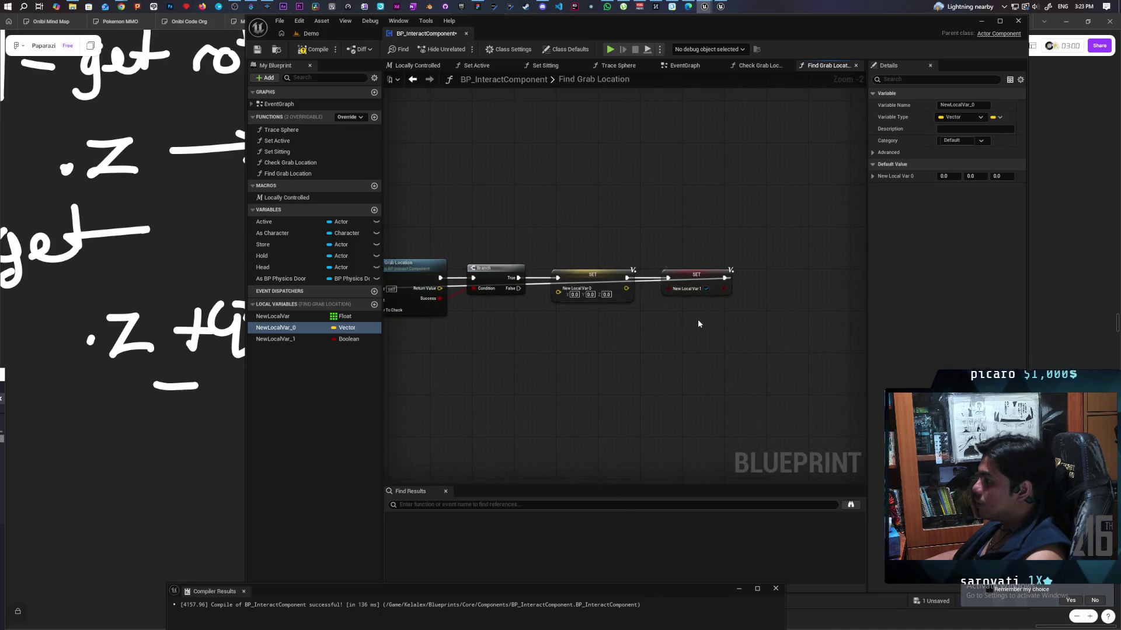
pyautogui.moveTo(518, 337); pyautogui.dragTo(738, 337)
pyautogui.moveTo(660, 288); pyautogui.dragTo(780, 292)
pyautogui.moveTo(793, 341); pyautogui.dragTo(740, 339)
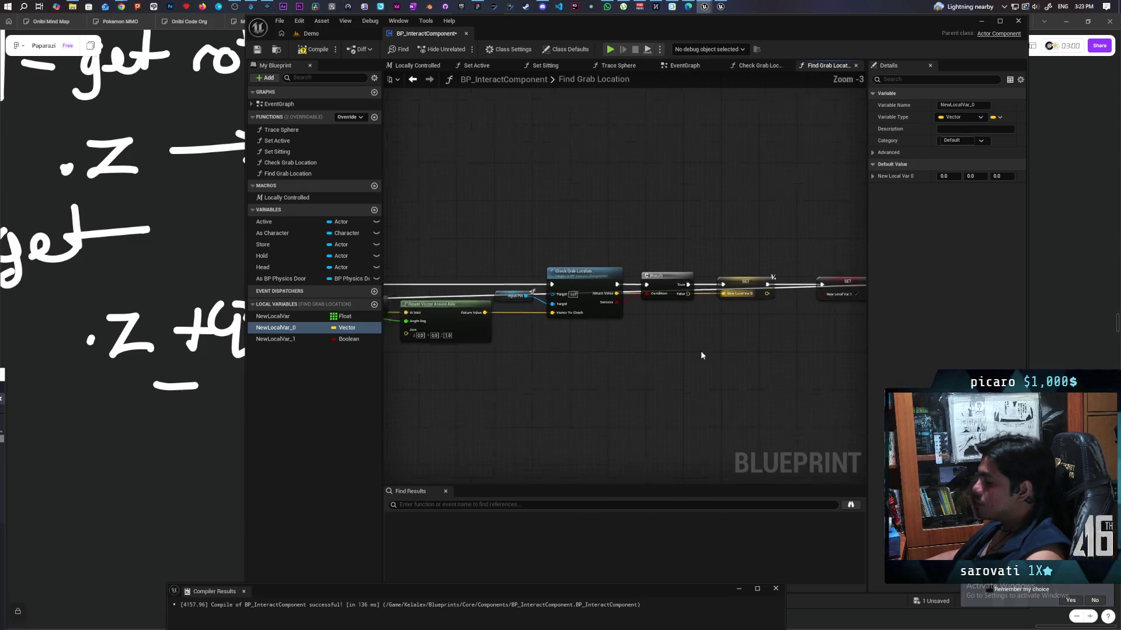
pyautogui.scroll(-2, 586, 262)
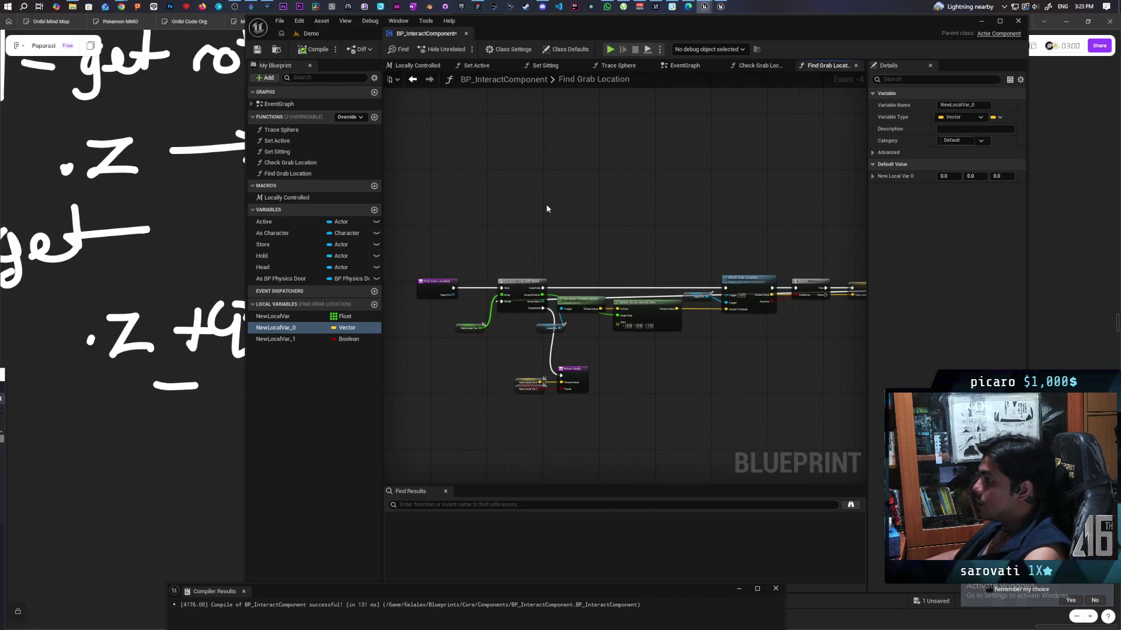
pyautogui.click(311, 33)
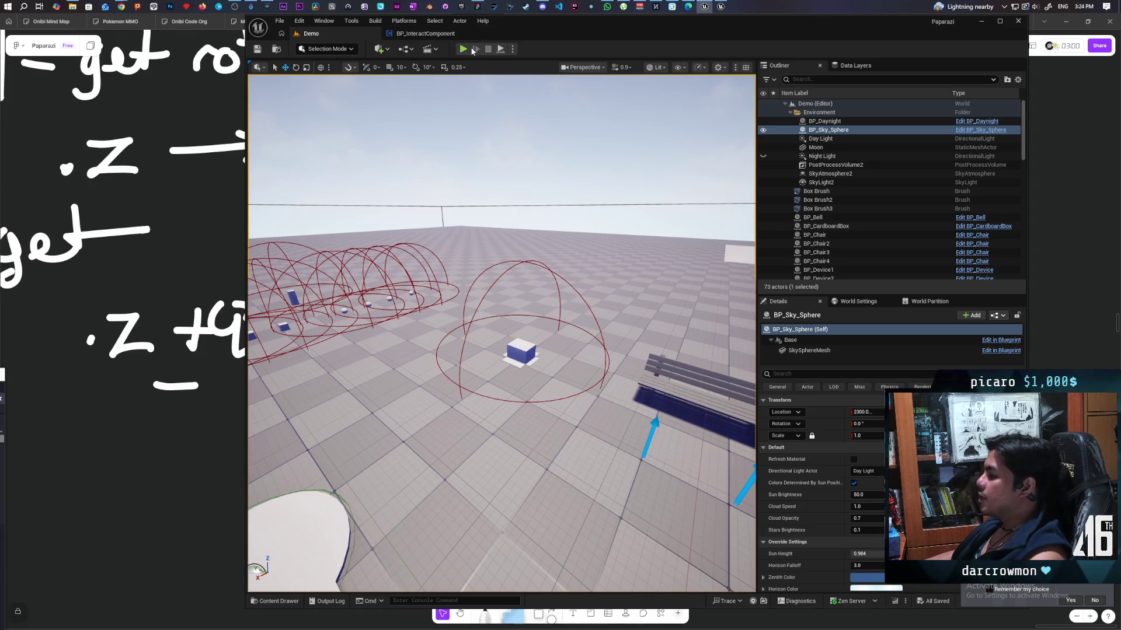
# Start a multiplayer play test and walk the red player toward the bench
pyautogui.click(464, 52)
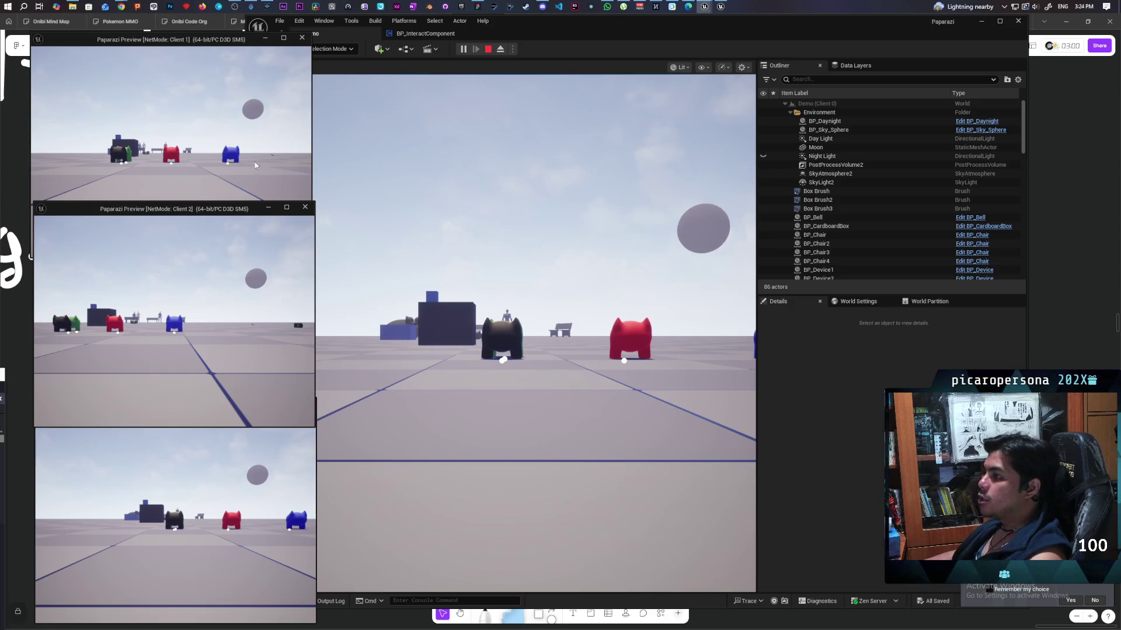
pyautogui.click(509, 260)
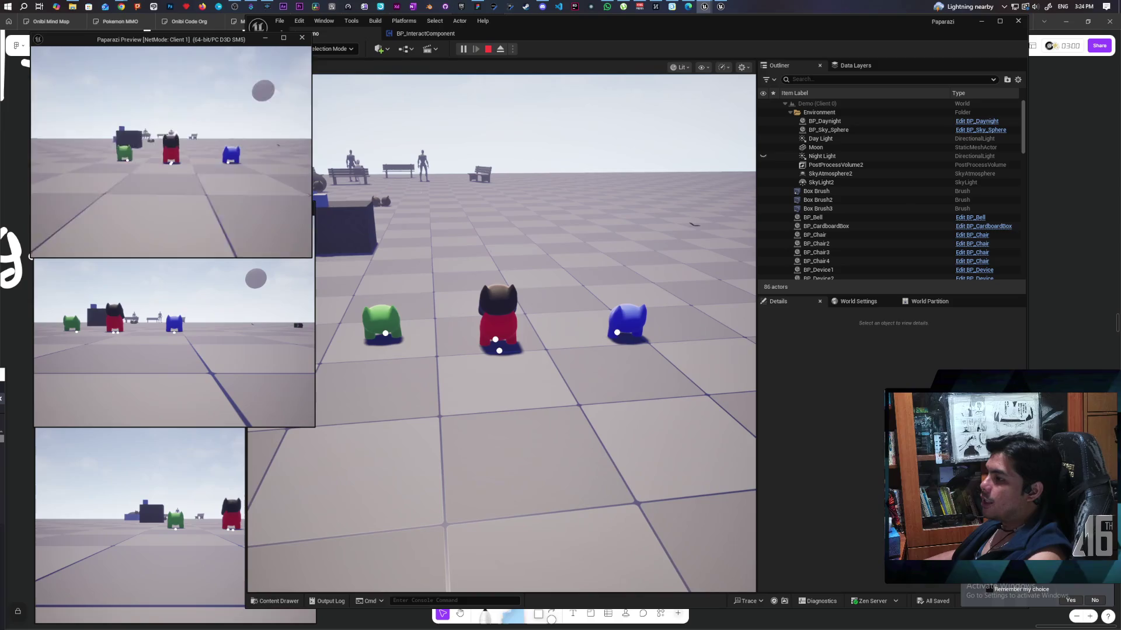
pyautogui.press('s')
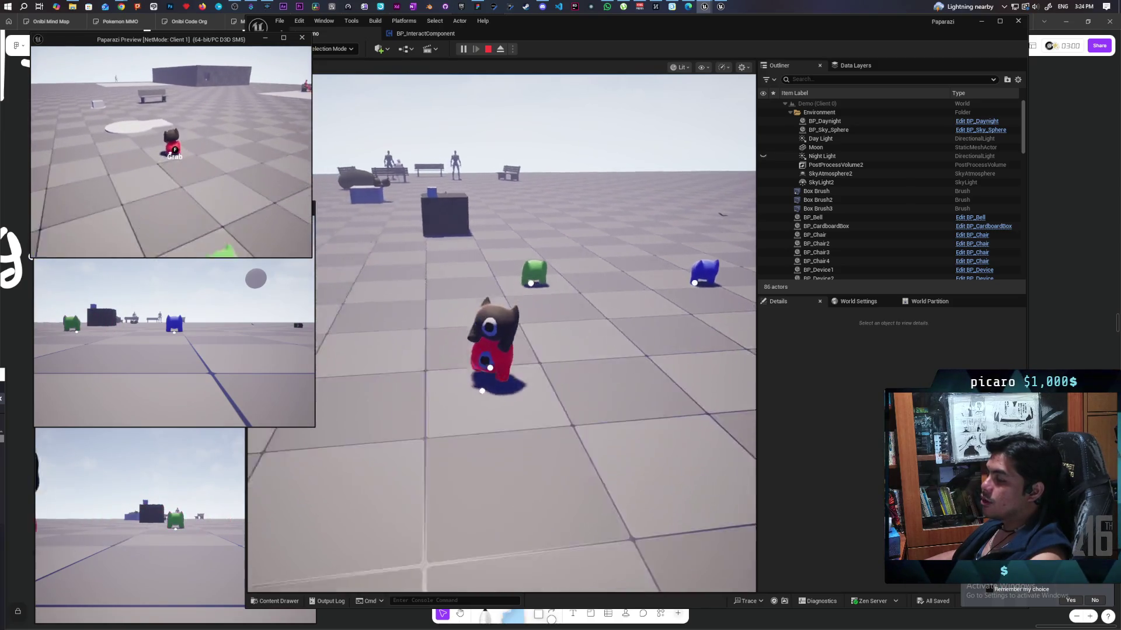
pyautogui.press('s')
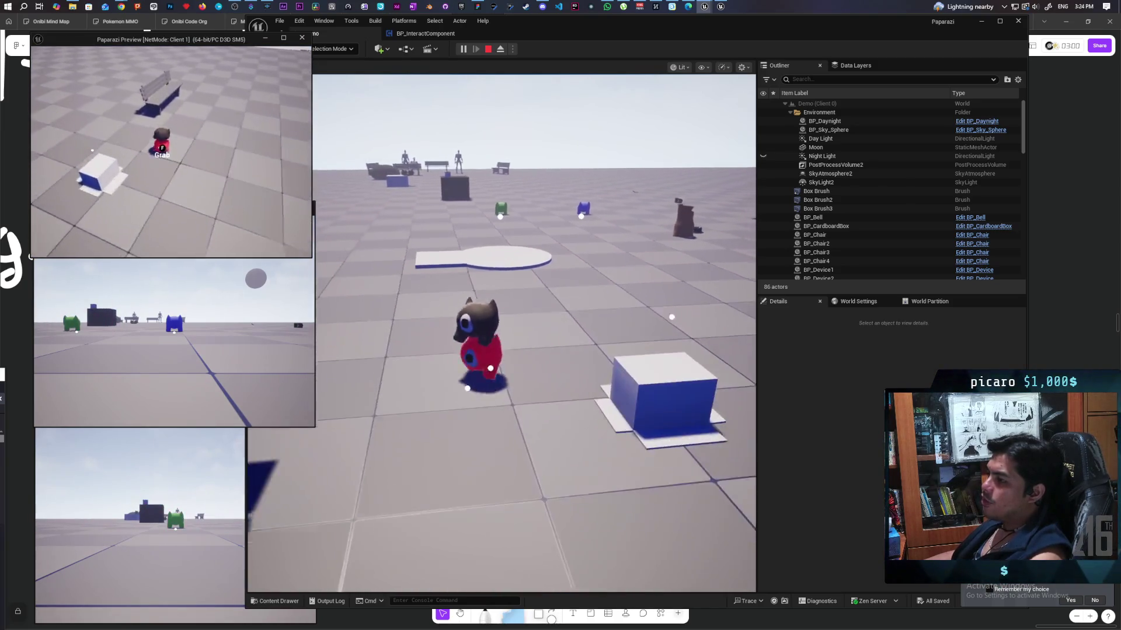
pyautogui.press('a')
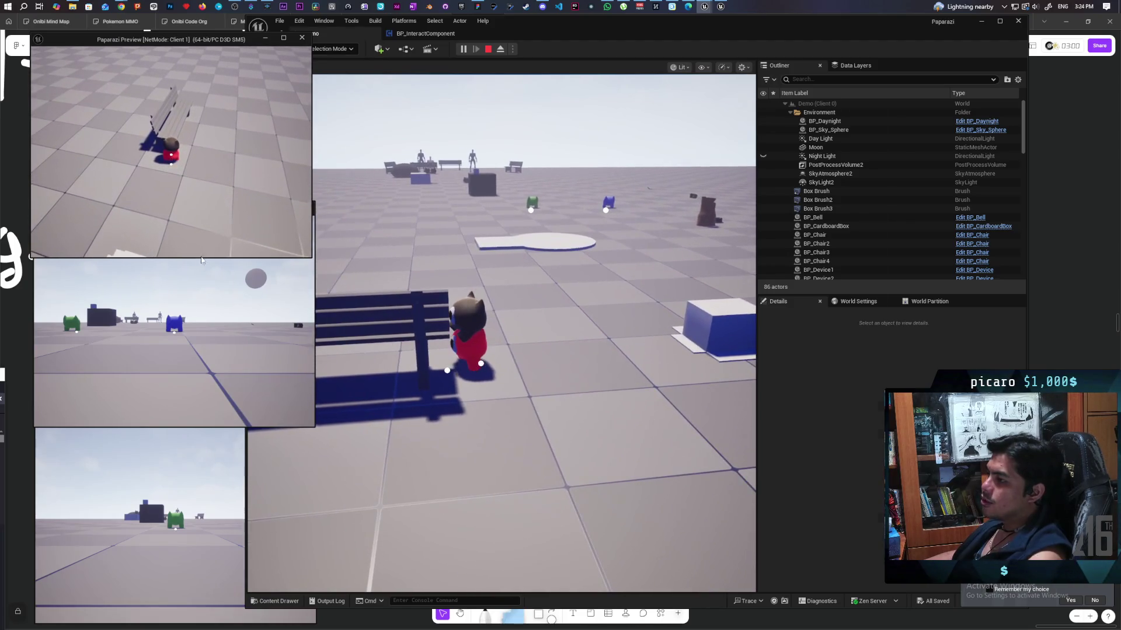
pyautogui.click(530, 311)
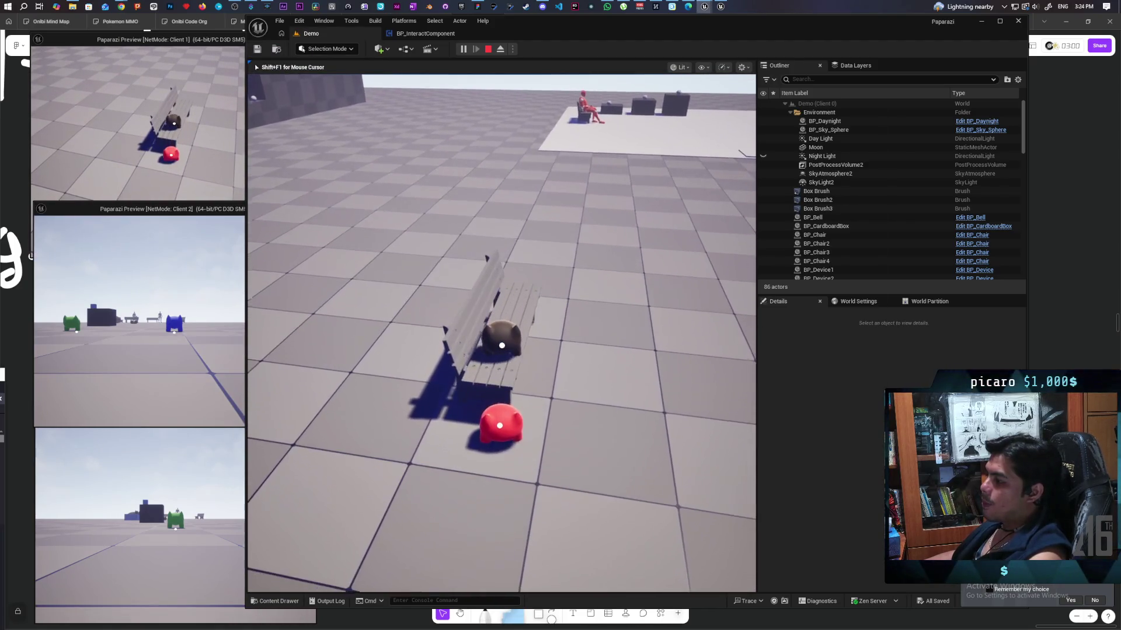
pyautogui.press('w')
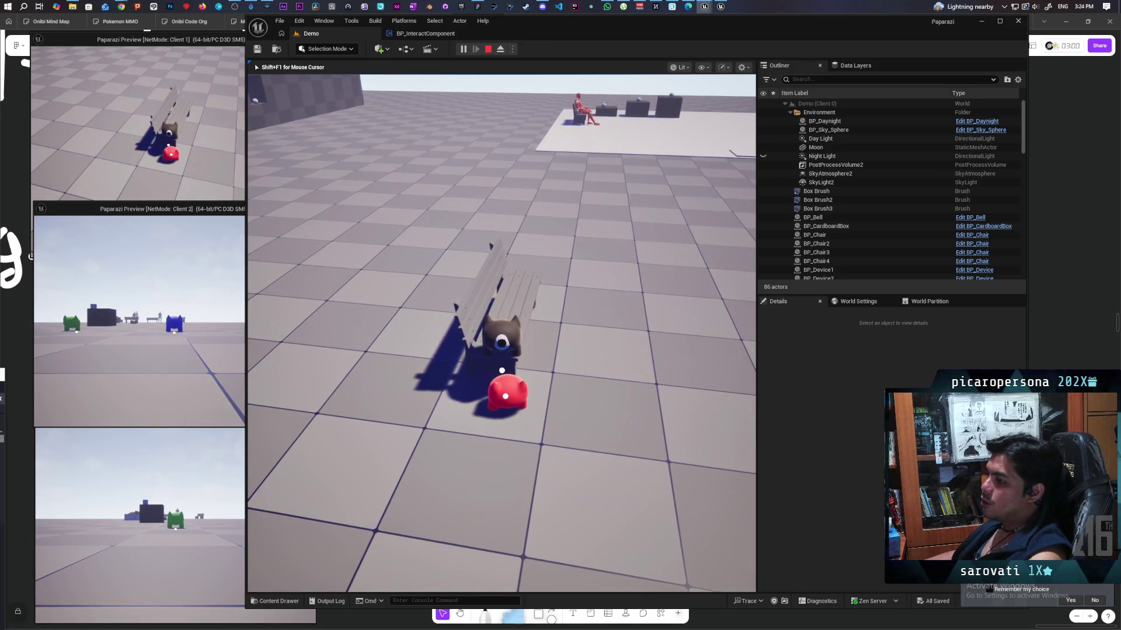
# In the first client's view, walk the red player to the bench and try grabbing the seated character
pyautogui.hotkey('alt', 'Tab')
pyautogui.click(525, 306)
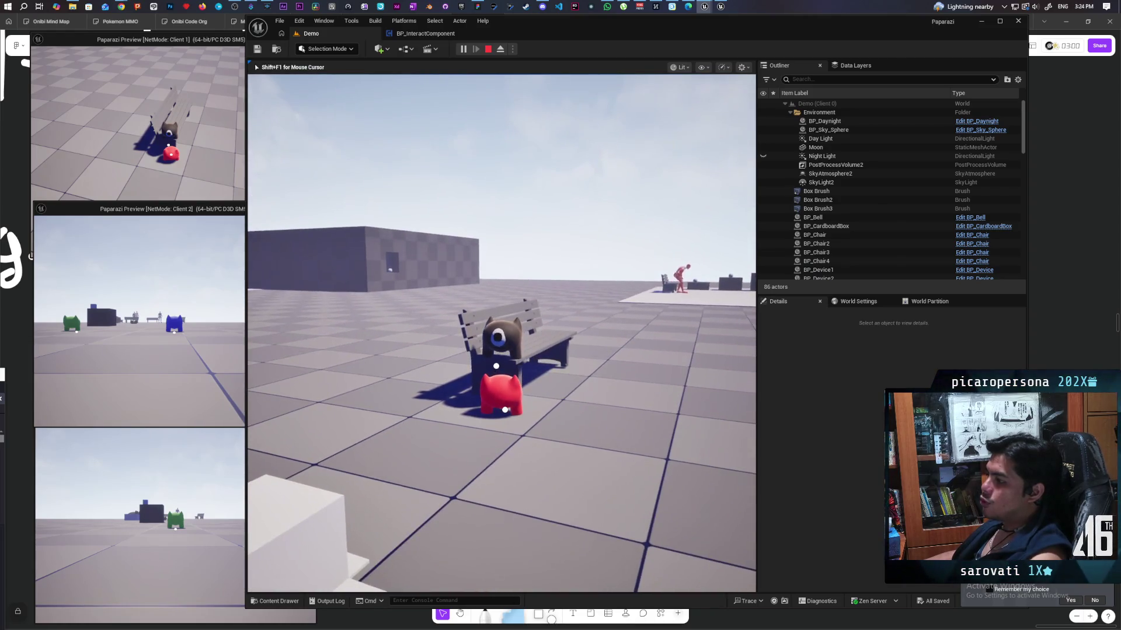
pyautogui.hotkey('alt', 'Tab')
pyautogui.click(177, 162)
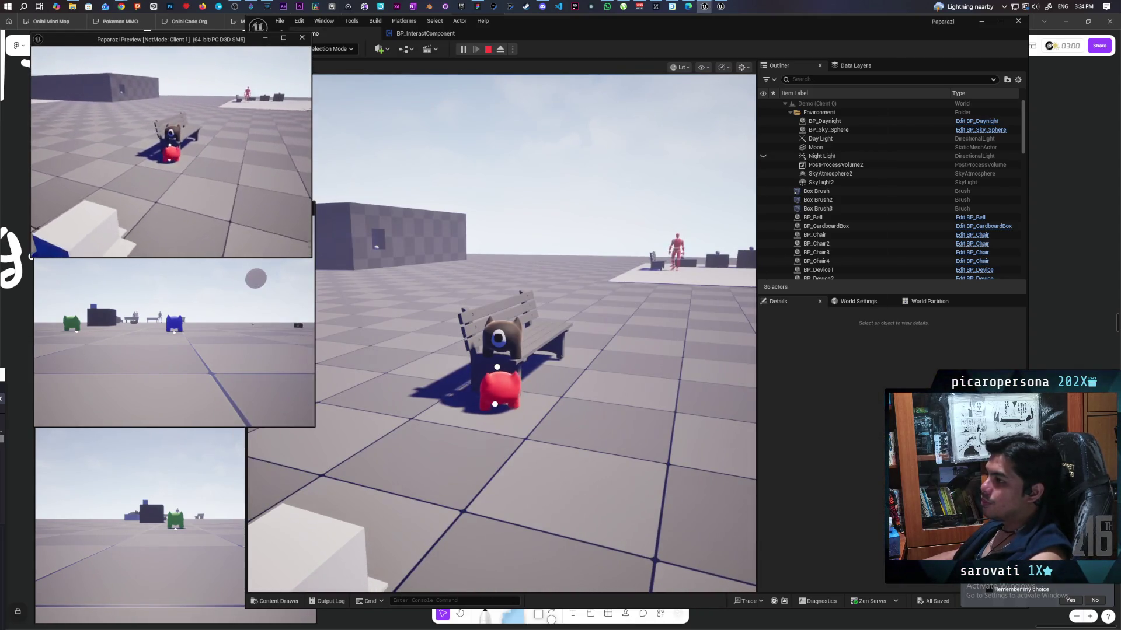
pyautogui.press('s')
pyautogui.press('w')
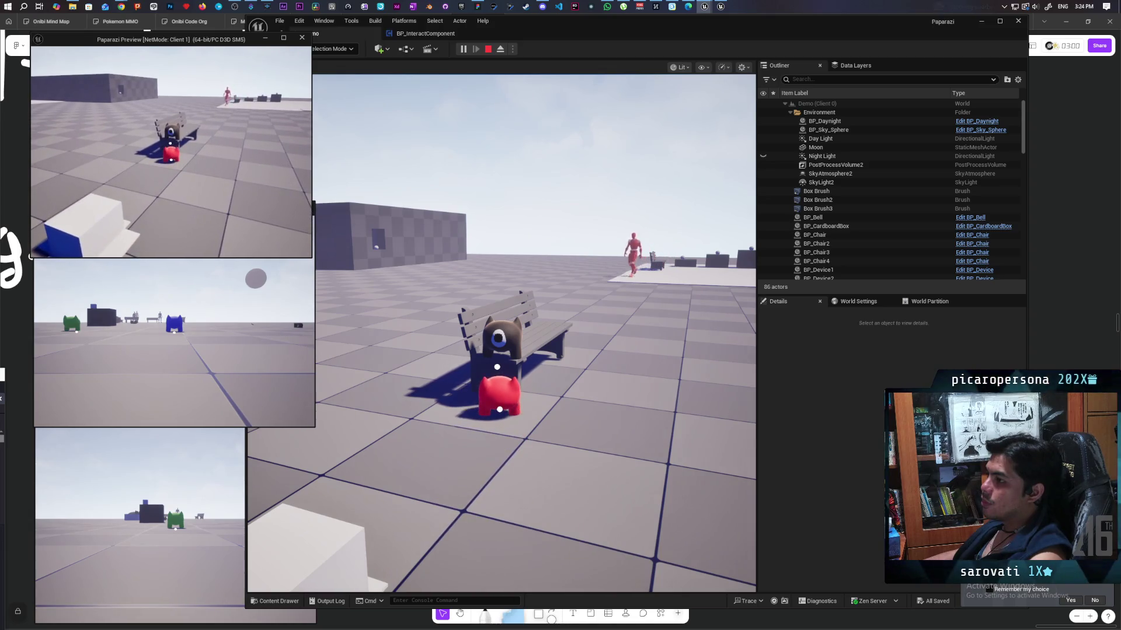
pyautogui.press('s')
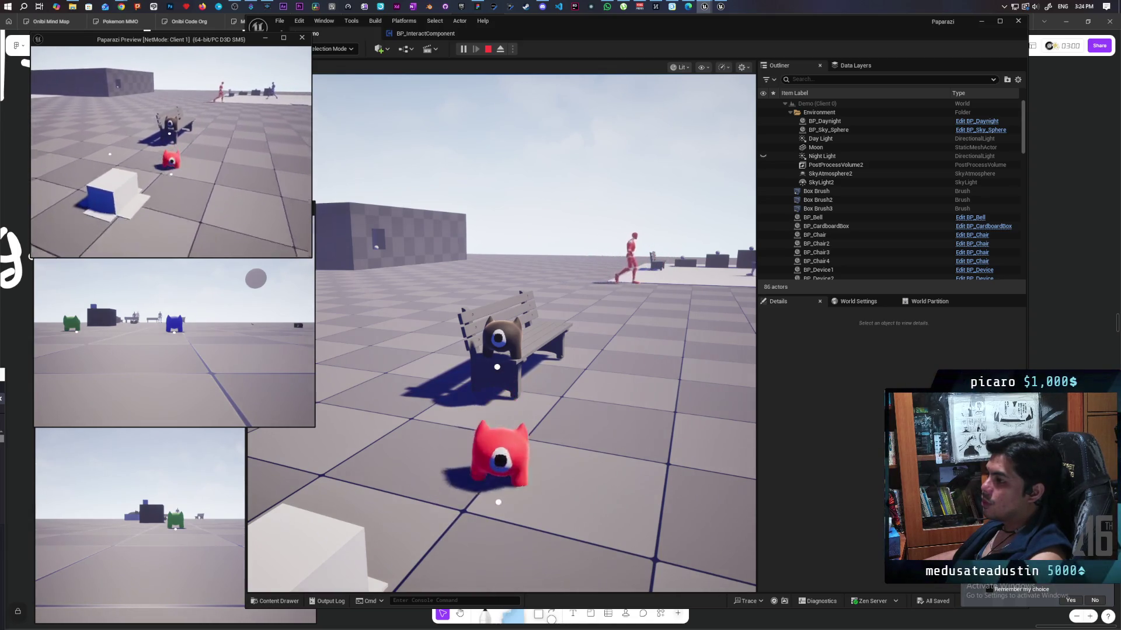
pyautogui.press('w')
pyautogui.press('f')
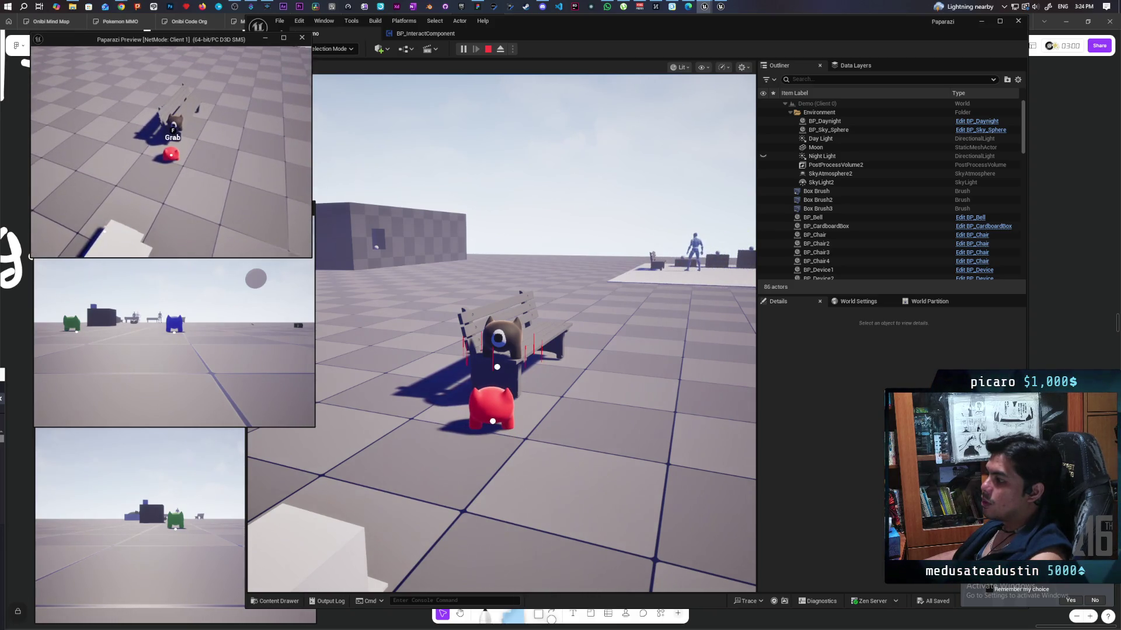
pyautogui.press('f')
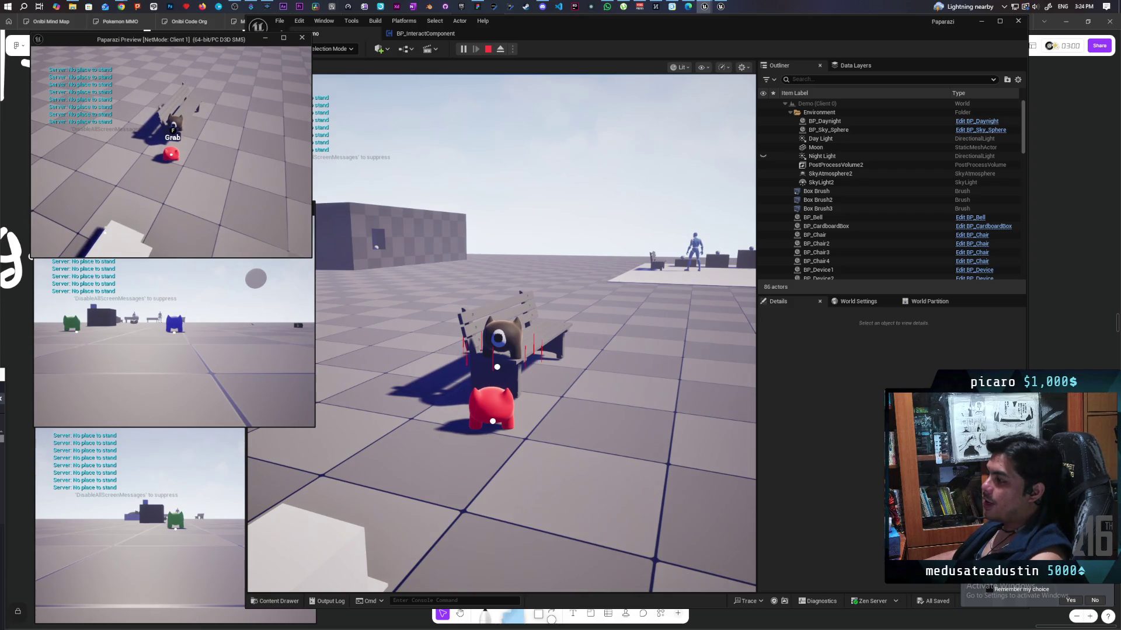
# Refocus the game views and retry grabbing the seated brown character
pyautogui.hotkey('alt', 'Tab')
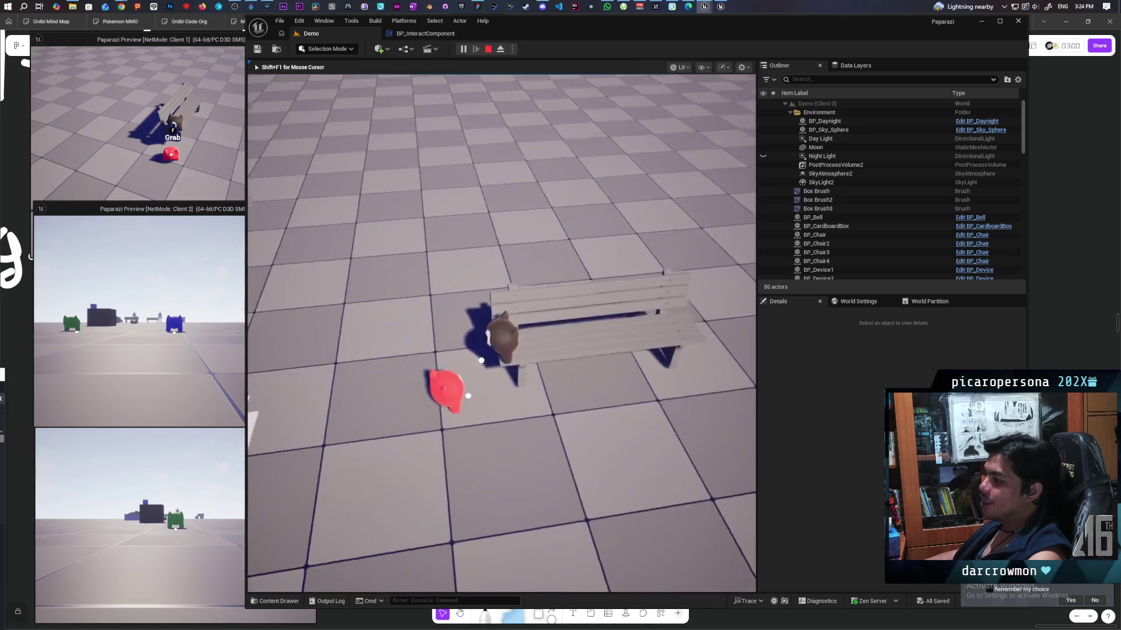
pyautogui.hotkey('shift', 'F1')
pyautogui.click(424, 396)
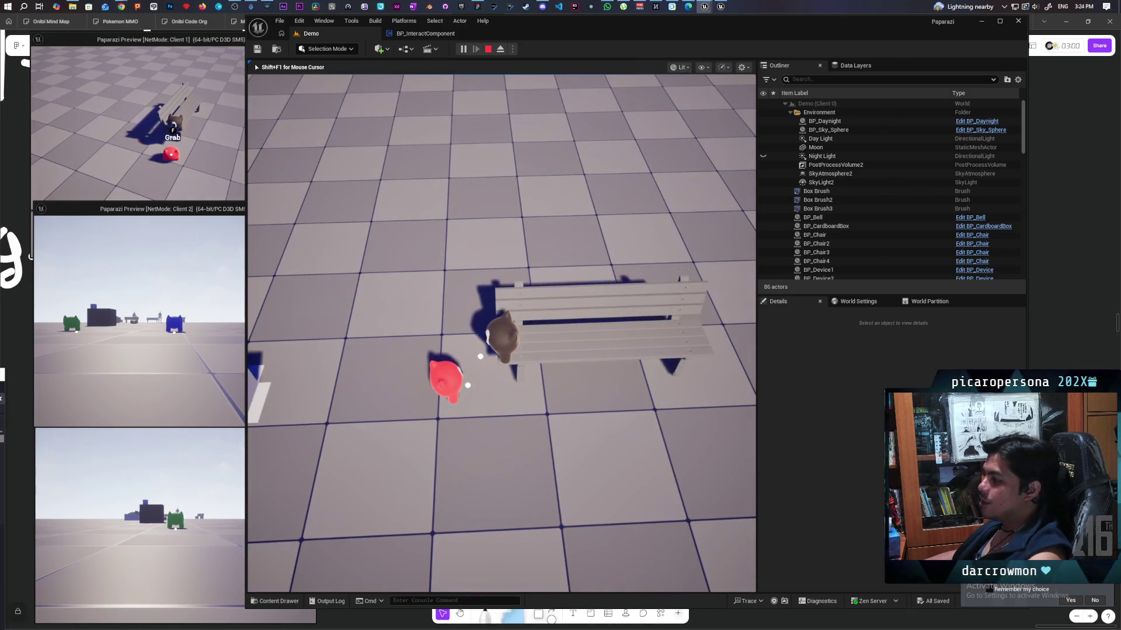
pyautogui.hotkey('shift', 'F1')
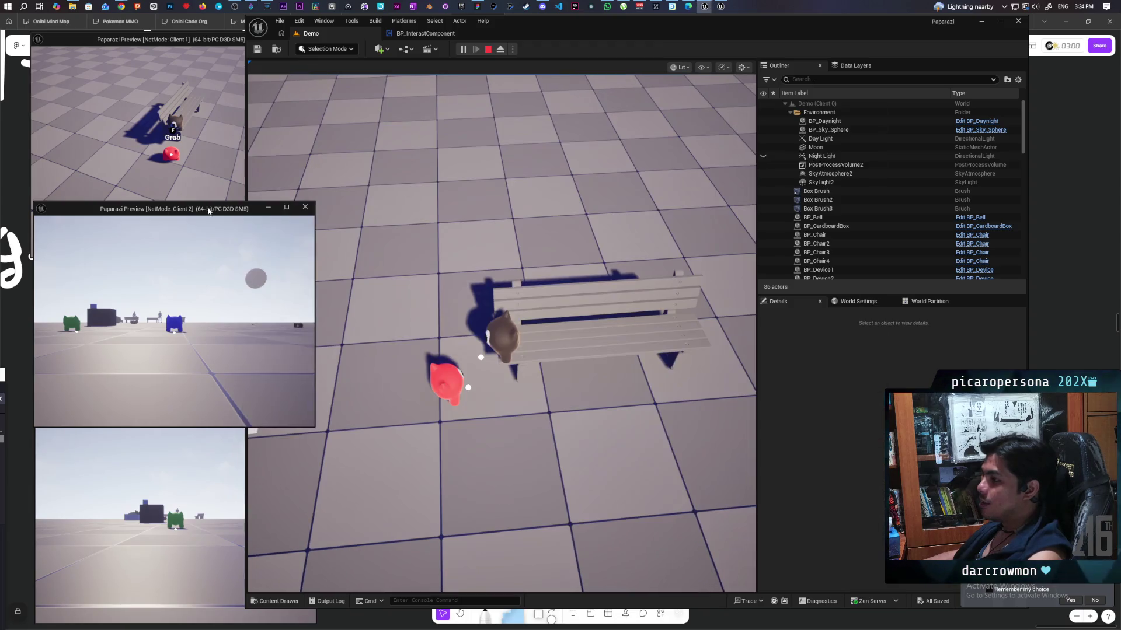
pyautogui.press('f')
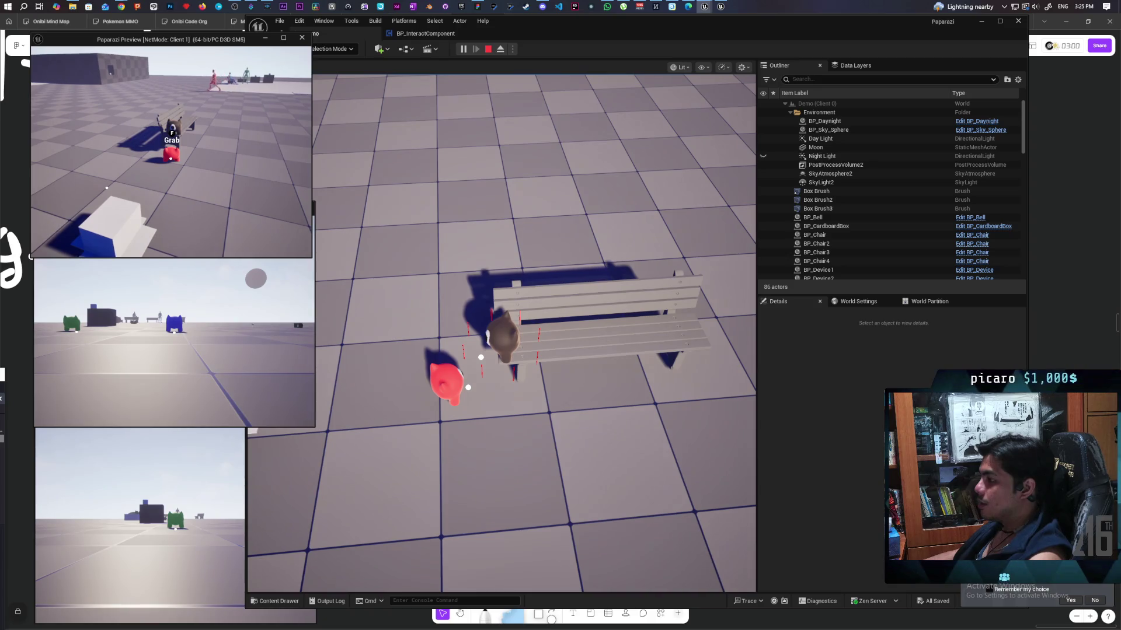
# Retry the grab several times from the first client's view, then stop the play session
pyautogui.click(581, 170)
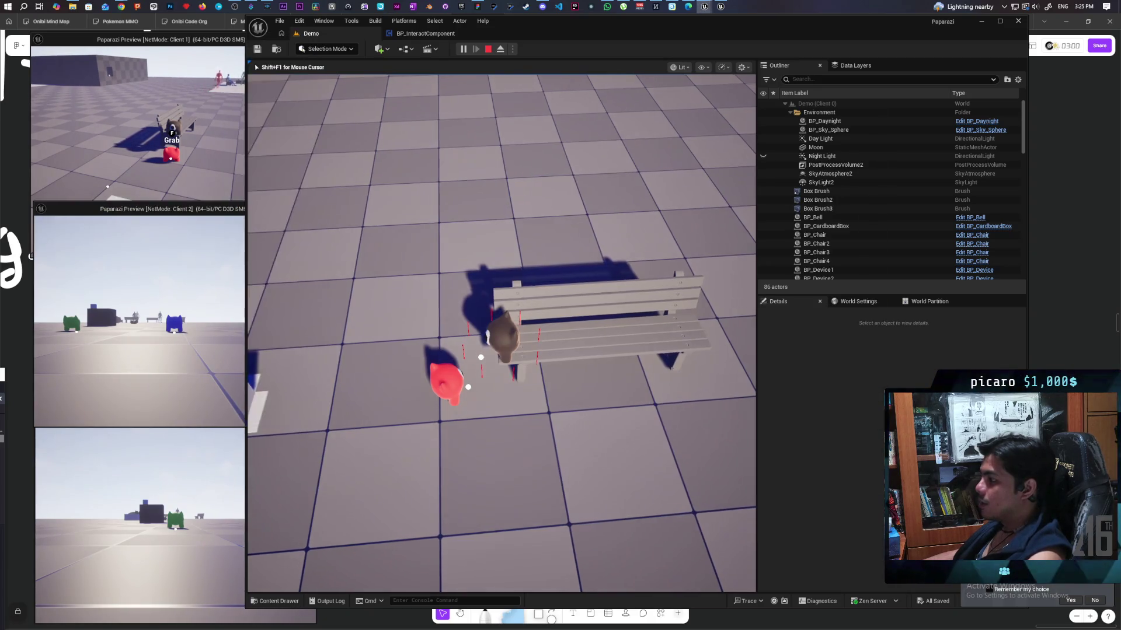
pyautogui.click(223, 166)
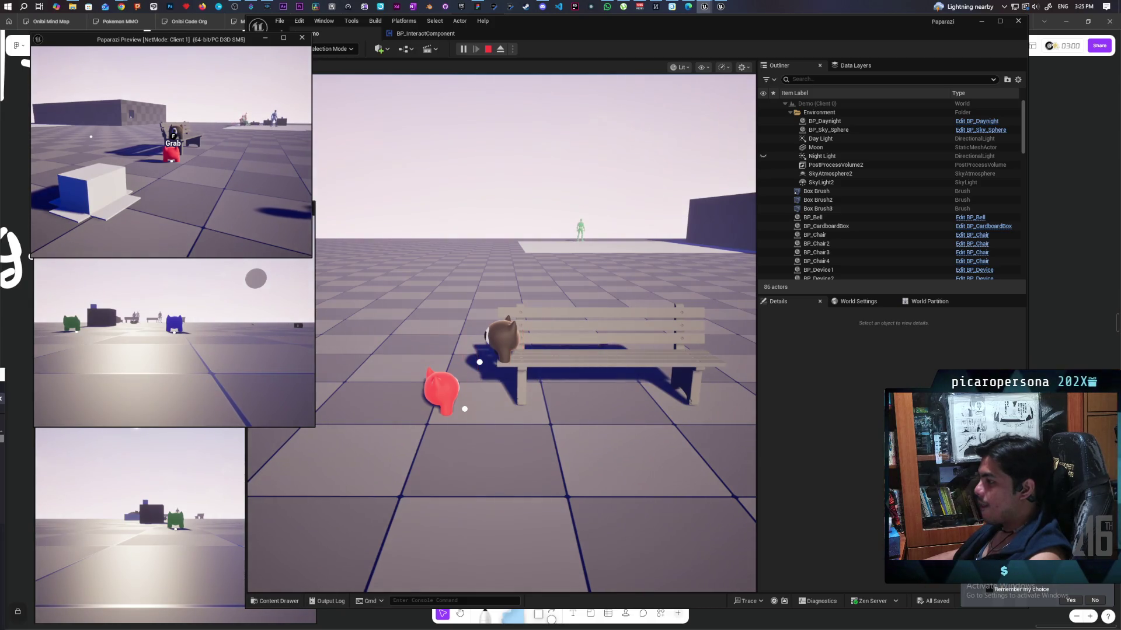
pyautogui.press('f')
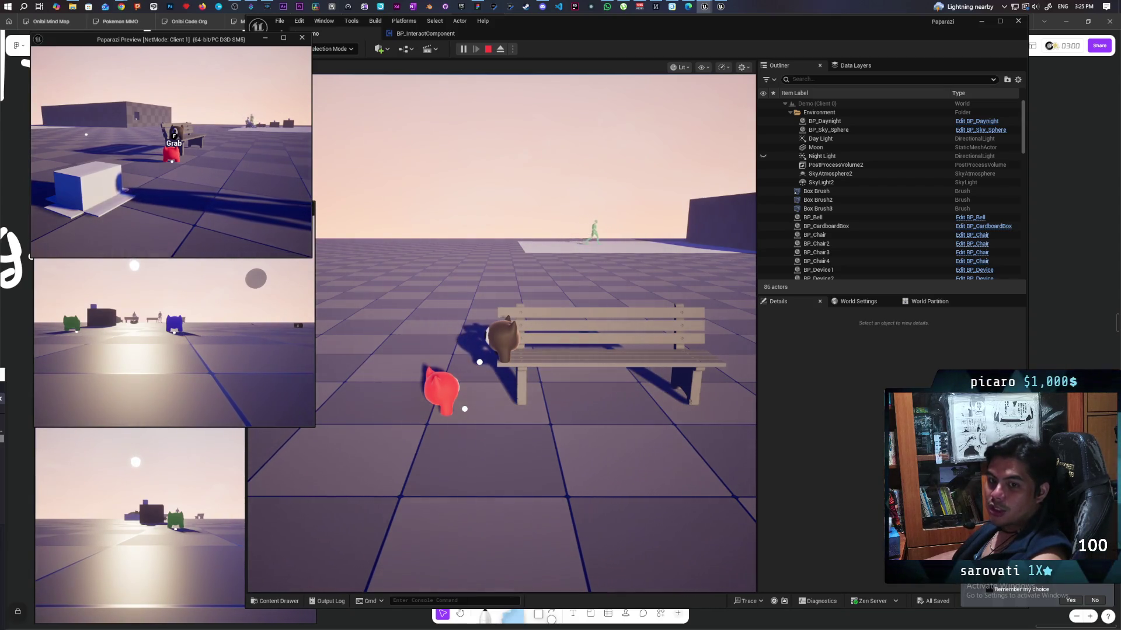
pyautogui.press('f')
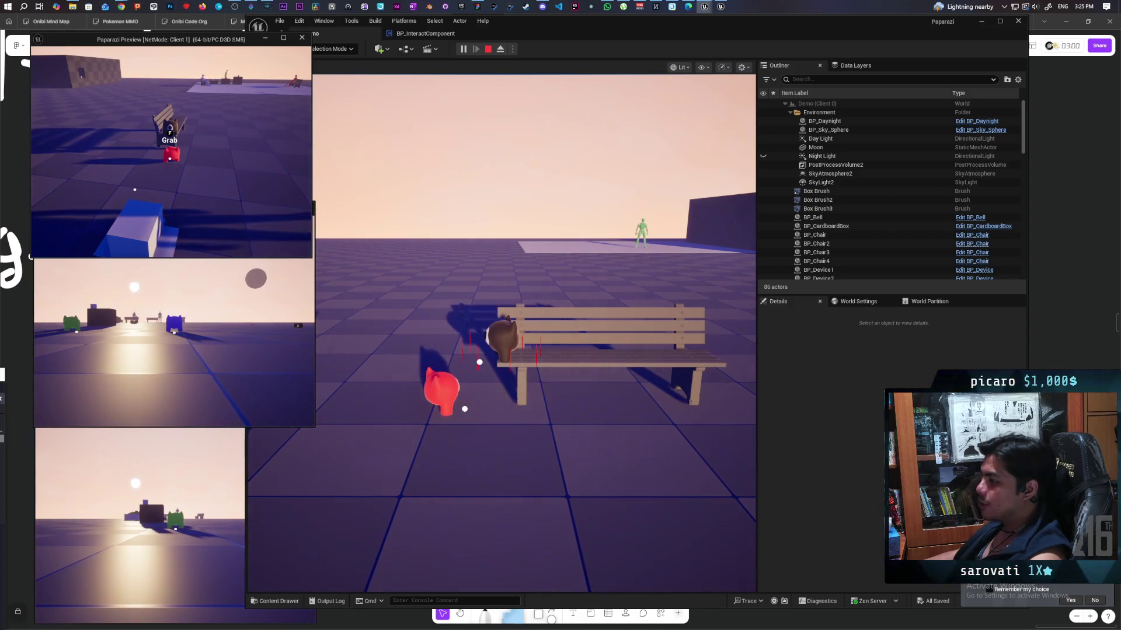
pyautogui.press('f')
pyautogui.hotkey('alt', 'Tab')
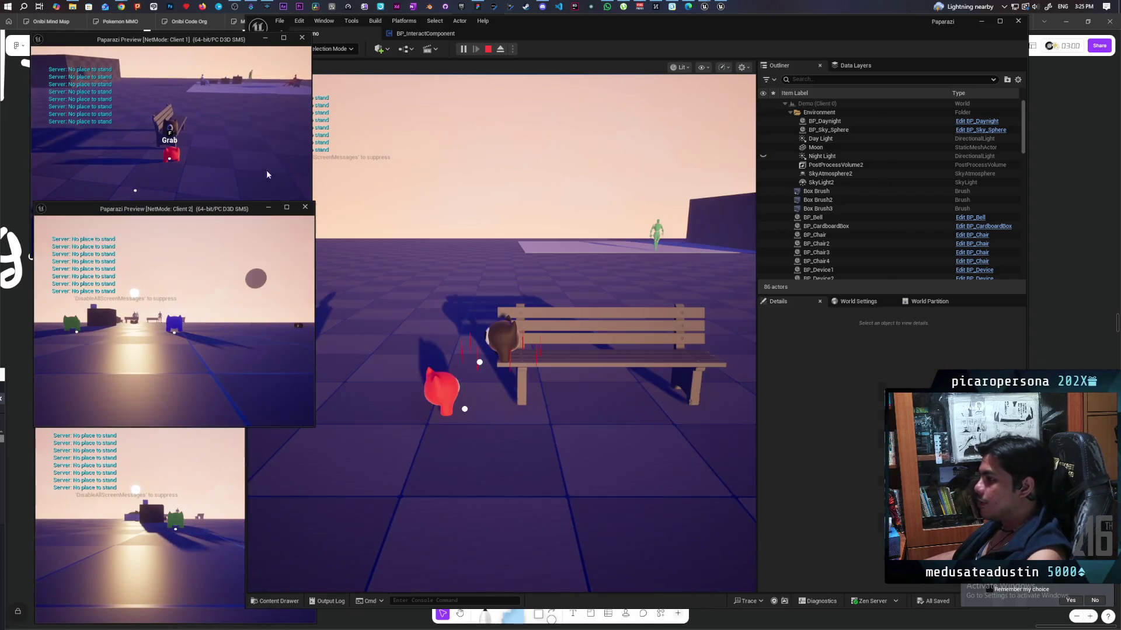
pyautogui.click(586, 287)
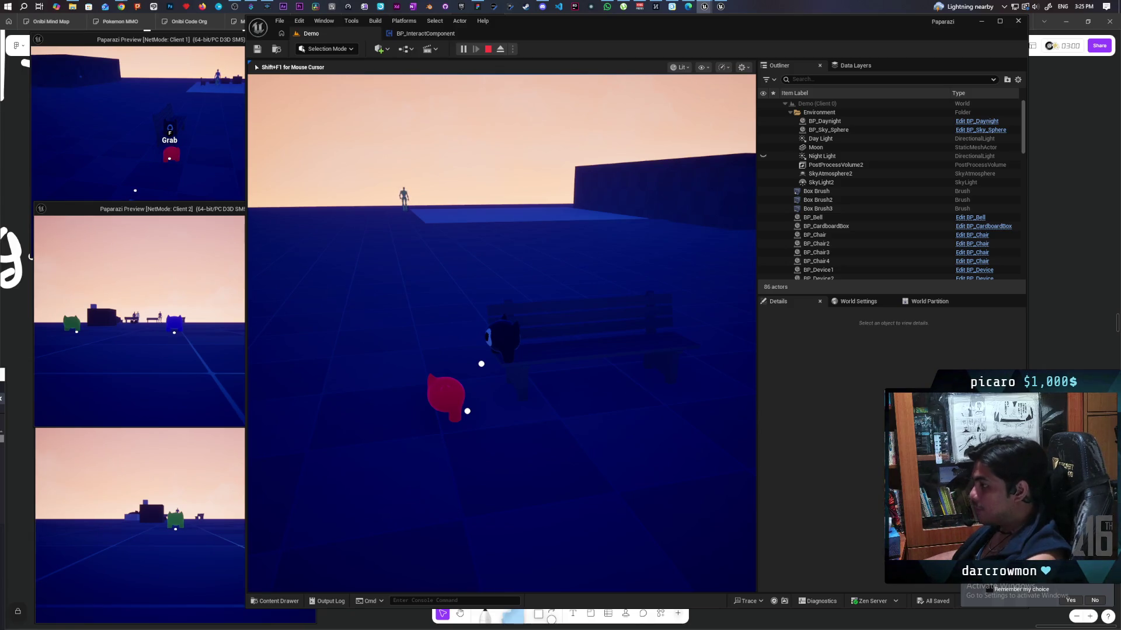
pyautogui.press('Escape')
# Select the bench BP_Chair4, inspect its StaticMeshComponent0, and launch a new three-client play session
pyautogui.moveTo(277, 187)
pyautogui.mouseDown()
pyautogui.moveTo(327, 210)
pyautogui.moveTo(344, 157)
pyautogui.mouseUp()
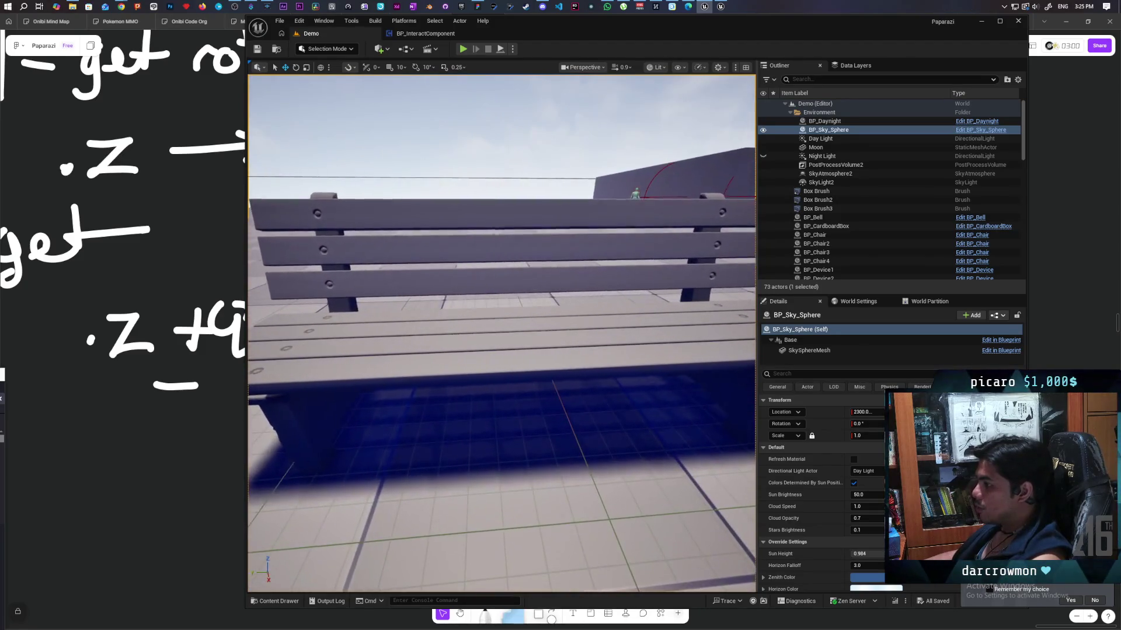
pyautogui.click(502, 327)
pyautogui.moveTo(502, 326); pyautogui.dragTo(647, 473)
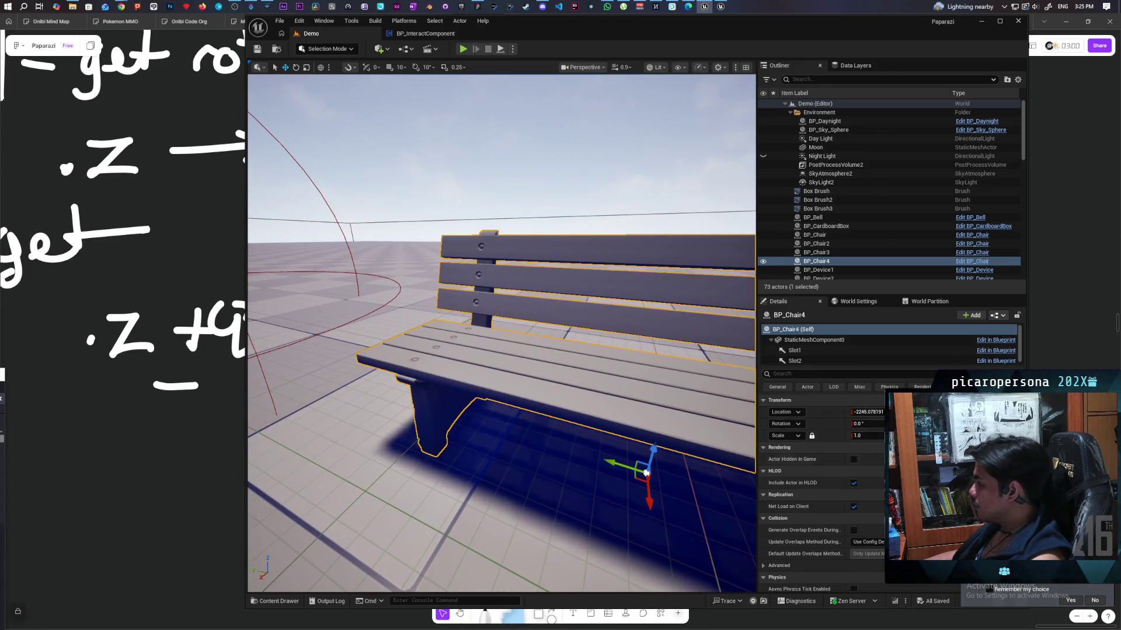
pyautogui.click(814, 339)
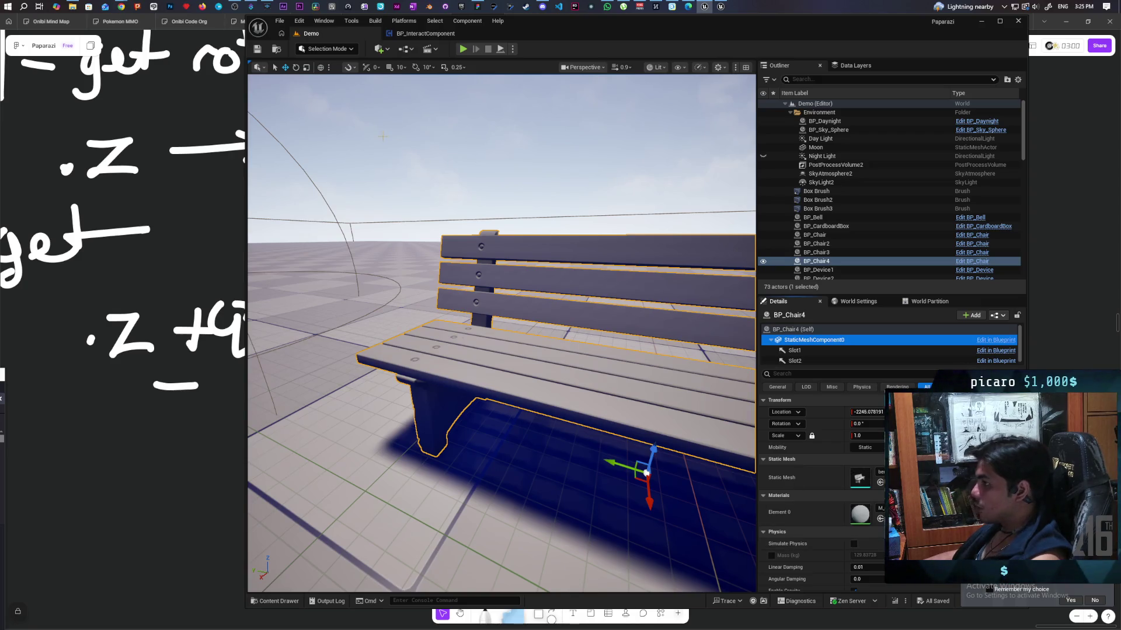
pyautogui.hotkey('alt', 'p')
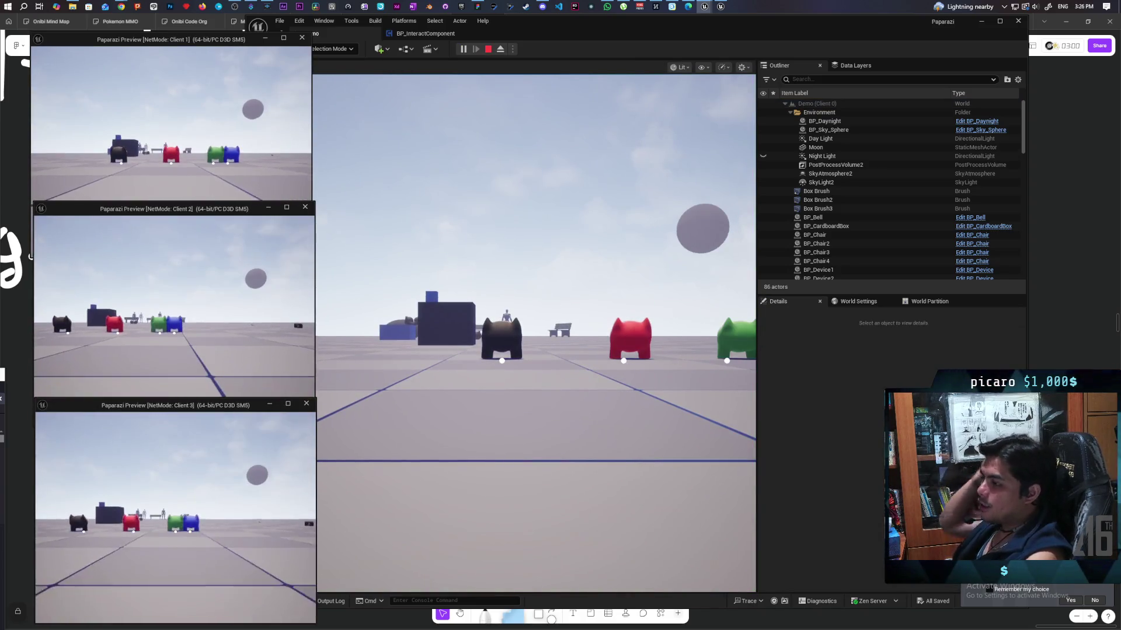
# Walk the red character toward the black cat, switching between the game views
pyautogui.press('w')
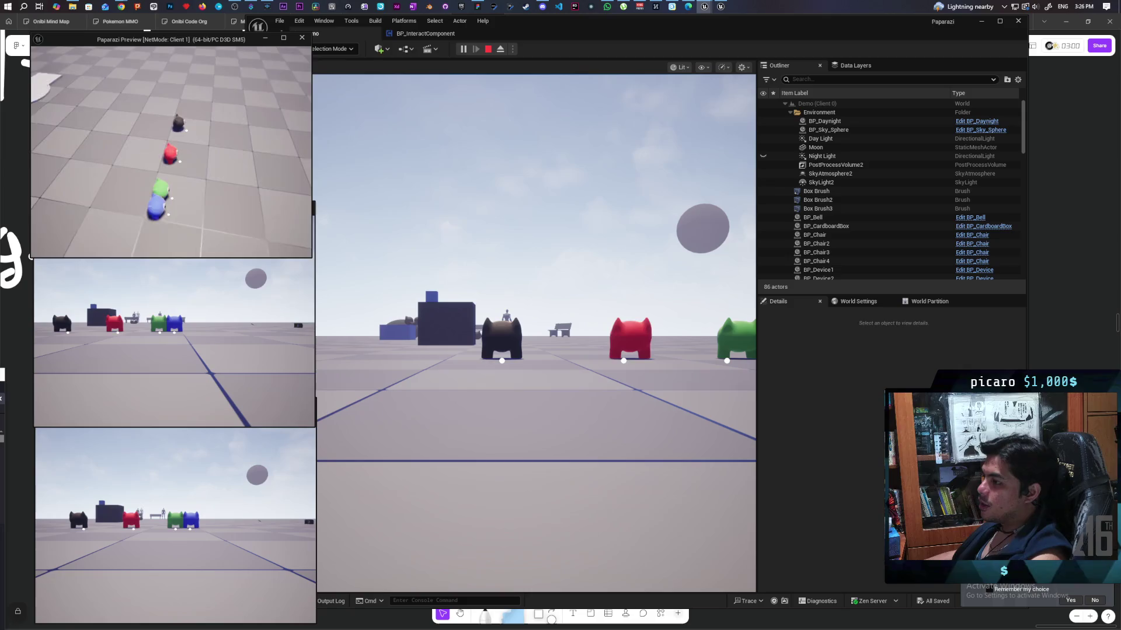
pyautogui.press('w')
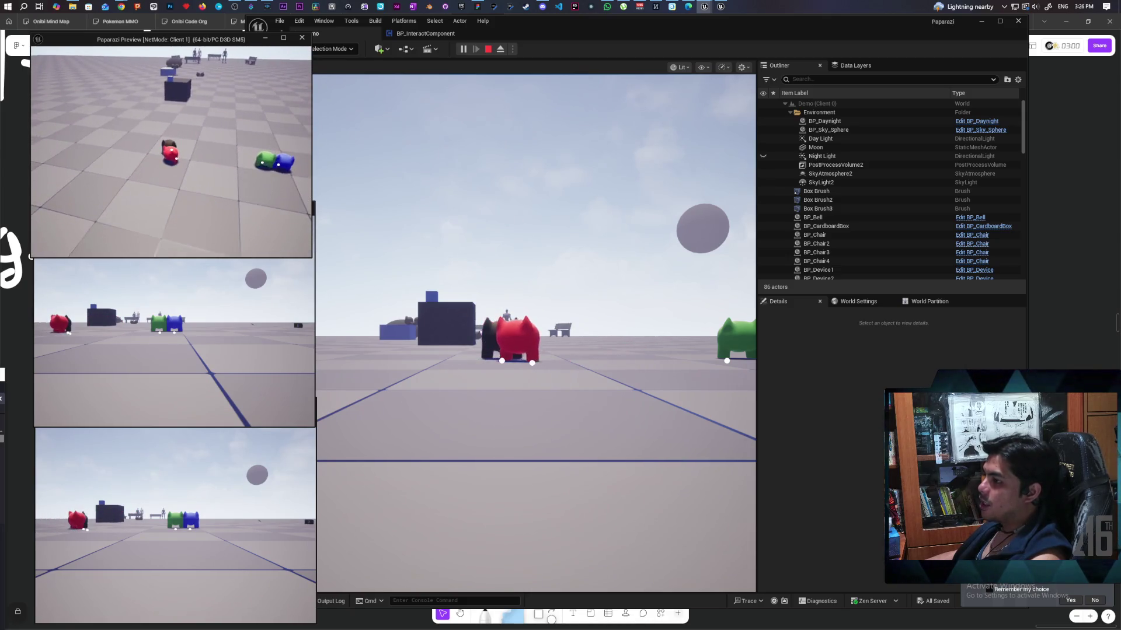
pyautogui.click(358, 183)
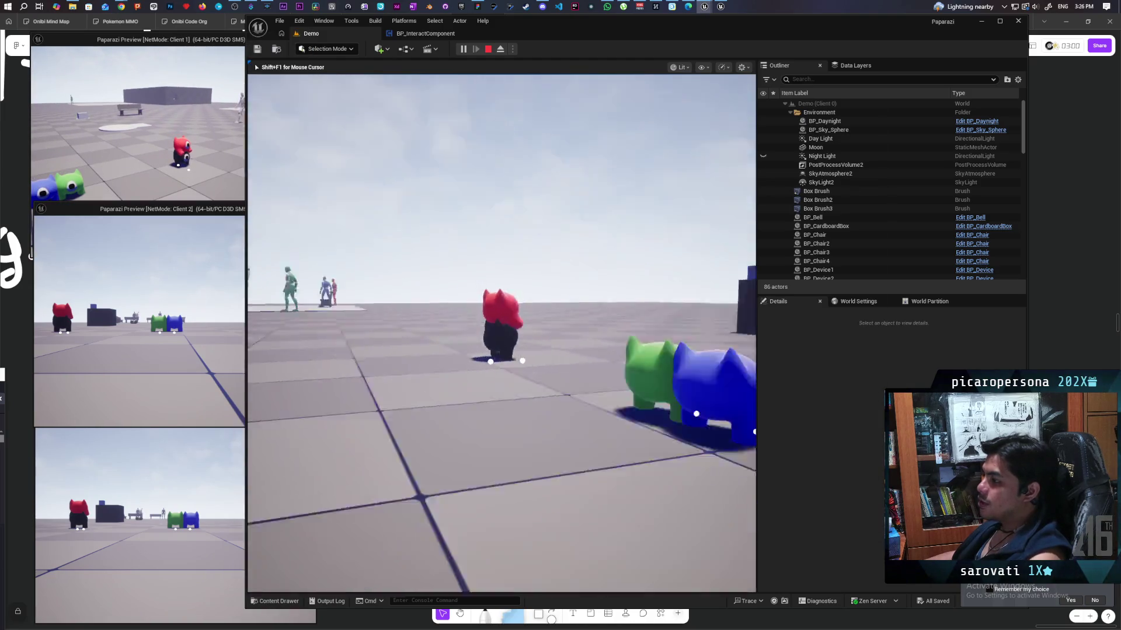
pyautogui.hotkey('alt', 'Tab')
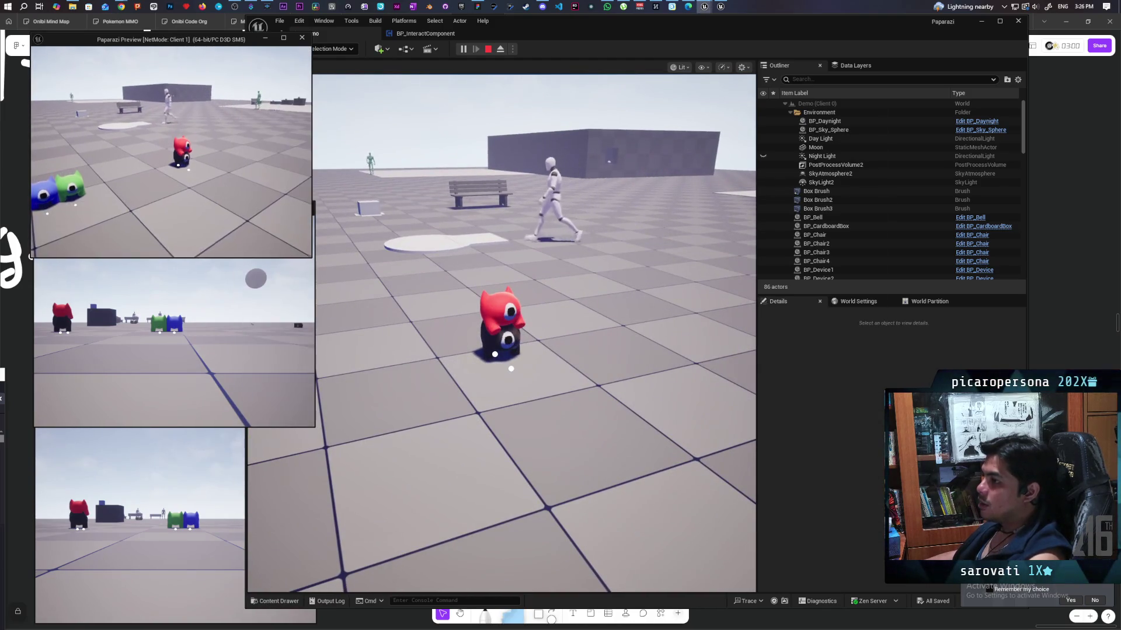
pyautogui.press('w')
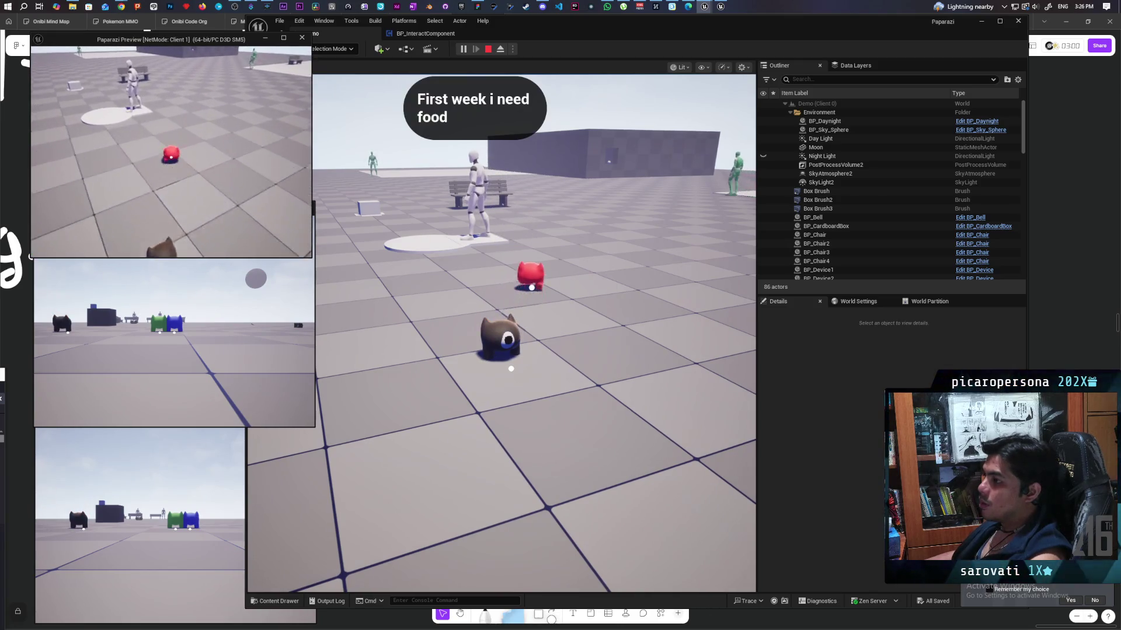
pyautogui.press('s')
pyautogui.press('a')
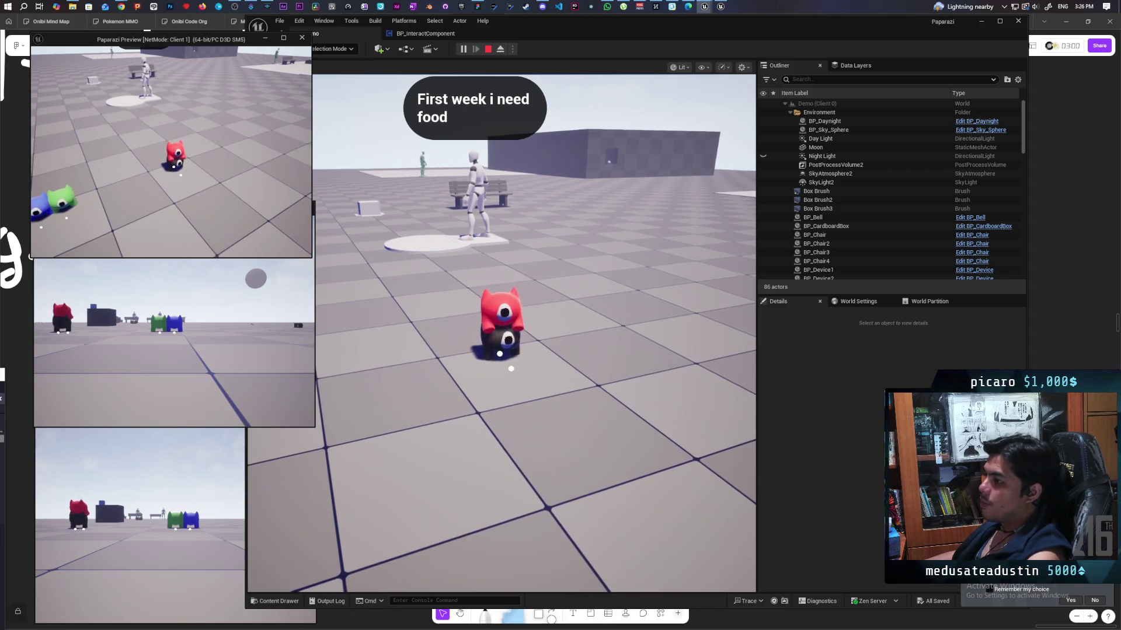
pyautogui.click(502, 332)
# Move the red character around the bench, stepping on and off the black cat
pyautogui.press('w')
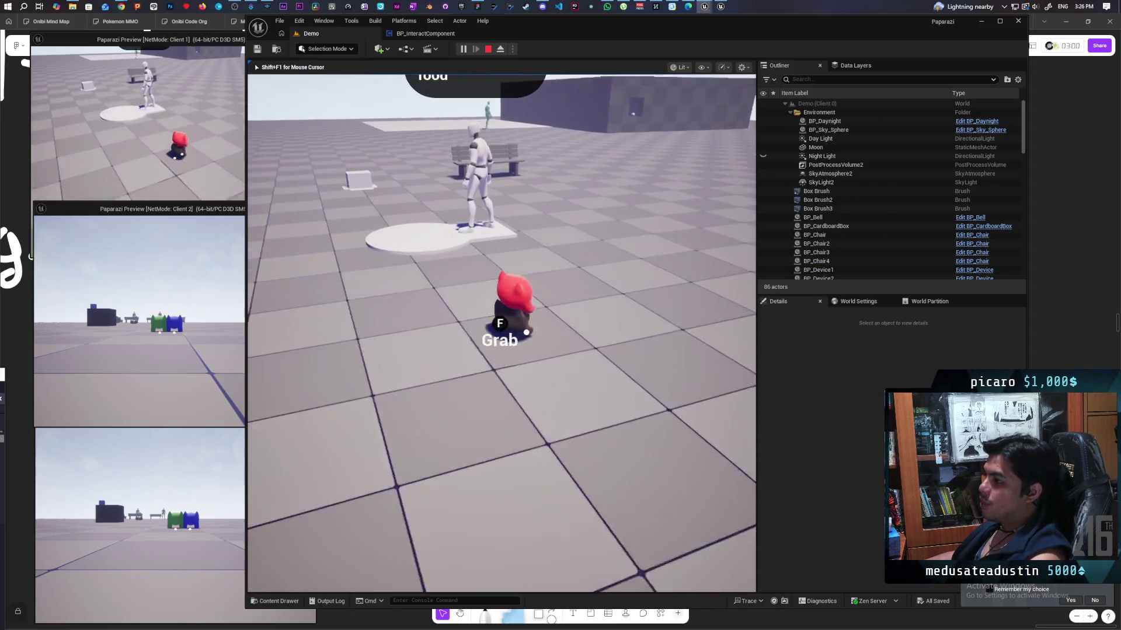
pyautogui.press('w')
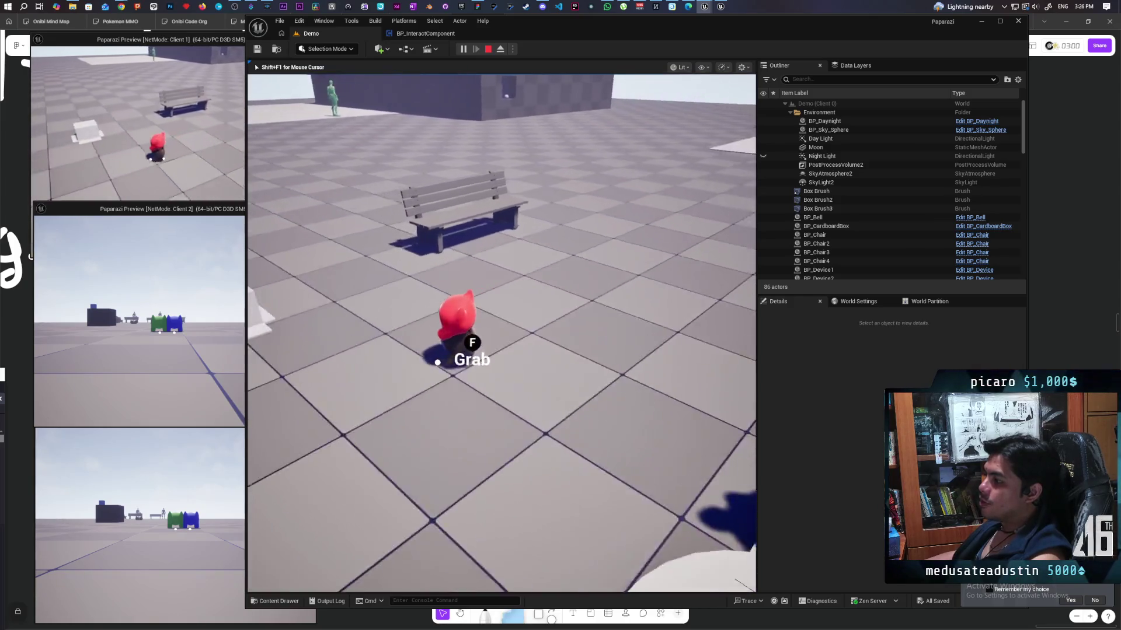
pyautogui.press('w')
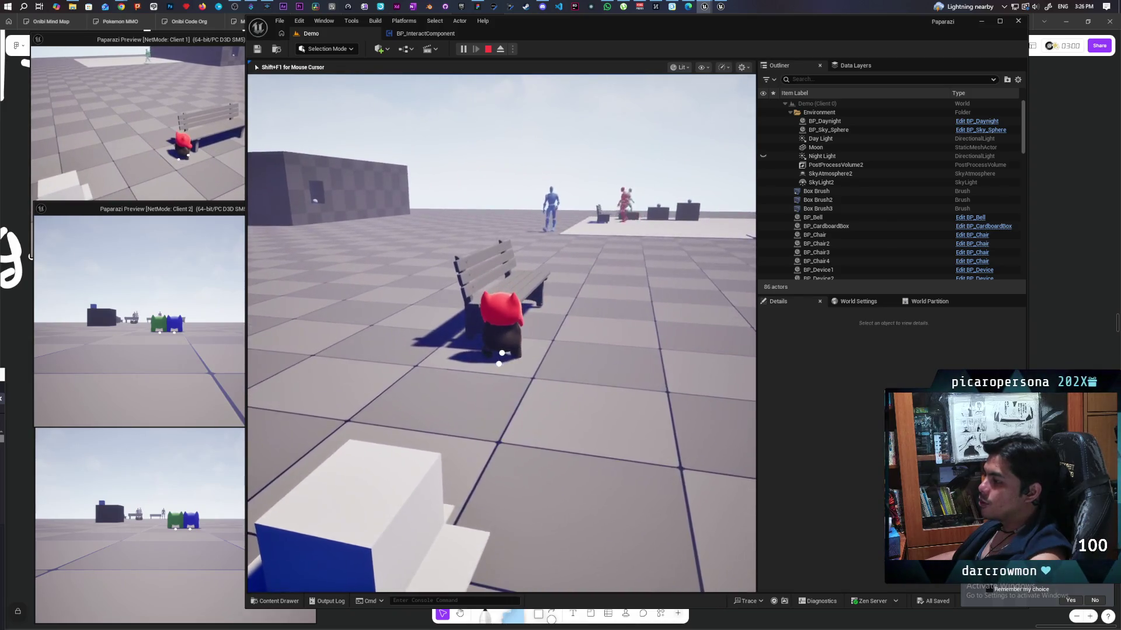
pyautogui.press('w')
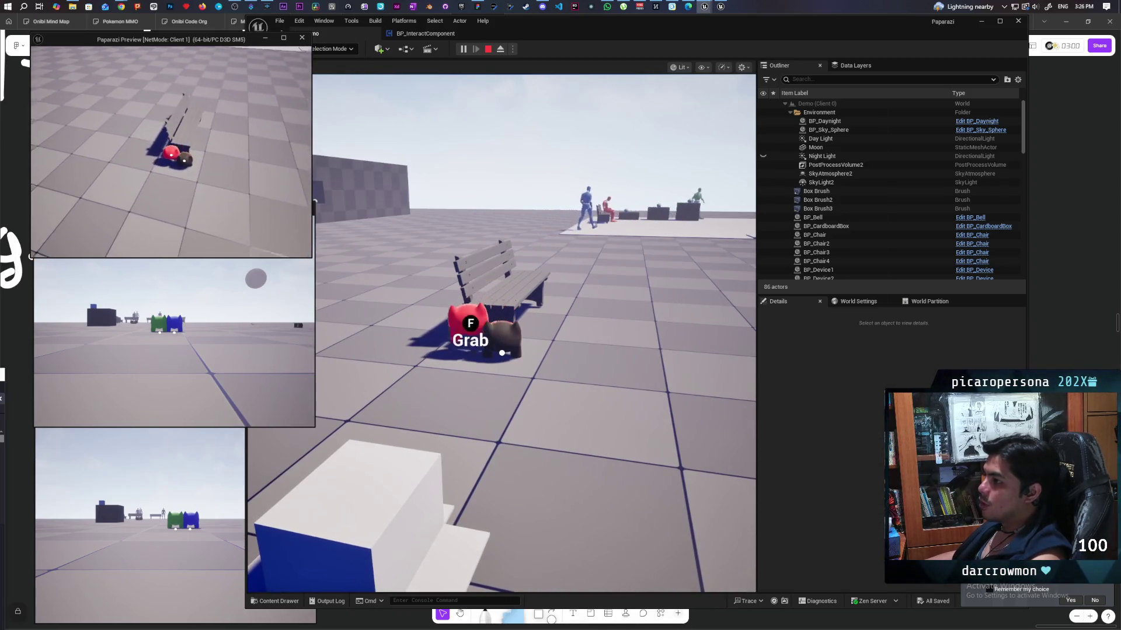
pyautogui.press('w')
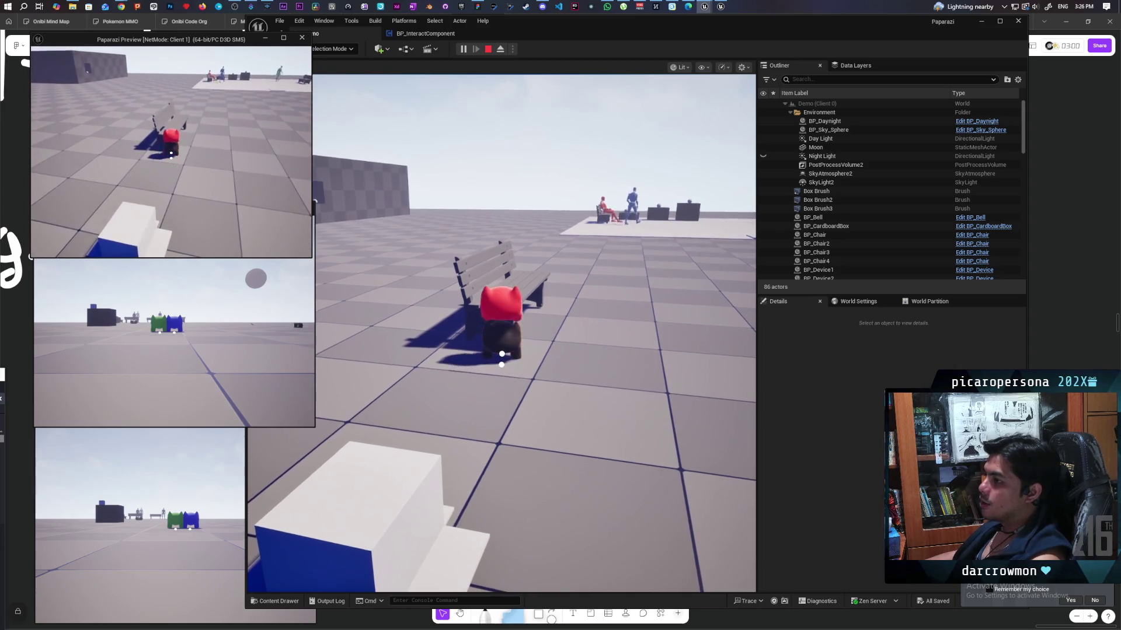
pyautogui.press('w')
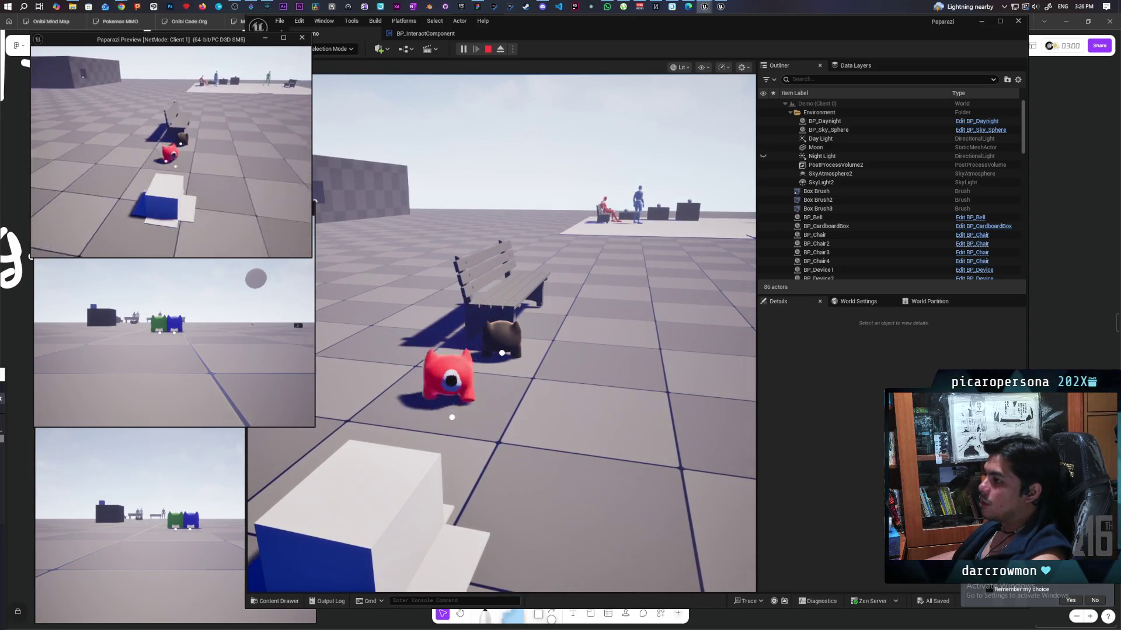
pyautogui.press('w')
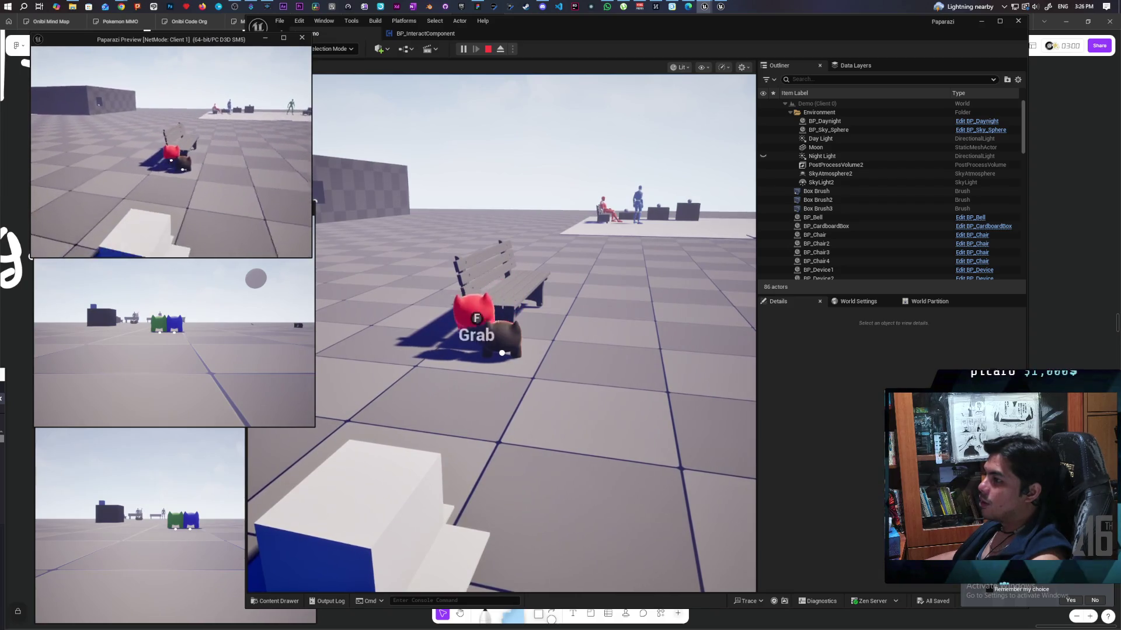
# Reposition the red character onto the black cat from Client 1, then retake the main game view
pyautogui.press('a')
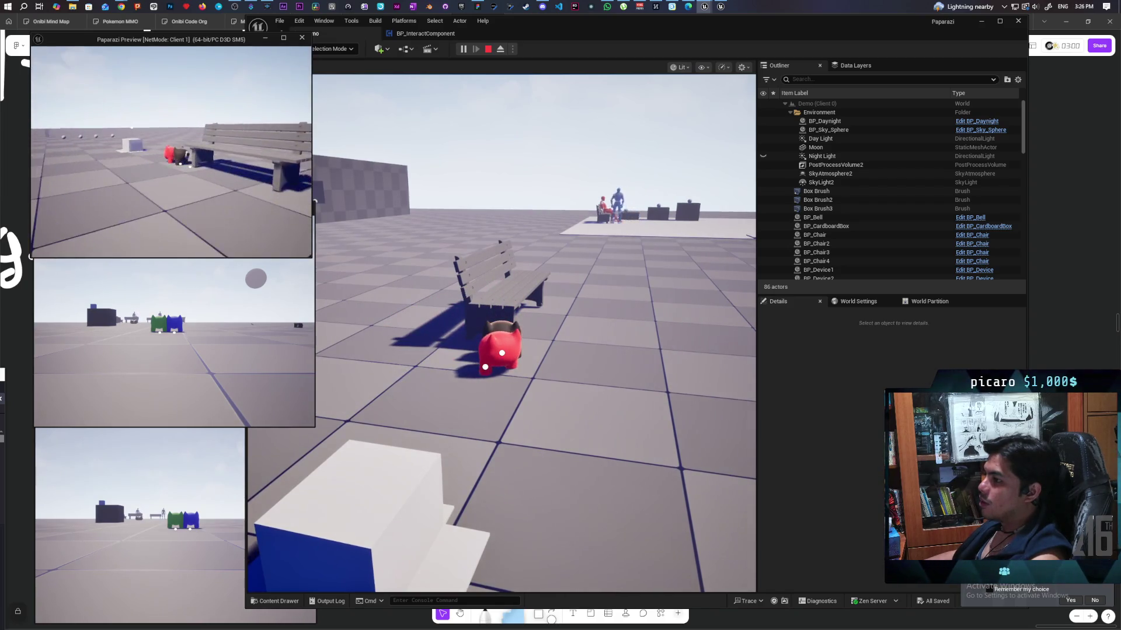
pyautogui.press('w')
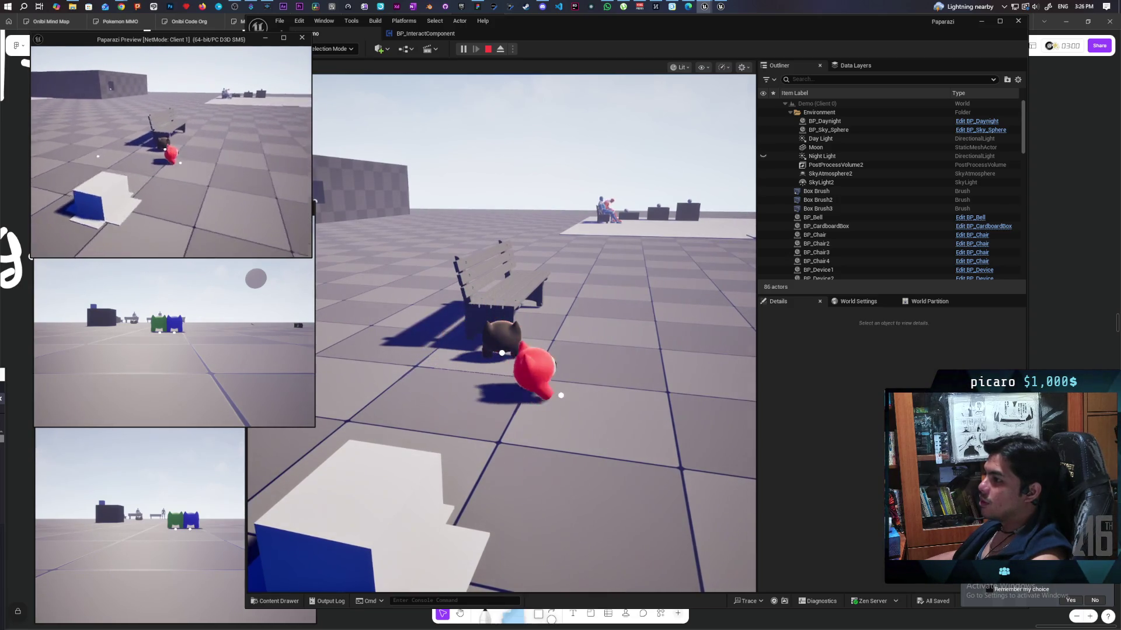
pyautogui.press('w')
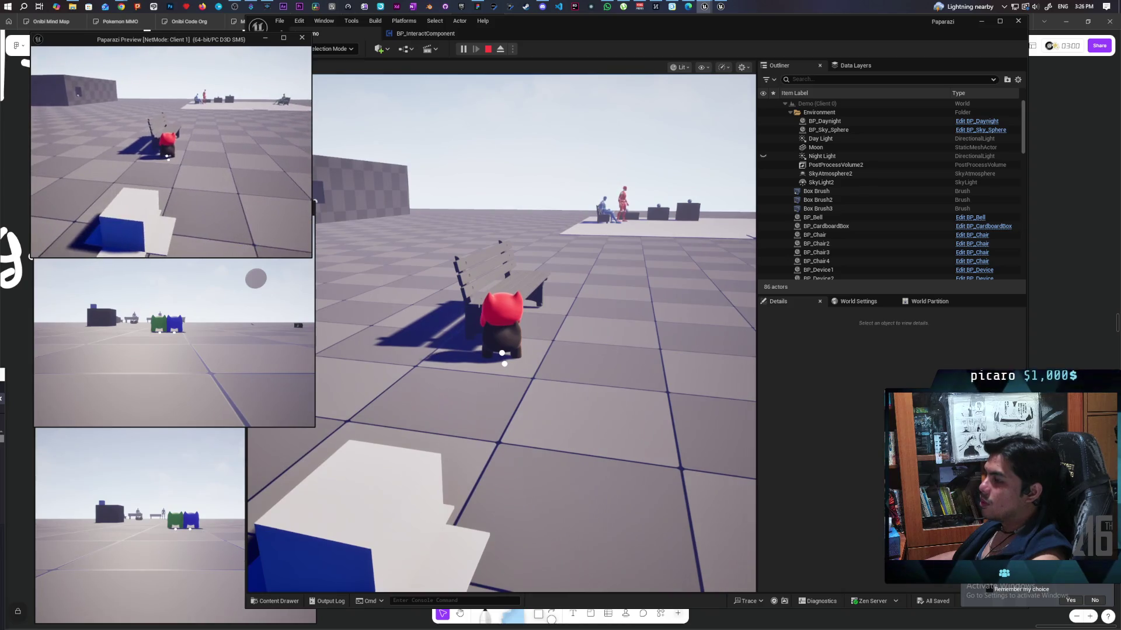
pyautogui.press('s')
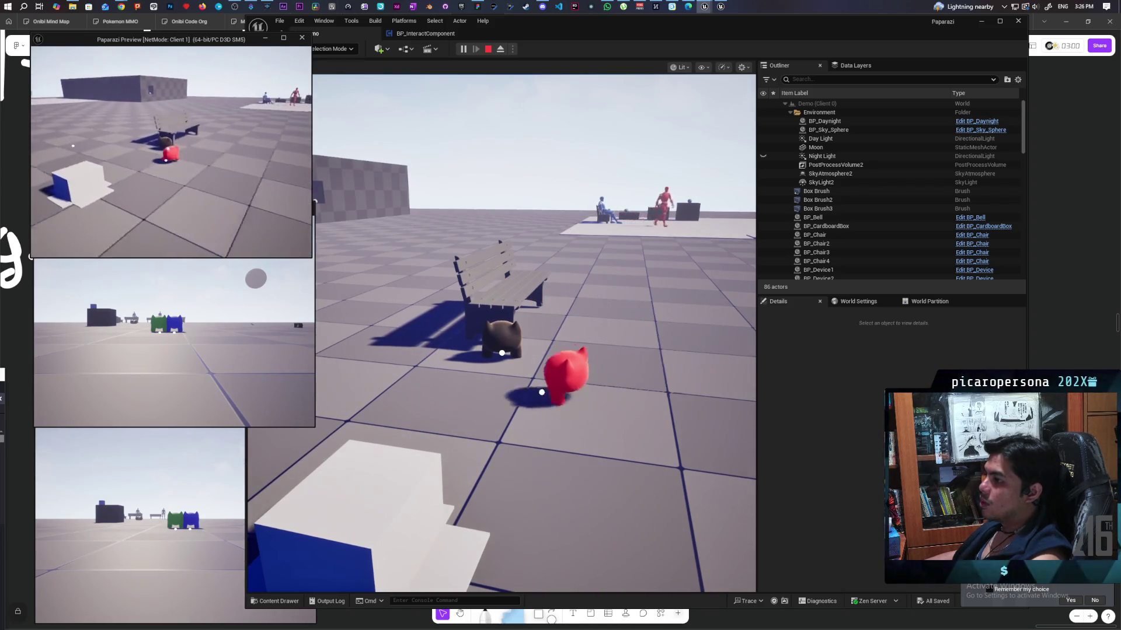
pyautogui.press('w')
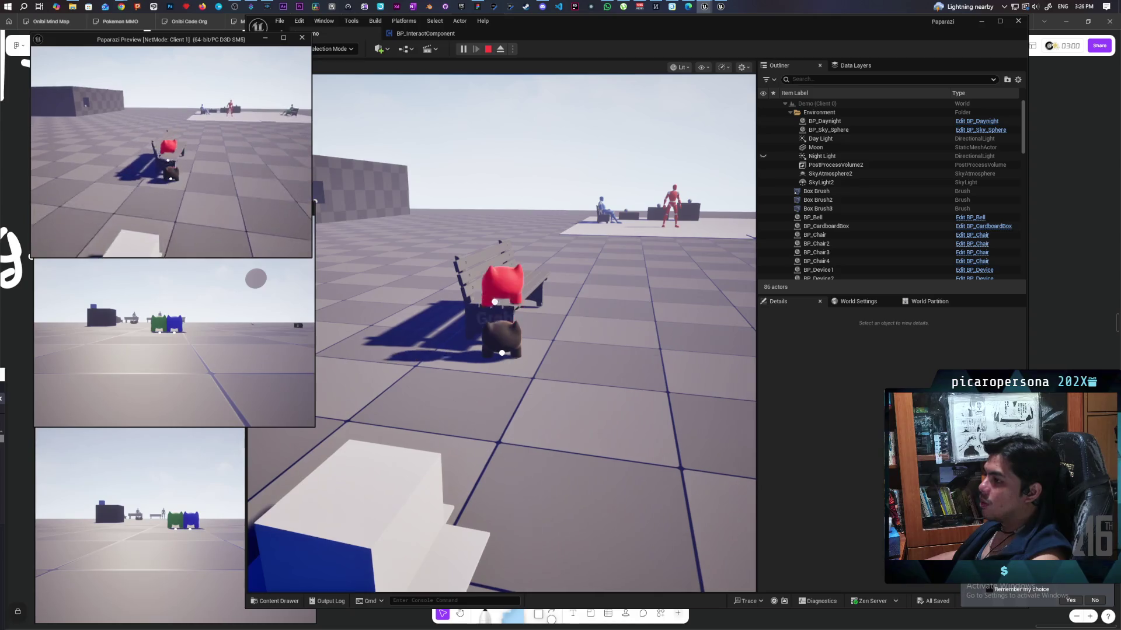
pyautogui.press('a')
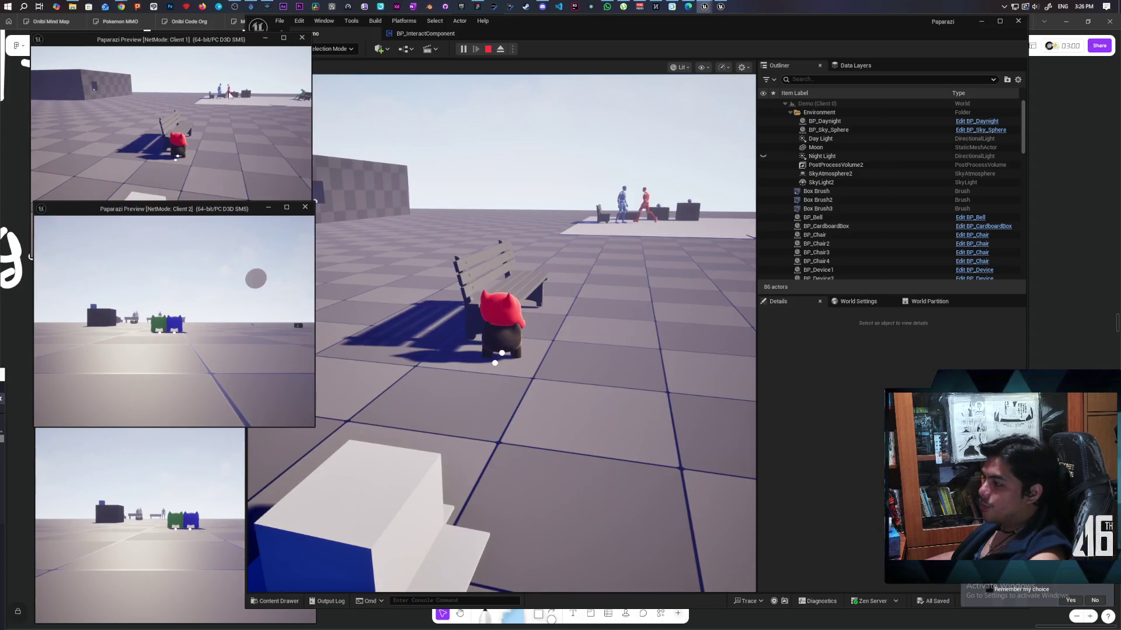
pyautogui.click(408, 262)
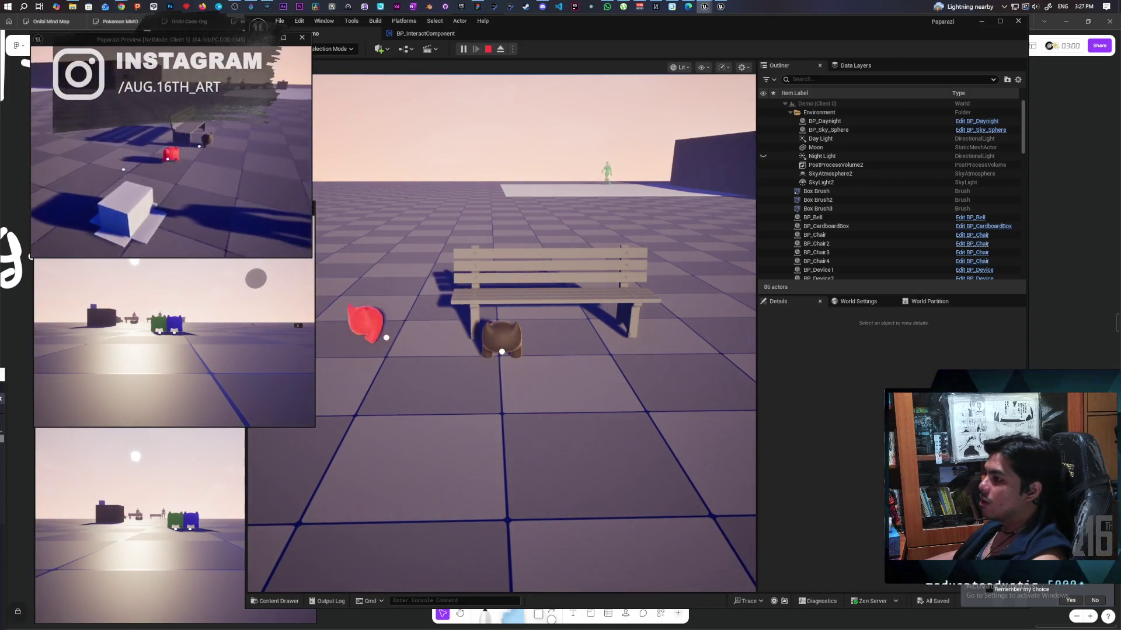
pyautogui.click(502, 333)
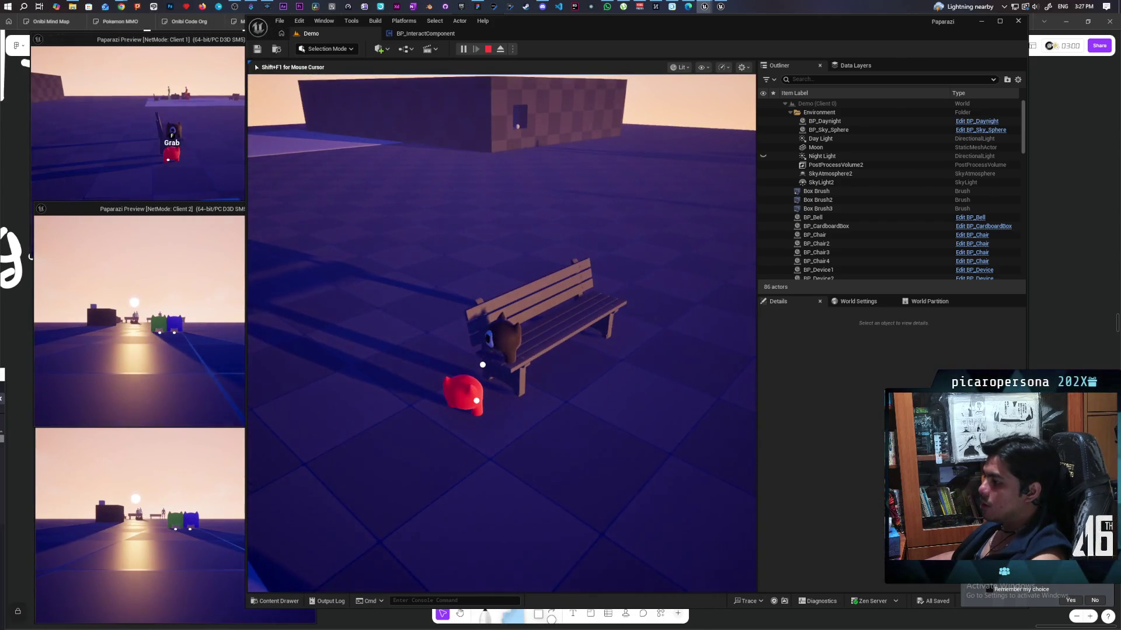
# Bring the Client 1 window forward and walk the red character around the bench
pyautogui.hotkey('shift', 'F1')
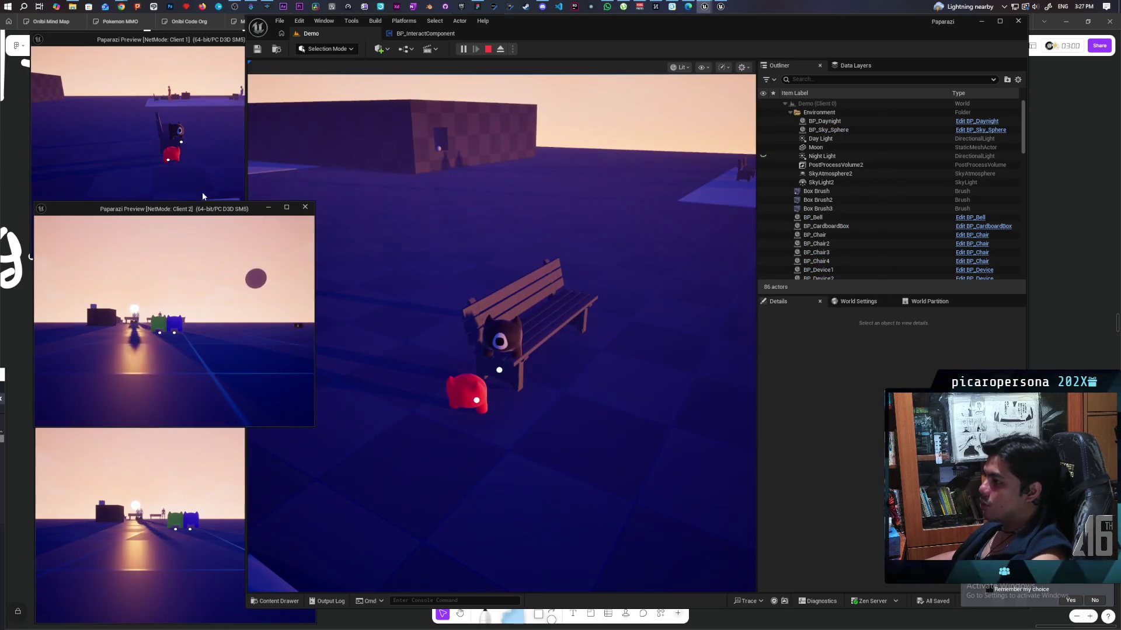
pyautogui.click(212, 198)
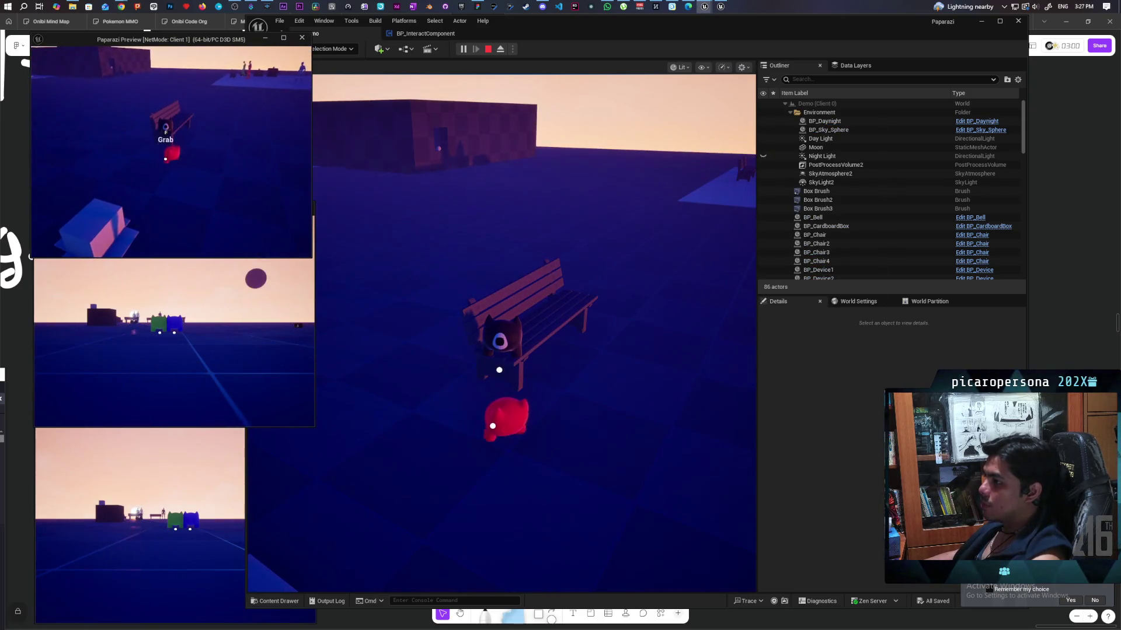
pyautogui.press('f')
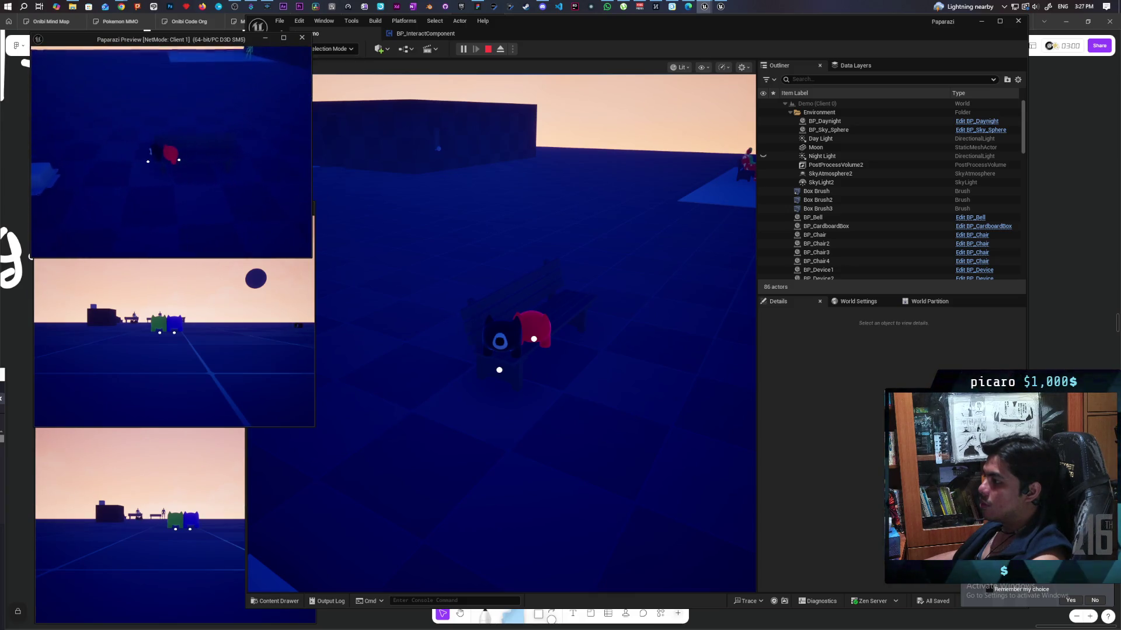
pyautogui.press('s')
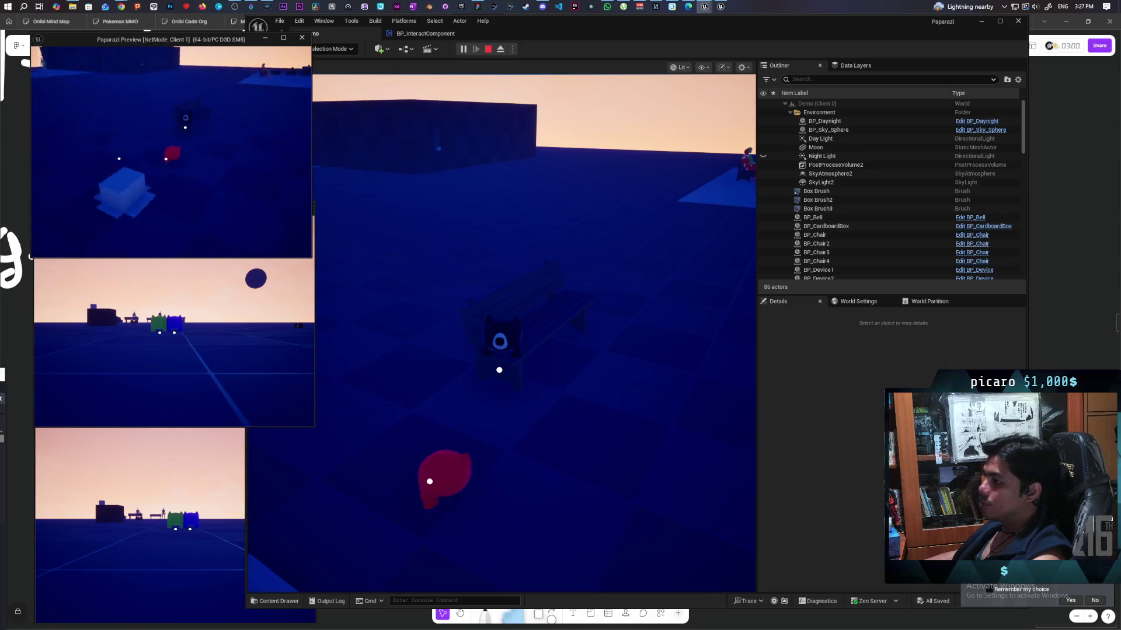
pyautogui.press('w')
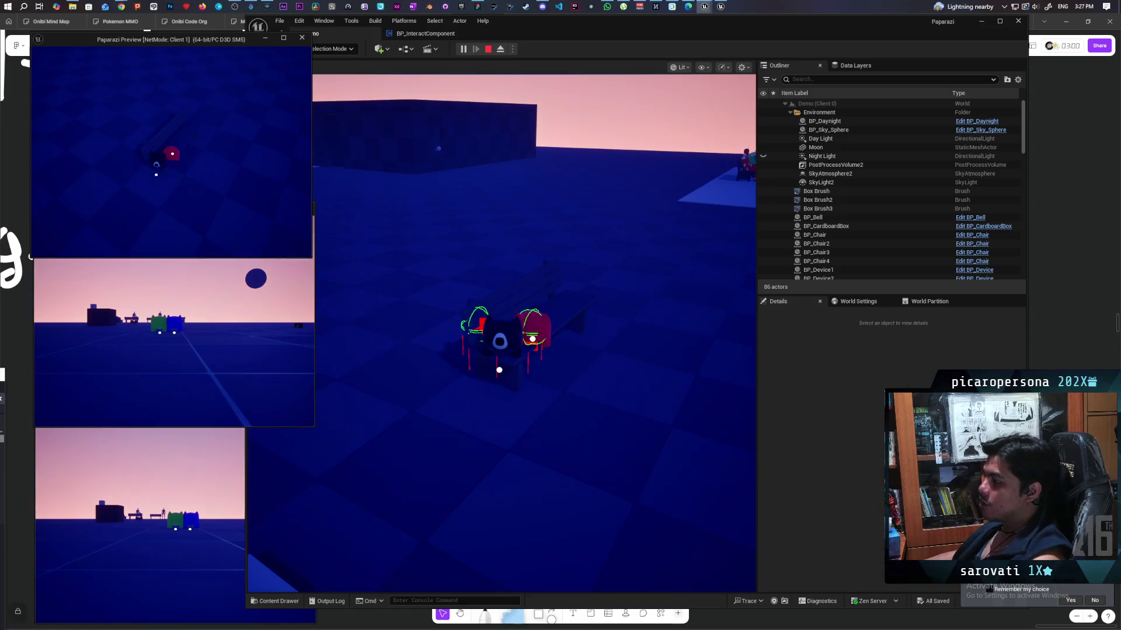
pyautogui.press('w')
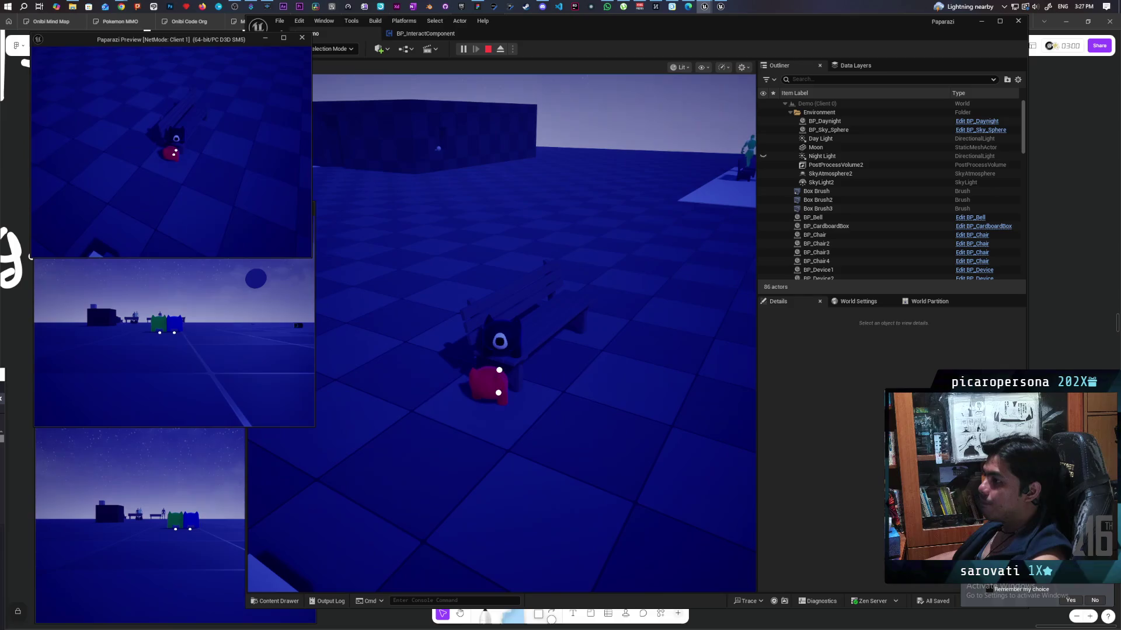
# Approach the bench, grab it with the red character, then stop the play session
pyautogui.press('s')
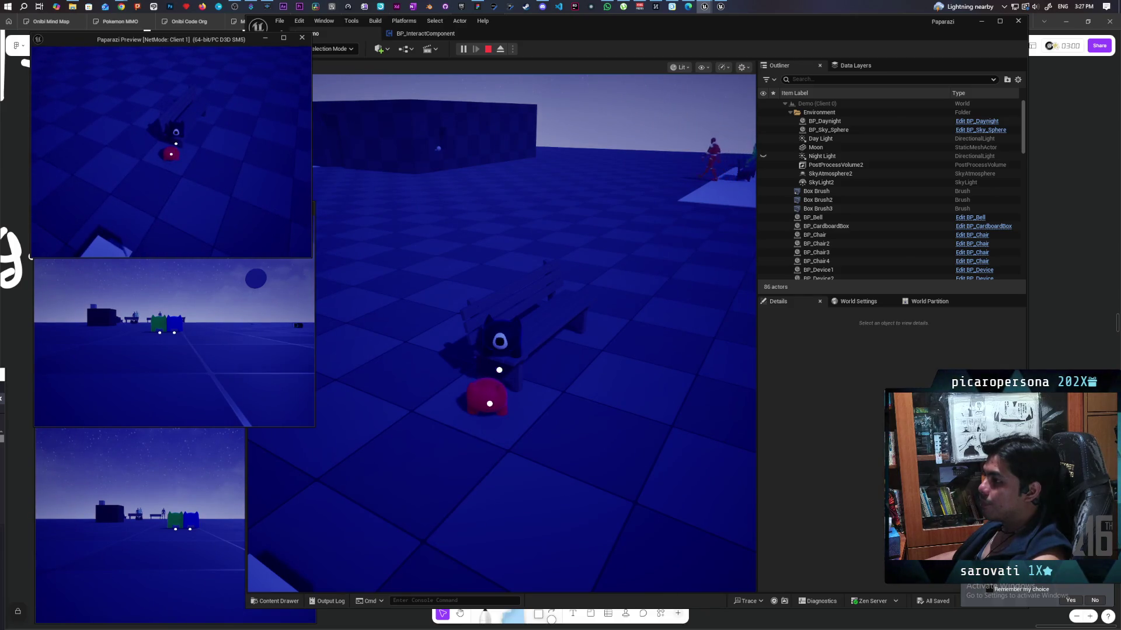
pyautogui.press('s')
pyautogui.press('w')
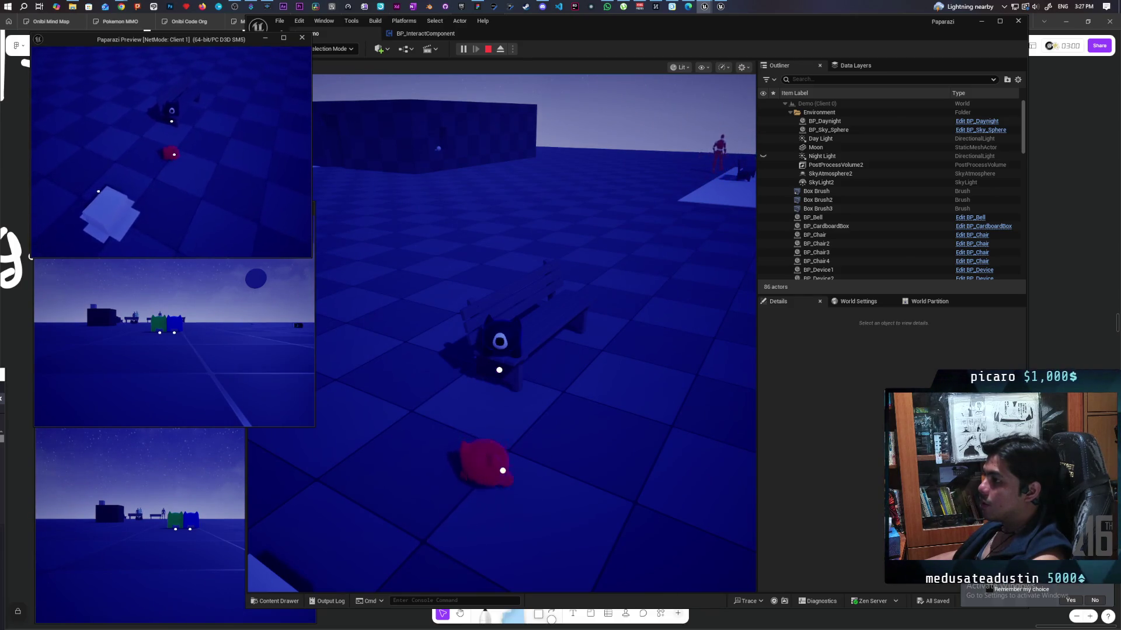
pyautogui.press('w')
pyautogui.press('f')
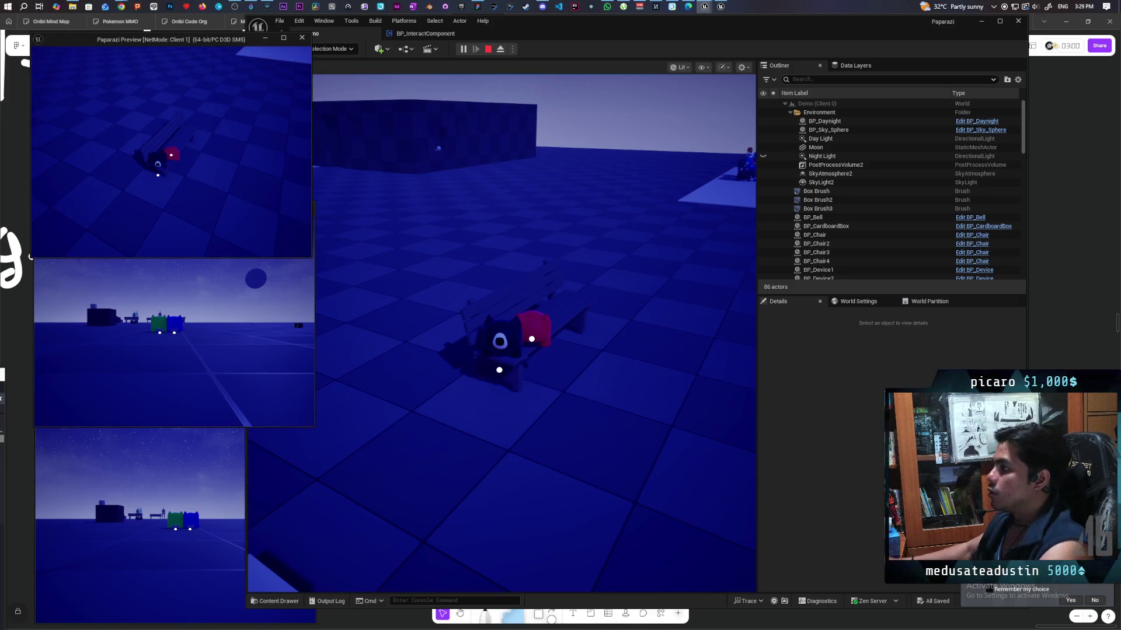
pyautogui.press('Escape')
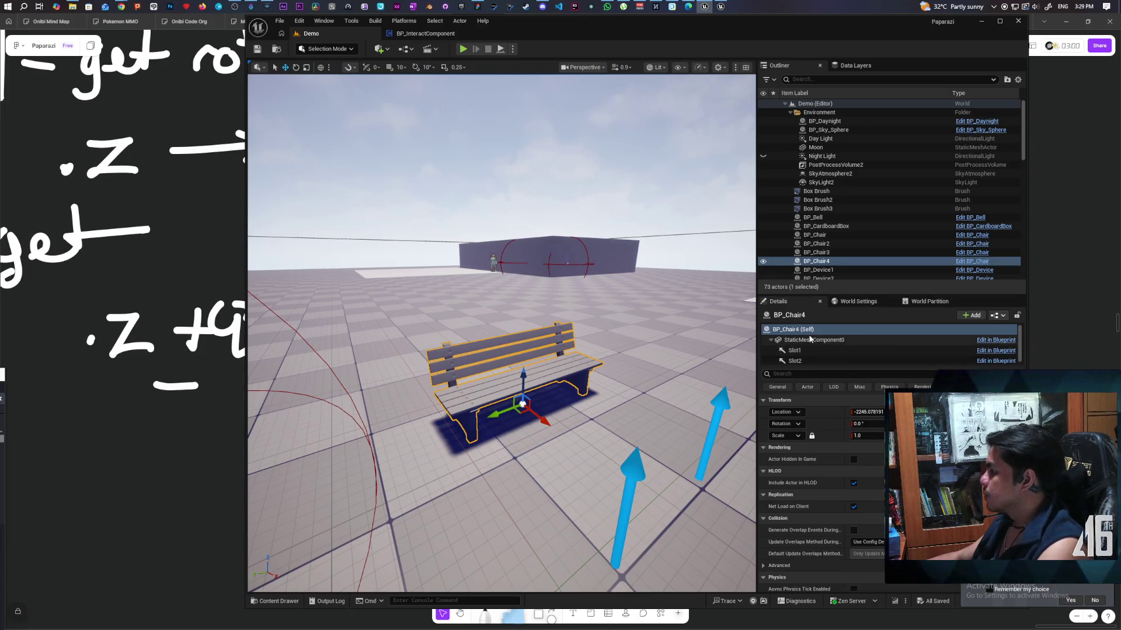
# Minimize all windows to show the desktop
pyautogui.press('super+d')
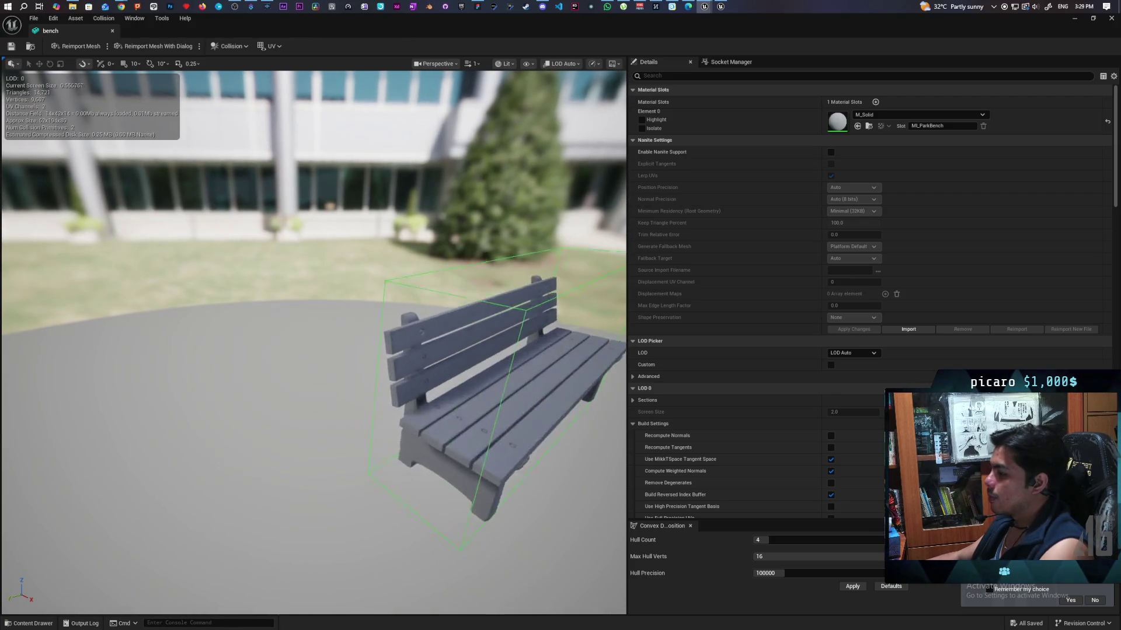
# Orbit around the bench mesh and open the Collision toolbar dropdown
pyautogui.moveTo(538, 369); pyautogui.dragTo(538, 369)
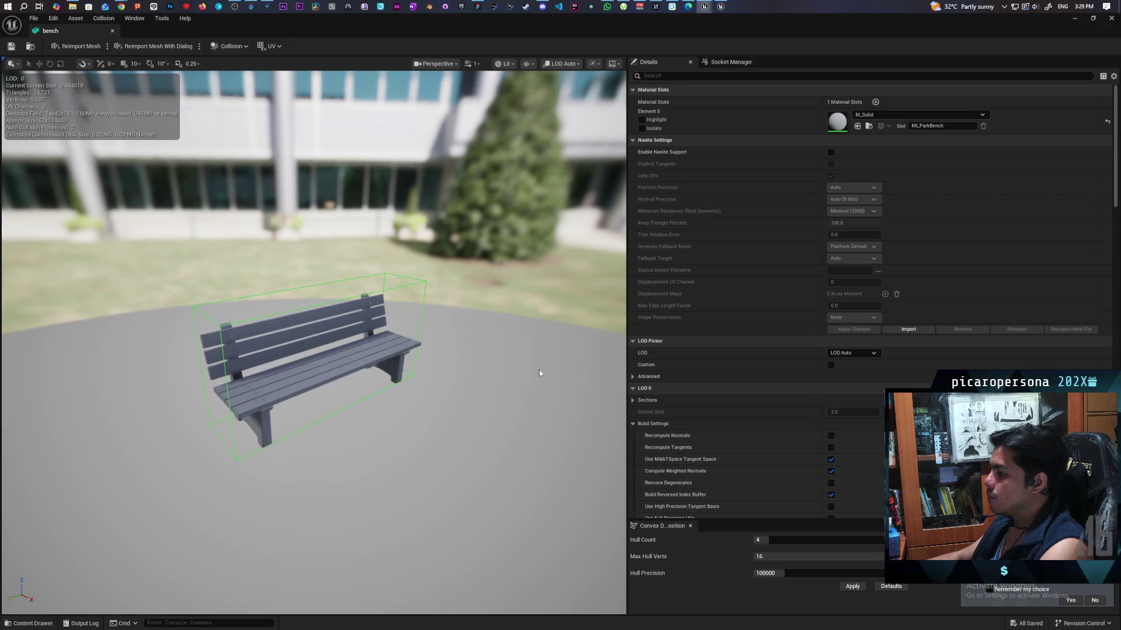
pyautogui.click(231, 46)
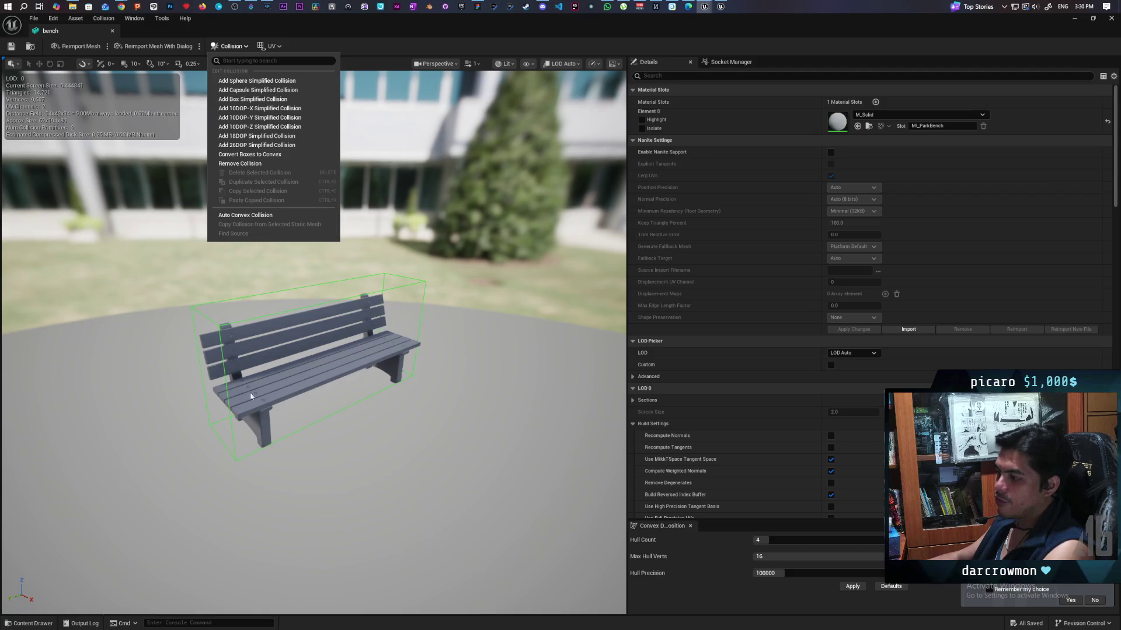
# Show the bench's simple collision shapes in the viewport and orbit to its end
pyautogui.click(515, 65)
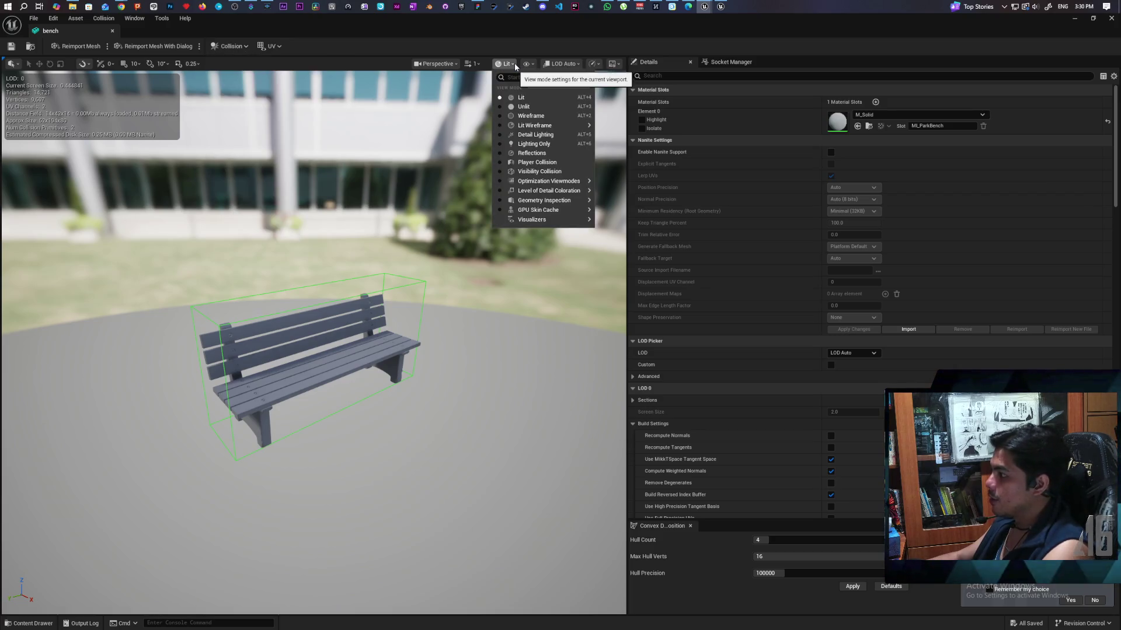
pyautogui.click(533, 65)
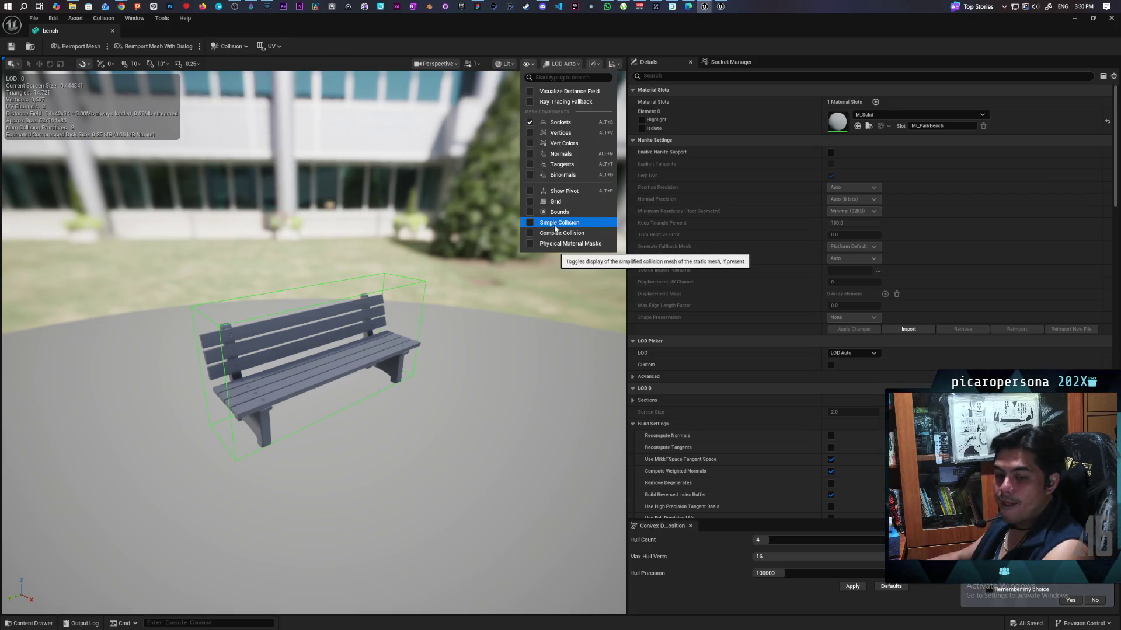
pyautogui.click(560, 229)
pyautogui.moveTo(393, 414); pyautogui.dragTo(237, 316)
pyautogui.moveTo(200, 249)
pyautogui.mouseDown()
pyautogui.moveTo(119, 262)
pyautogui.moveTo(310, 107)
pyautogui.mouseUp()
# Select the bench's green collision box, undo accidental moves, and delete the collision hulls
pyautogui.click(332, 121)
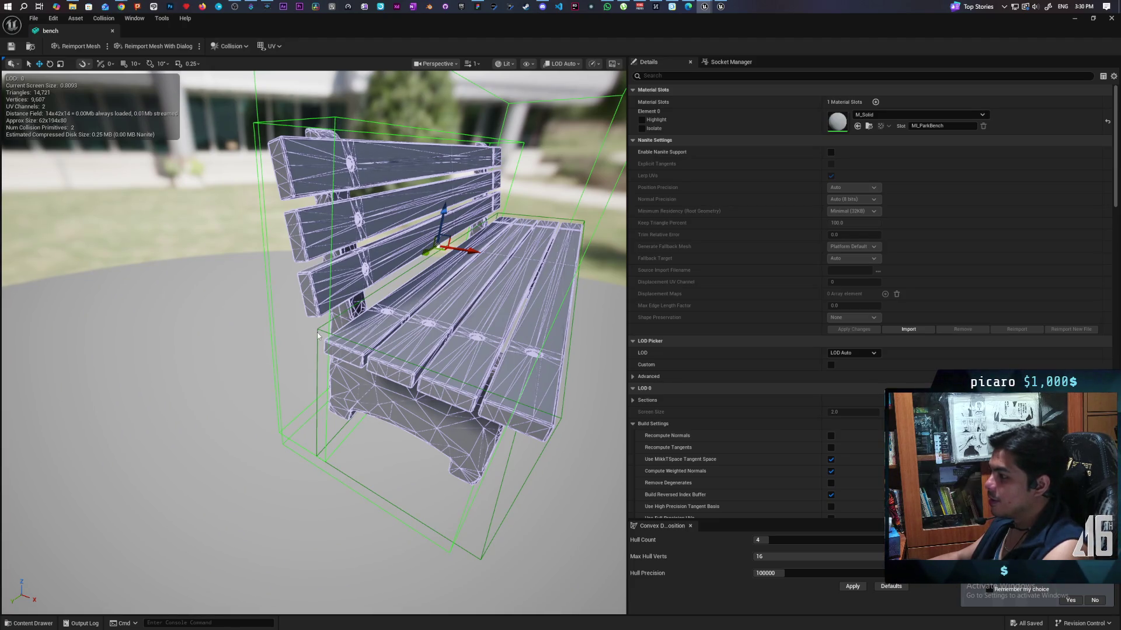
pyautogui.hotkey('ctrl', 'z')
pyautogui.moveTo(317, 332)
pyautogui.mouseDown()
pyautogui.moveTo(408, 327)
pyautogui.moveTo(333, 350)
pyautogui.moveTo(373, 345)
pyautogui.moveTo(309, 339)
pyautogui.moveTo(395, 315)
pyautogui.mouseUp()
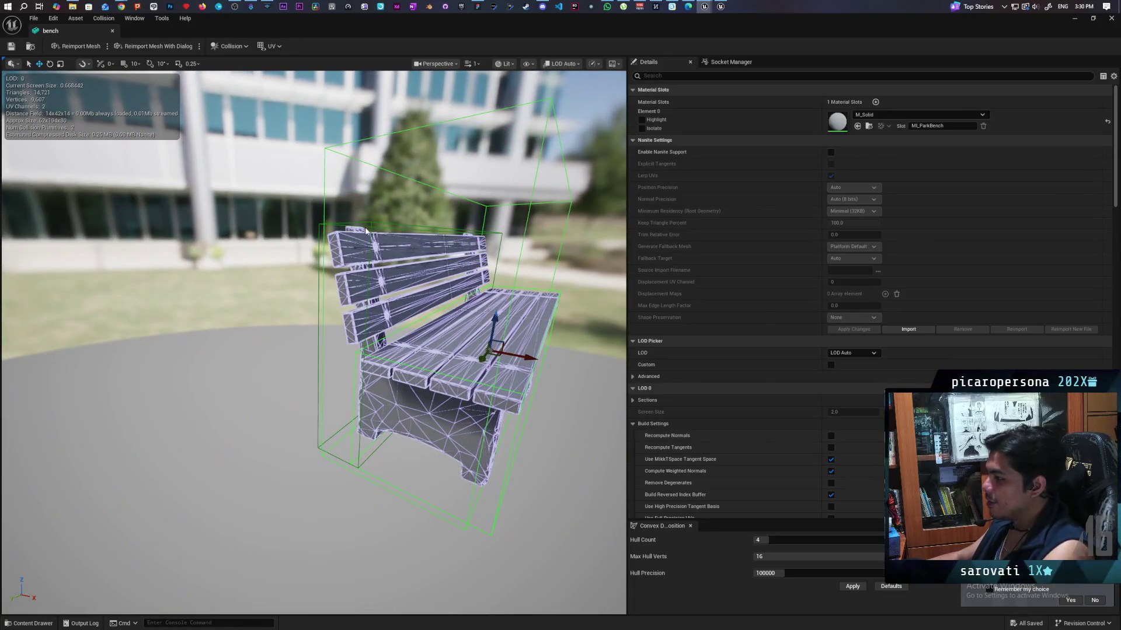
pyautogui.hotkey('ctrl', 'z')
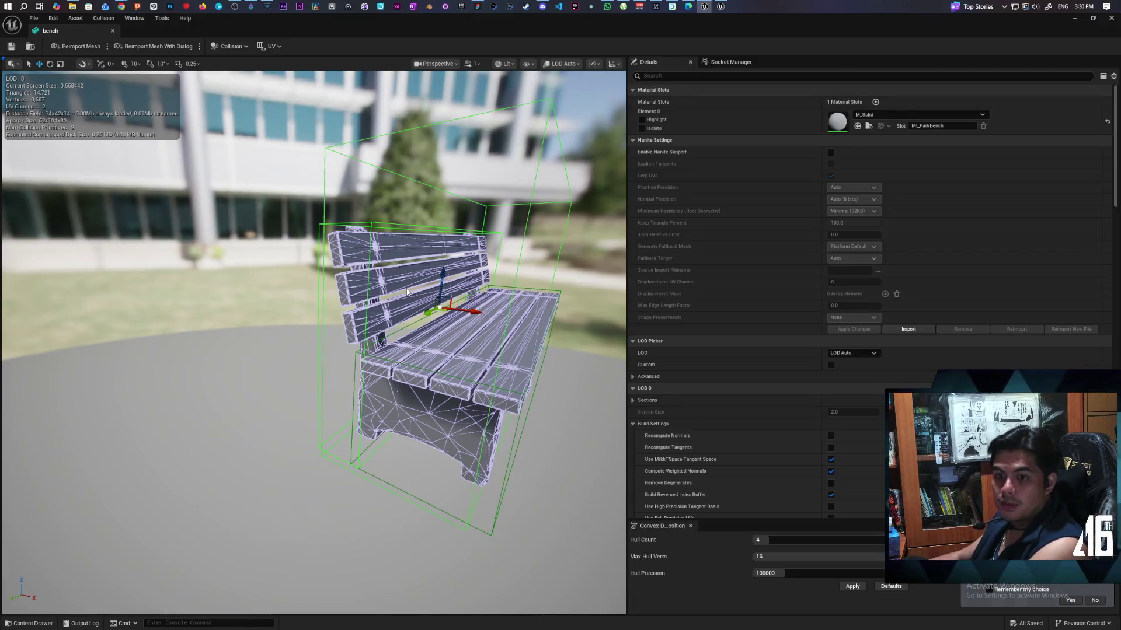
pyautogui.press('Delete')
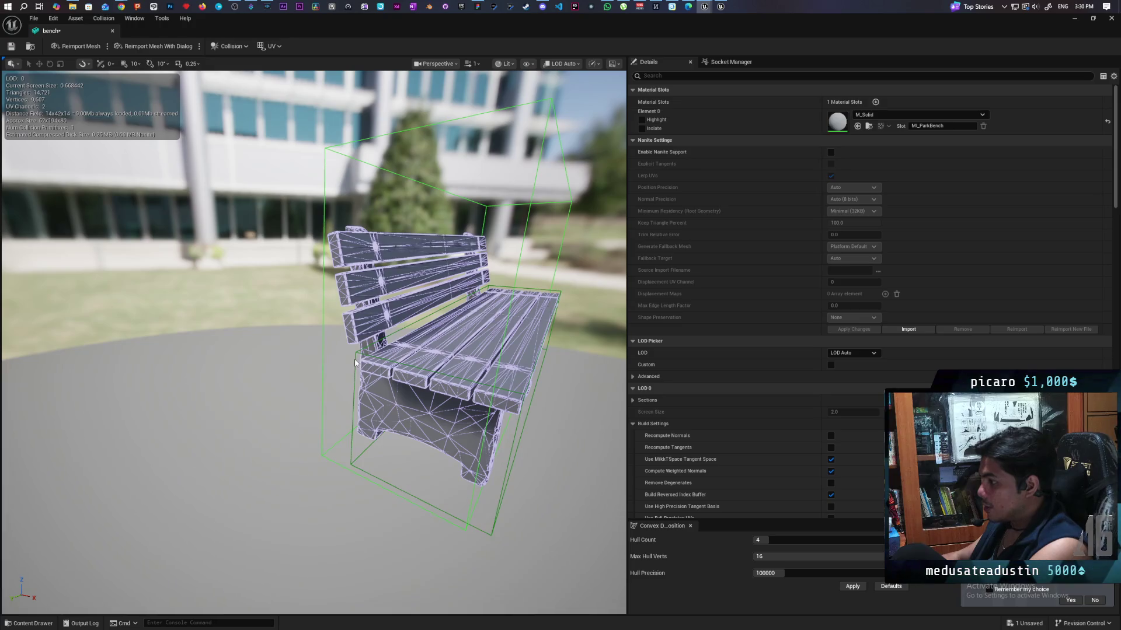
pyautogui.press('Delete')
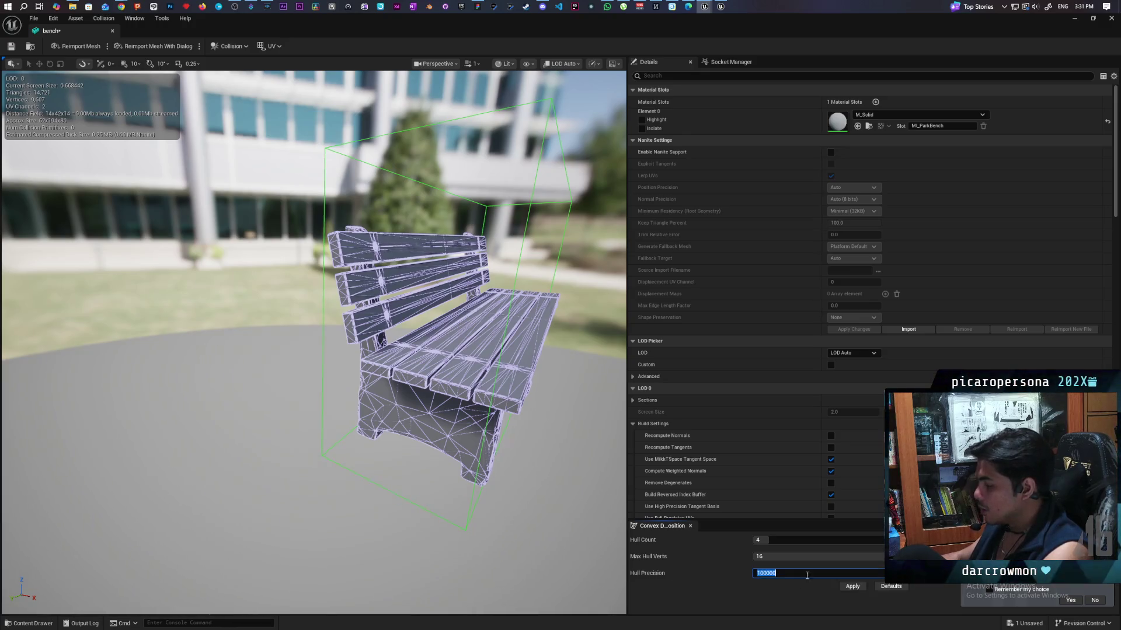
pyautogui.write('*5')
pyautogui.press('Return')
pyautogui.click(851, 587)
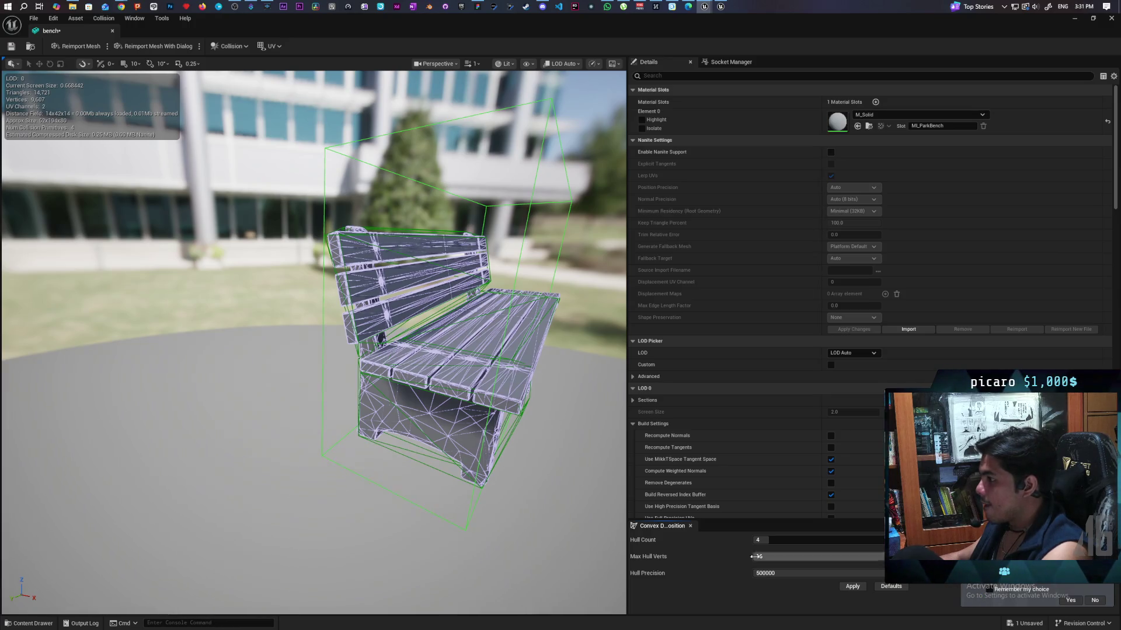
pyautogui.scroll(2, 563, 526)
pyautogui.moveTo(314, 338); pyautogui.dragTo(502, 316)
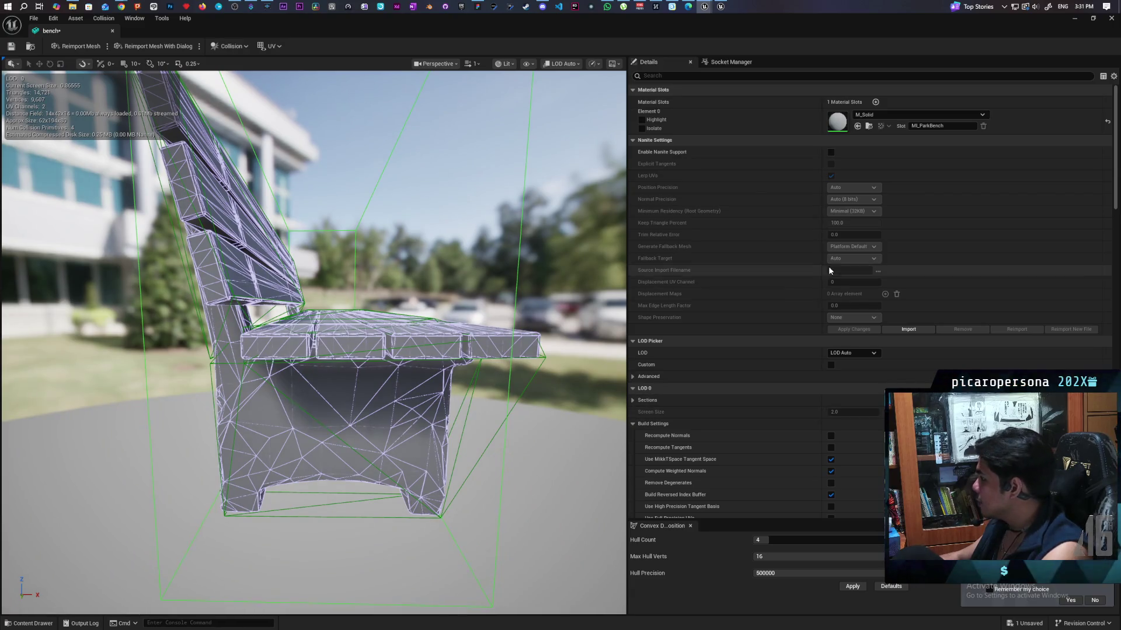
# Filter Details for 'collisi', set Collision Complexity to Project Default, and save the bench mesh
pyautogui.write('collisi')
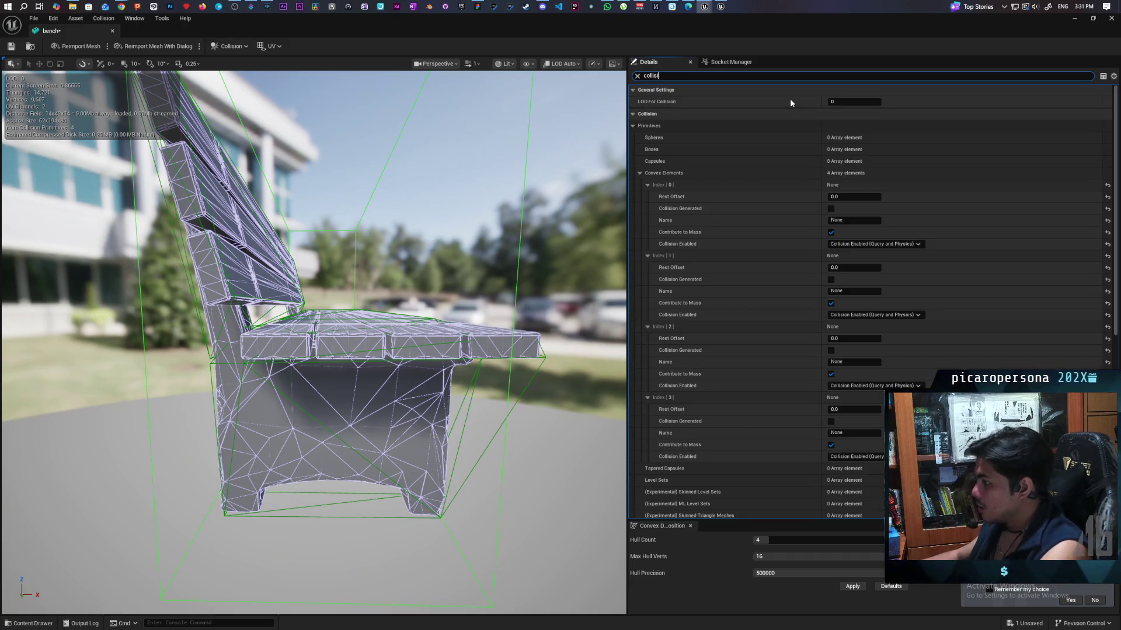
pyautogui.moveTo(315, 292)
pyautogui.mouseDown()
pyautogui.moveTo(374, 292)
pyautogui.moveTo(233, 292)
pyautogui.moveTo(574, 328)
pyautogui.mouseUp()
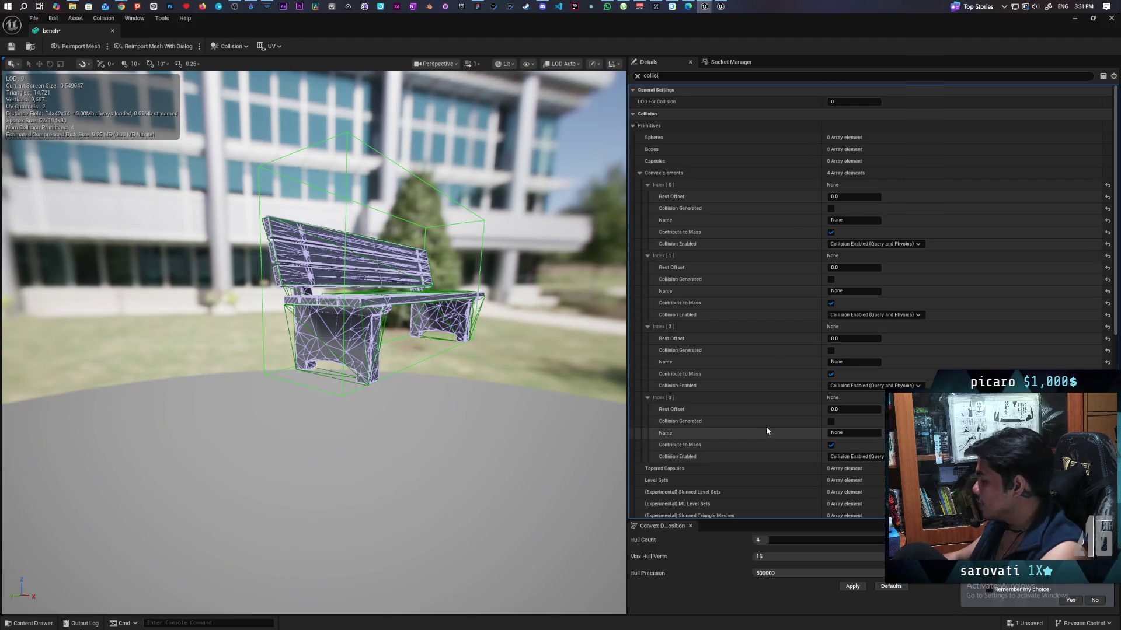
pyautogui.scroll(-5, 784, 446)
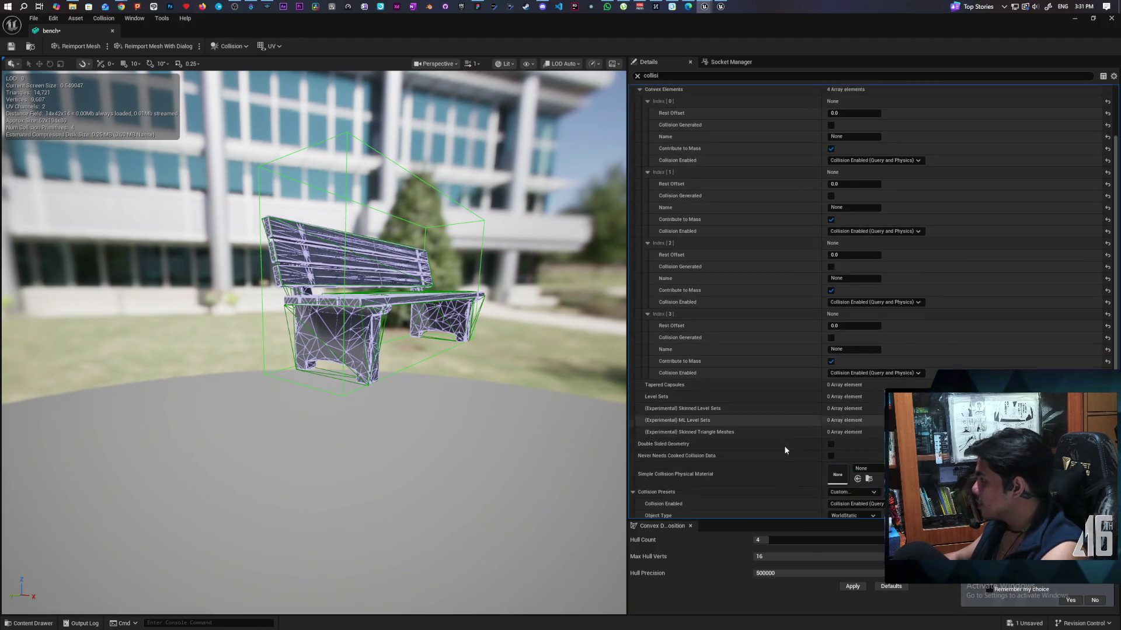
pyautogui.scroll(5, 785, 442)
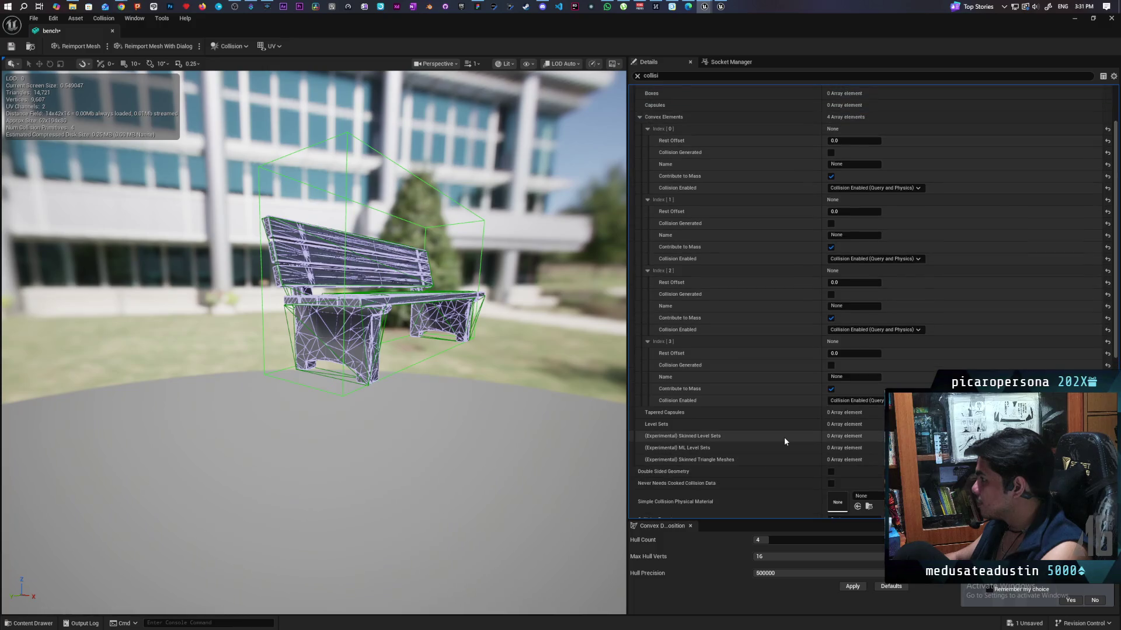
pyautogui.scroll(-10, 784, 441)
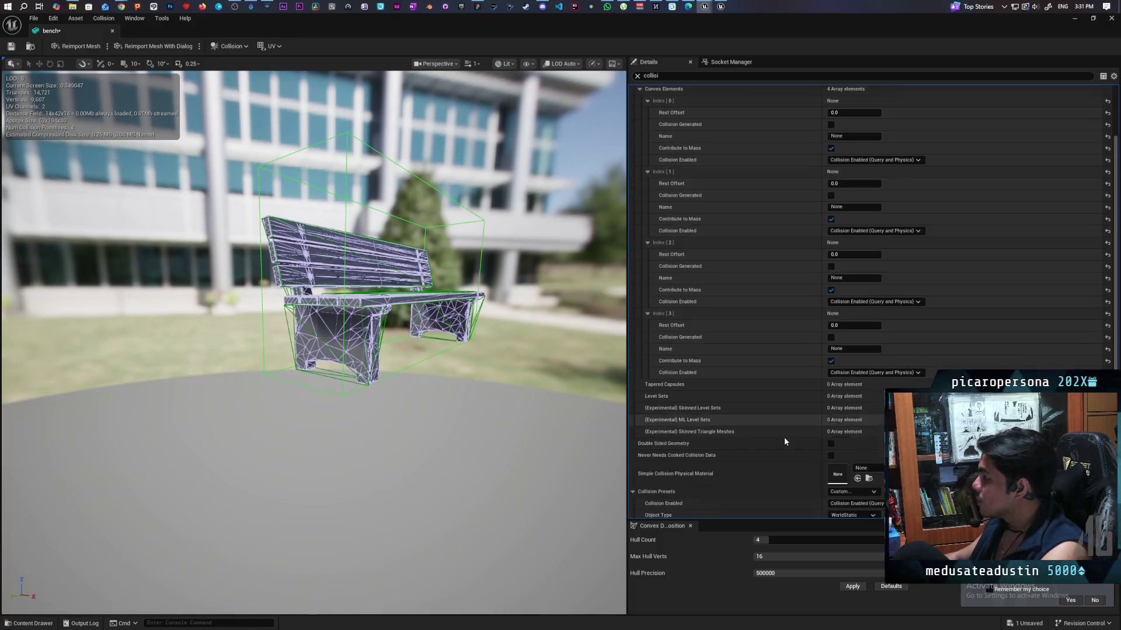
pyautogui.scroll(-2, 785, 441)
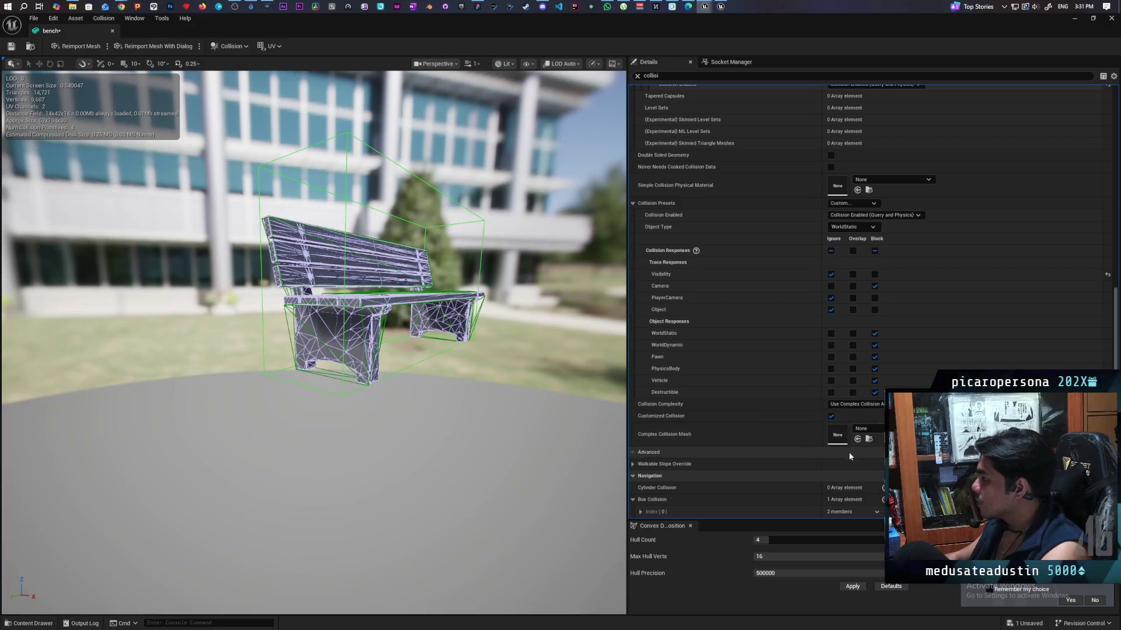
pyautogui.click(855, 404)
pyautogui.click(847, 413)
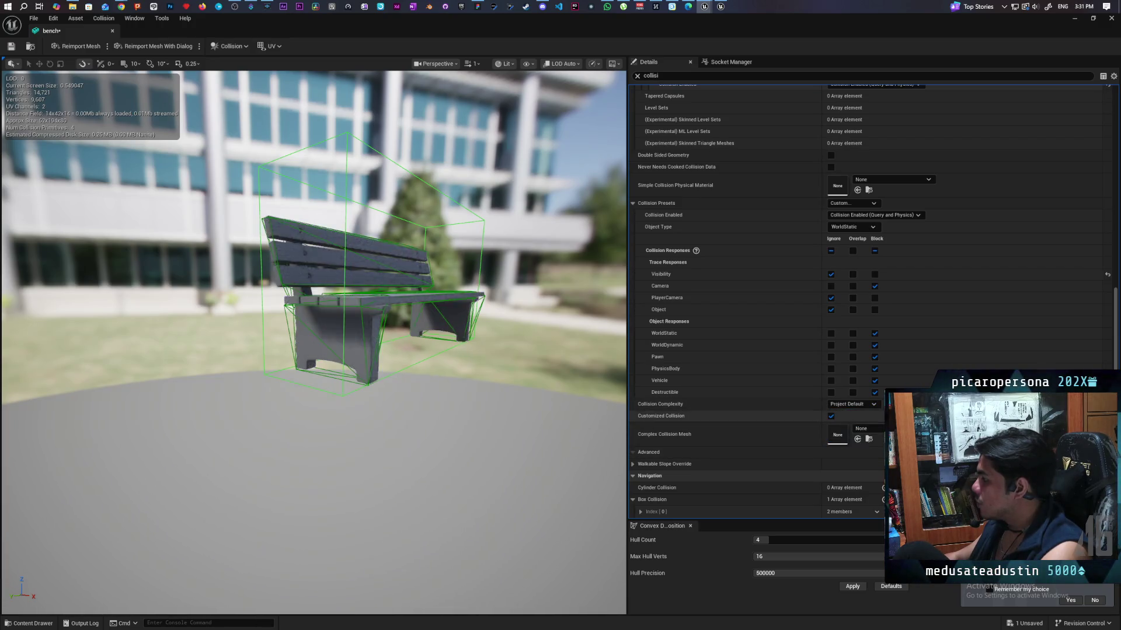
pyautogui.click(12, 46)
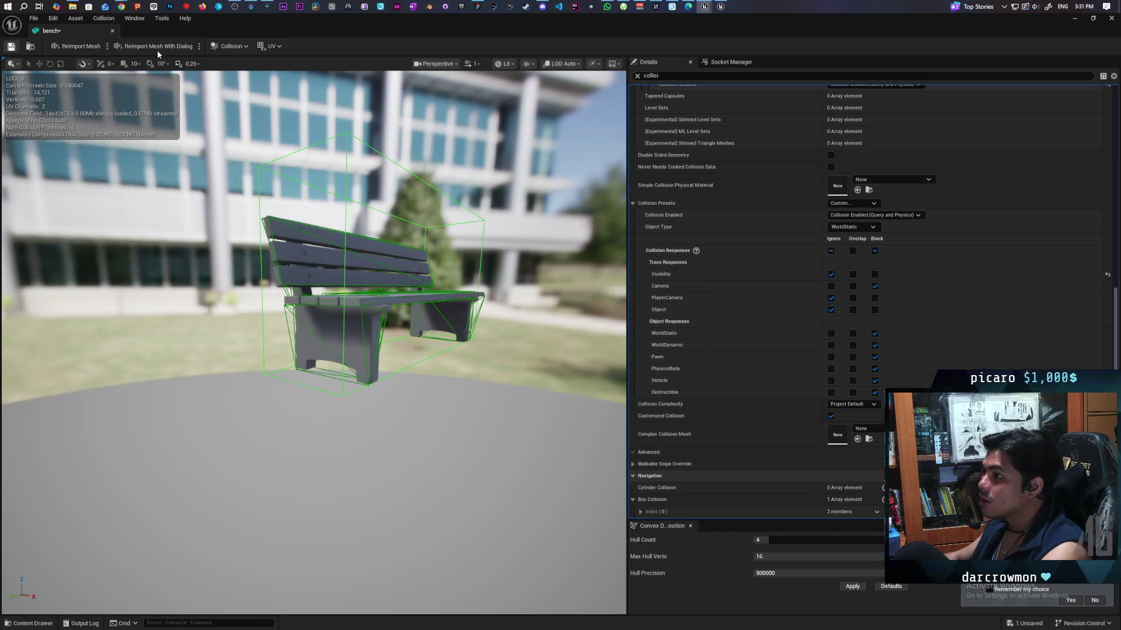
pyautogui.press('super+Down')
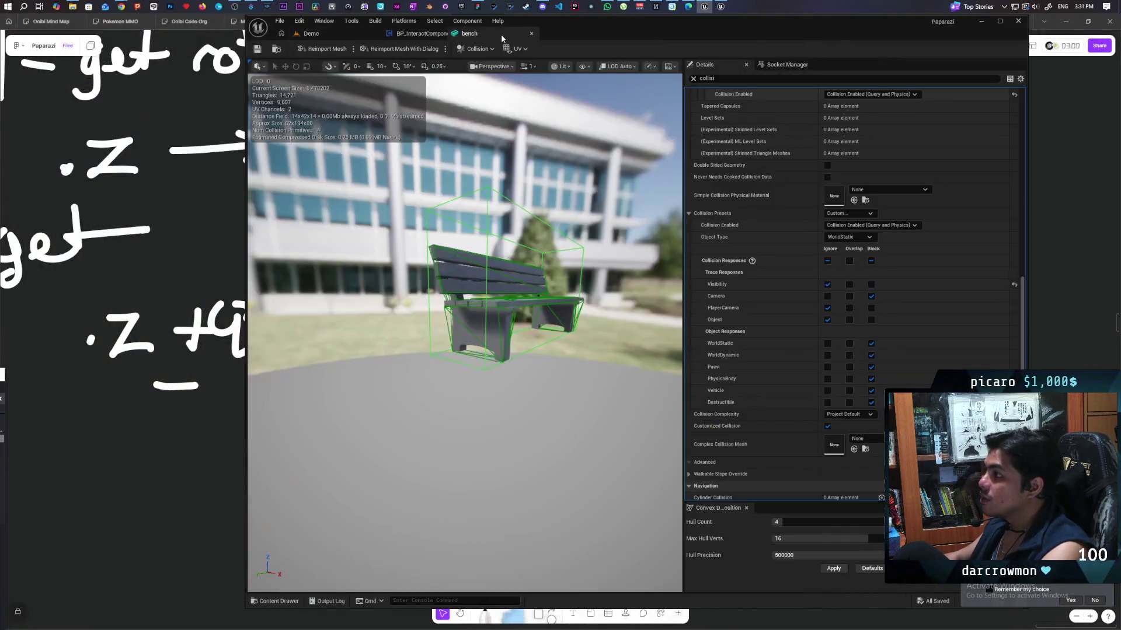
# Start a three-client Play-in-Editor session, walk a character to the bench, then switch to Client 1
pyautogui.hotkey('alt', 'p')
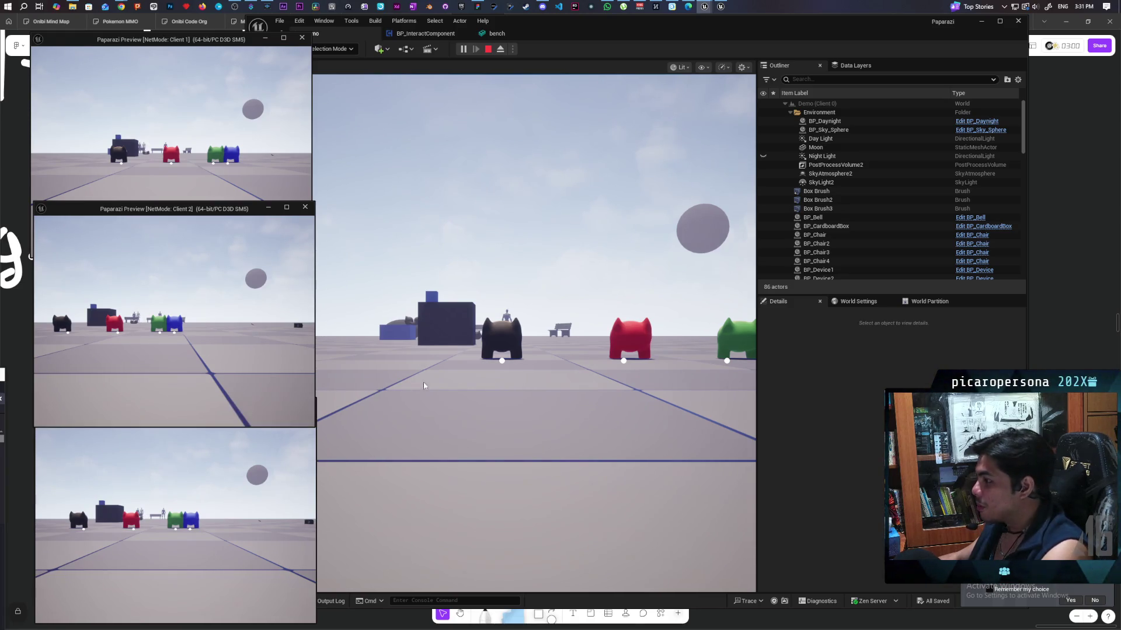
pyautogui.click(502, 327)
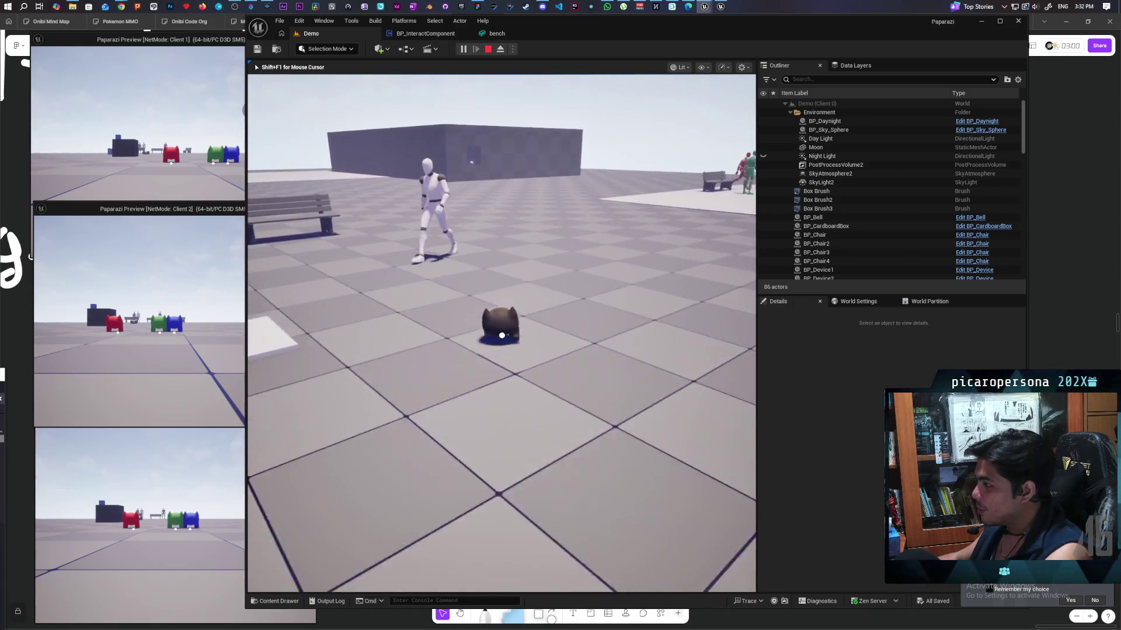
pyautogui.press('w')
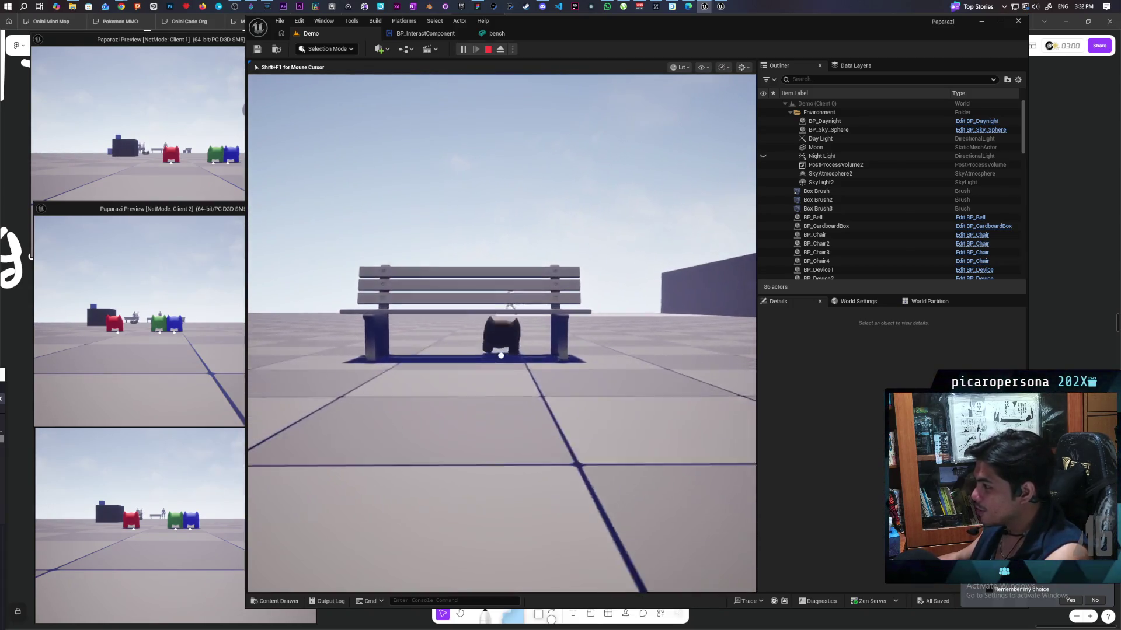
pyautogui.moveTo(502, 327)
pyautogui.moveTo(506, 348)
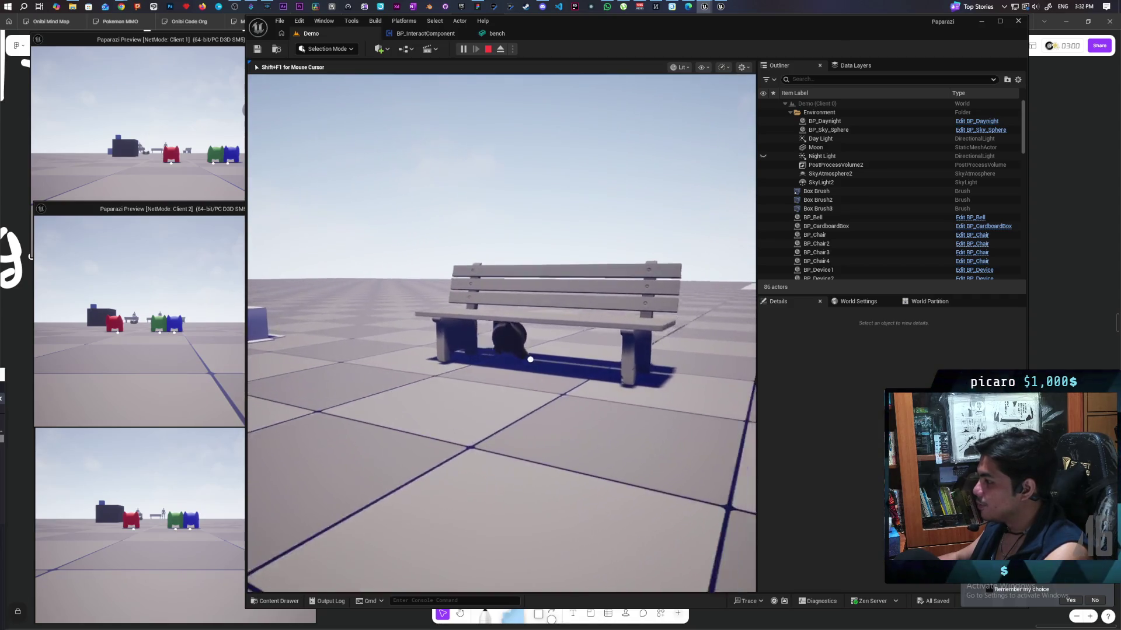
pyautogui.moveTo(460, 365)
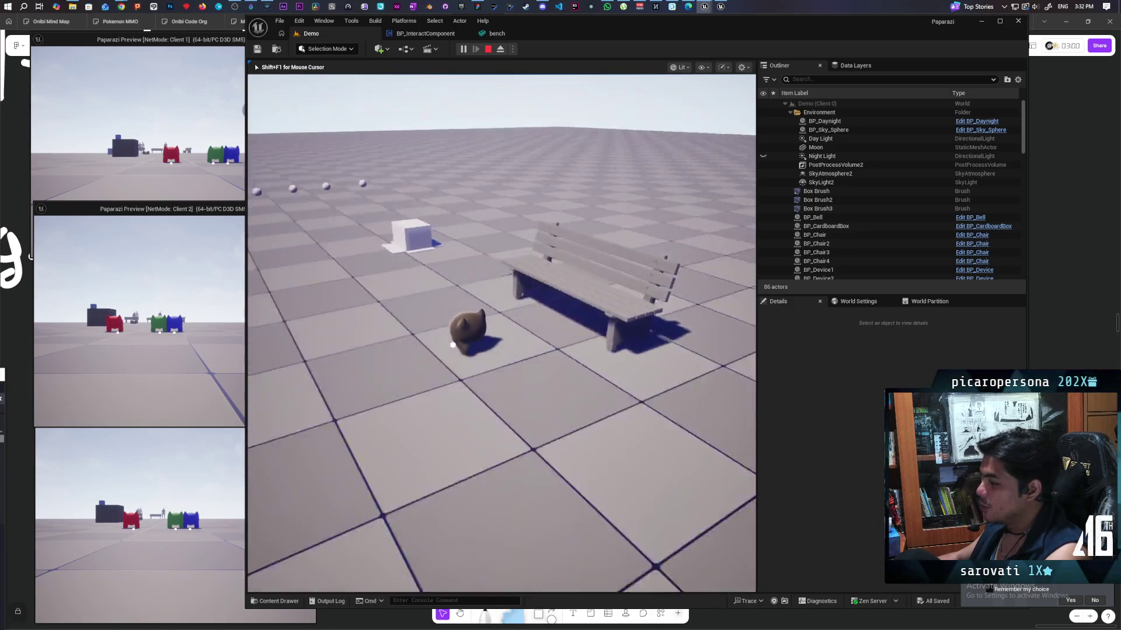
pyautogui.hotkey('shift', 'F1')
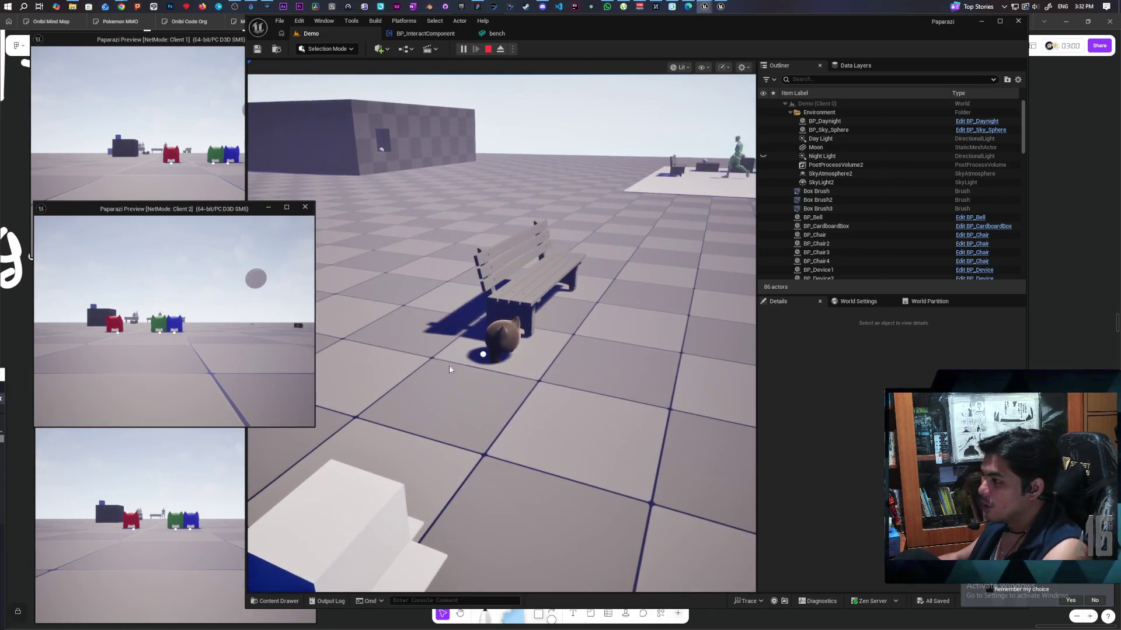
pyautogui.click(204, 147)
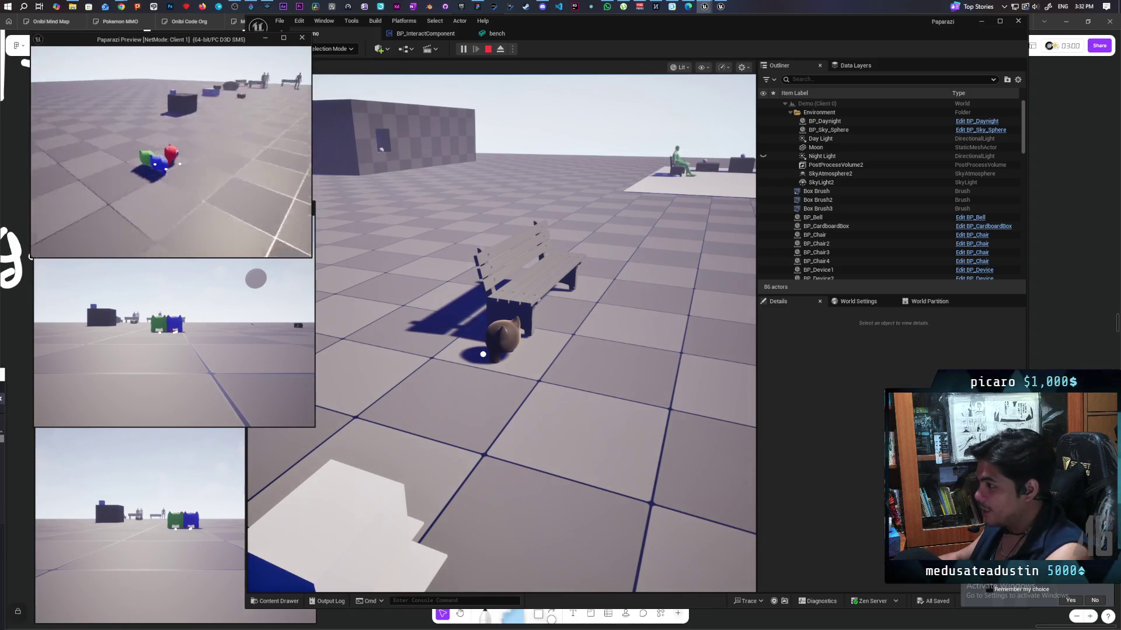
# Walk the red character to the bench, backing off and re-approaching to get the Grab prompt
pyautogui.press('w')
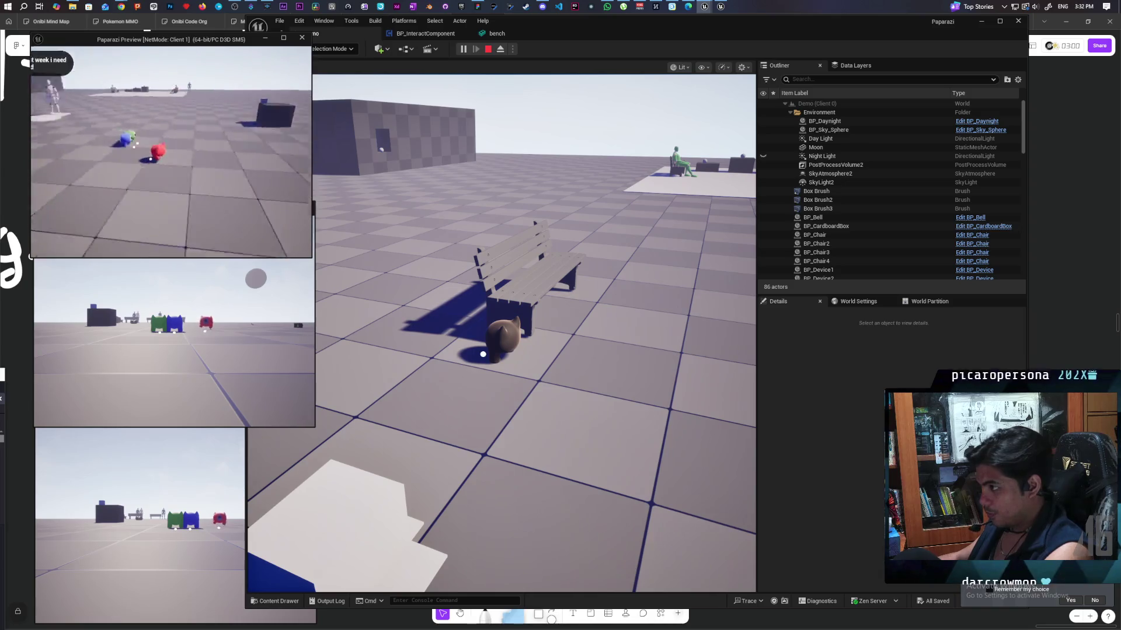
pyautogui.press('w')
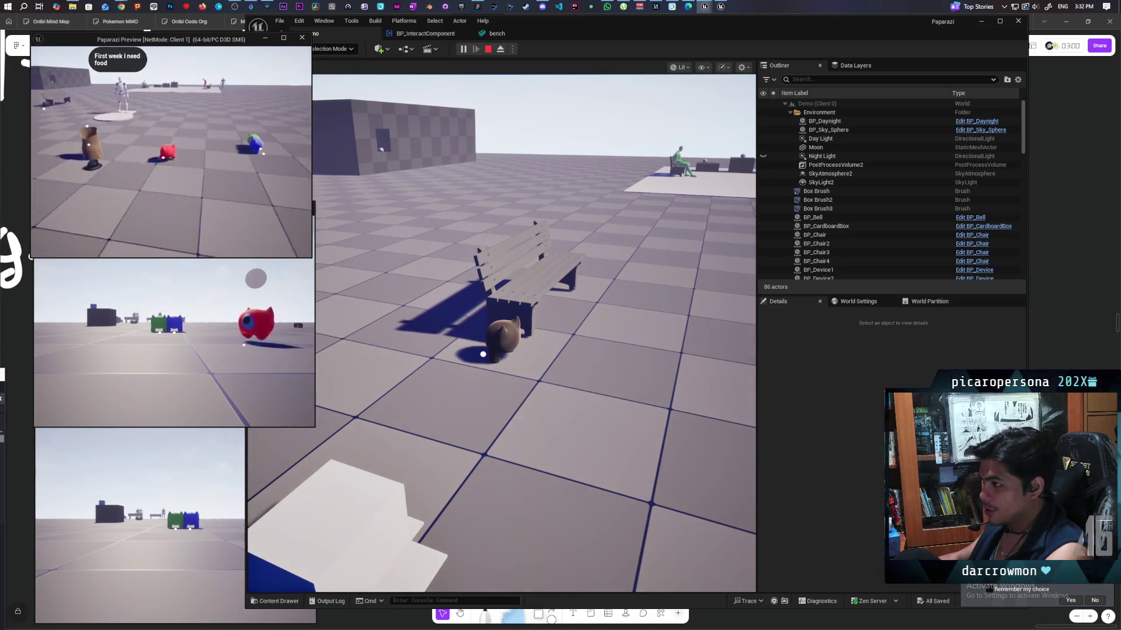
pyautogui.press('w')
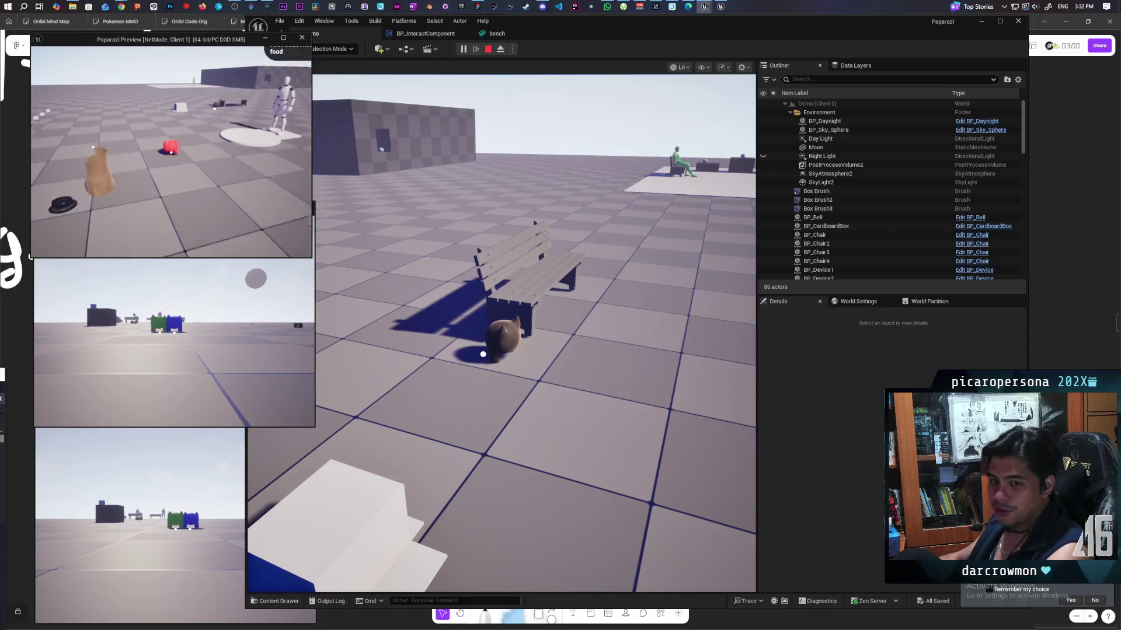
pyautogui.press('w')
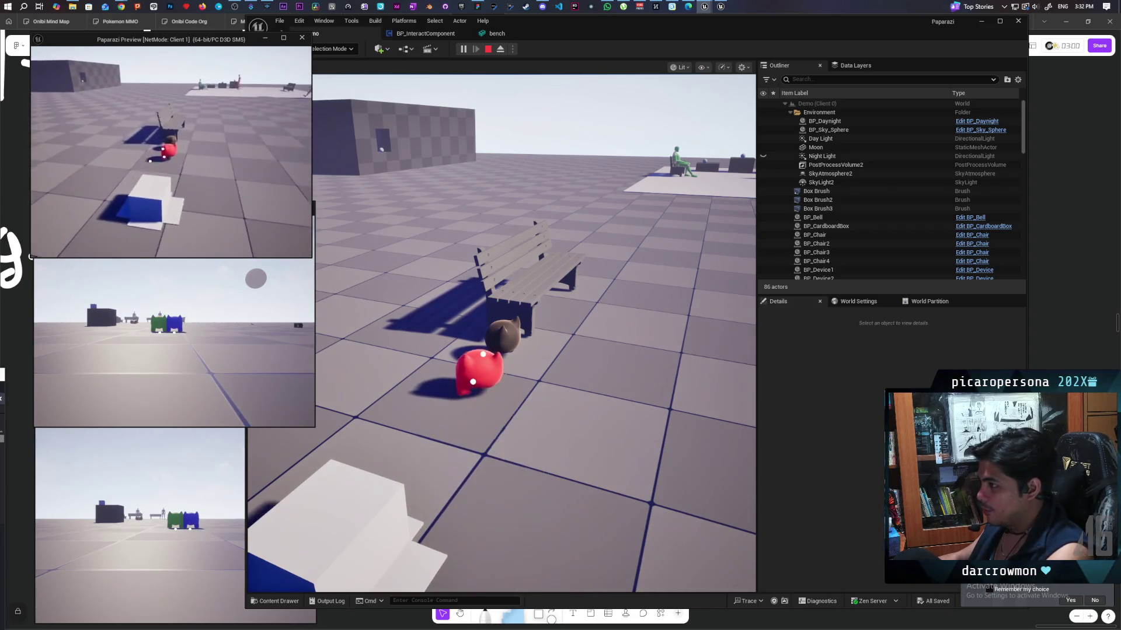
pyautogui.press('w')
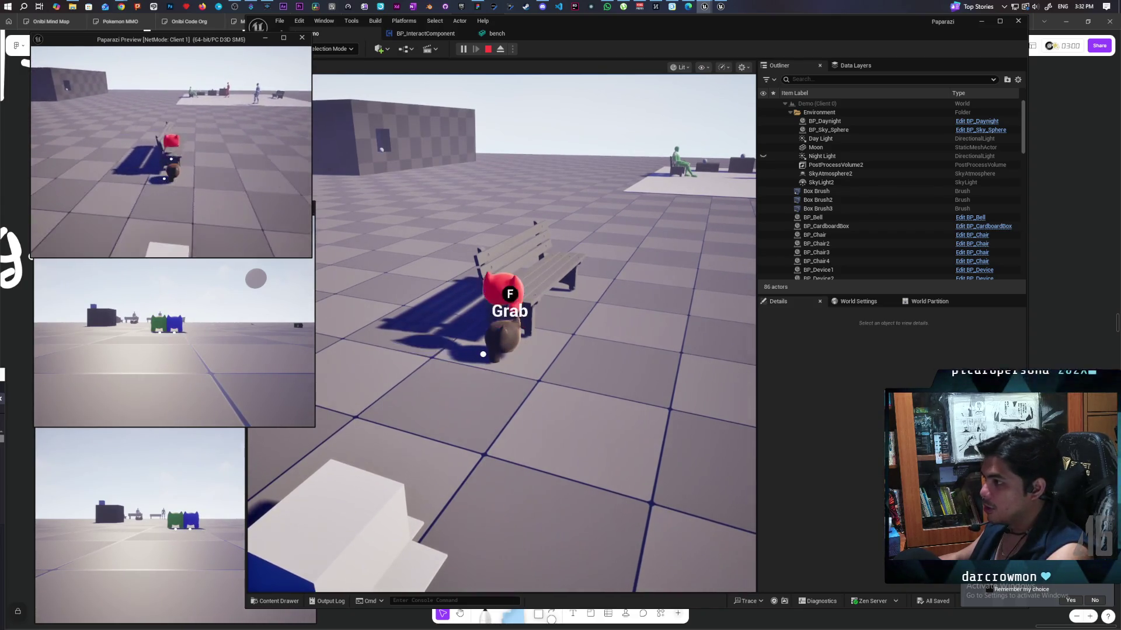
pyautogui.press('s')
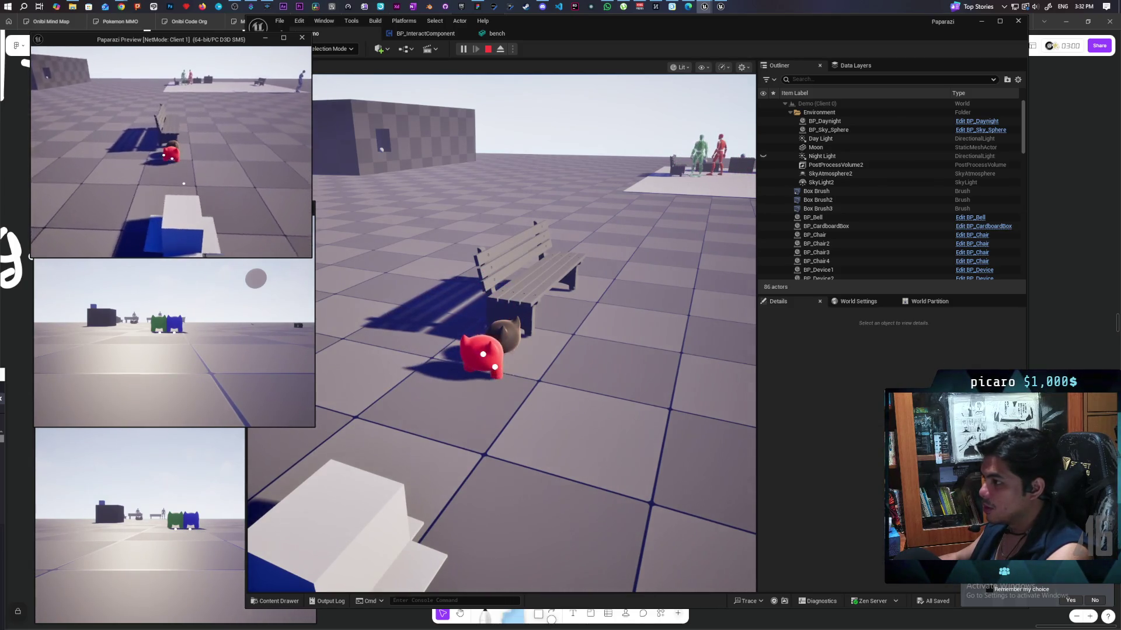
pyautogui.press('w')
pyautogui.press('s')
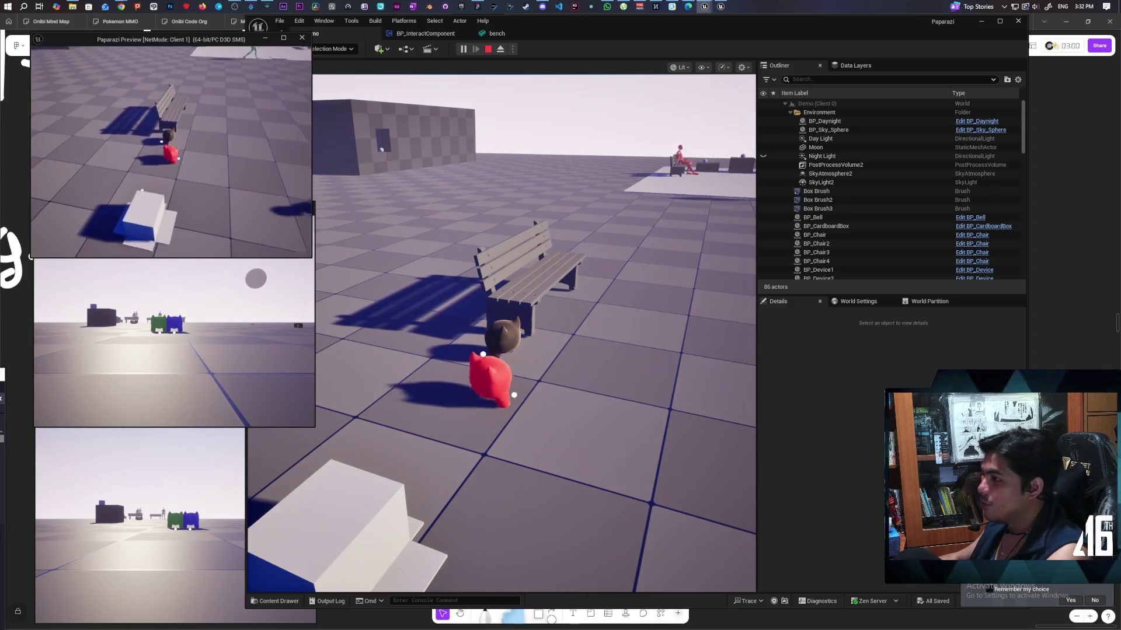
pyautogui.press('w')
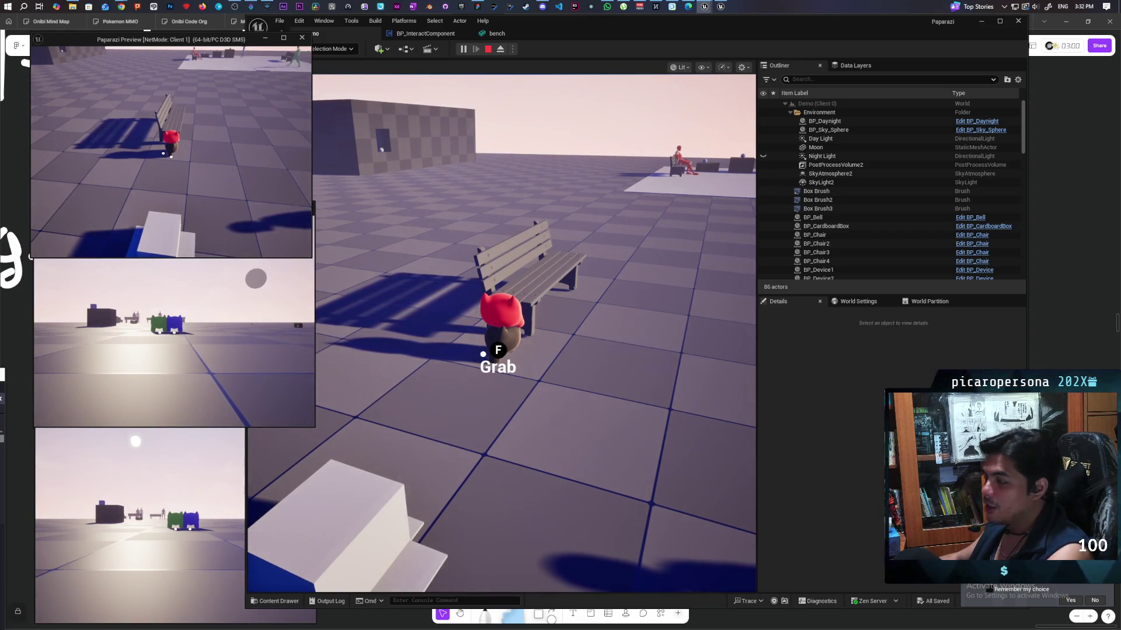
# Circle the red character and camera around the bench area to its side
pyautogui.press('a')
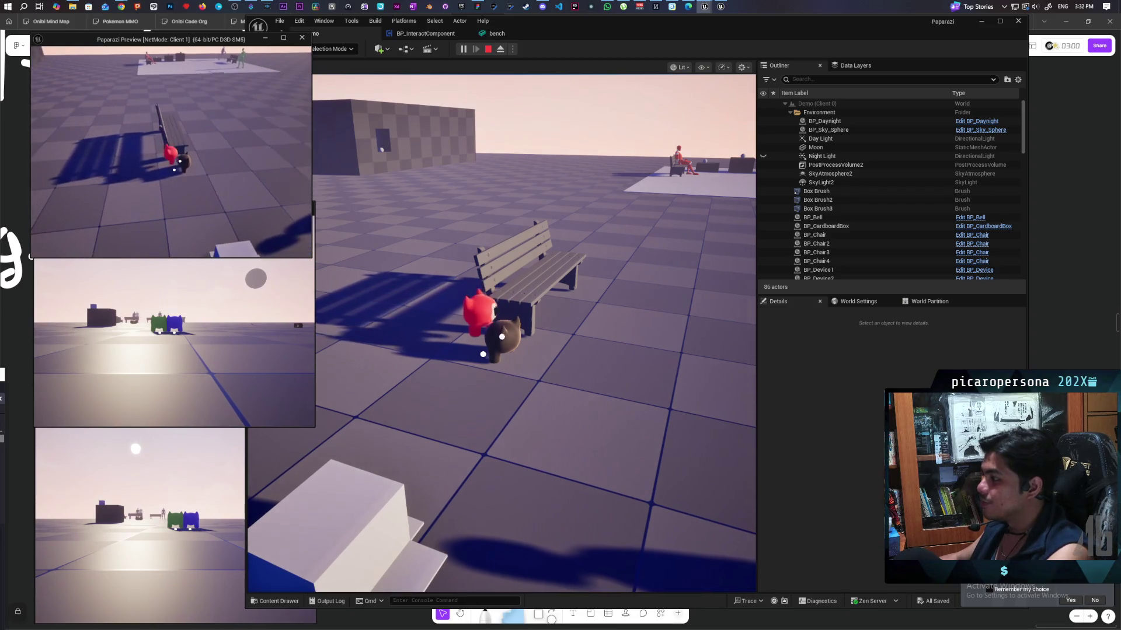
pyautogui.press('w')
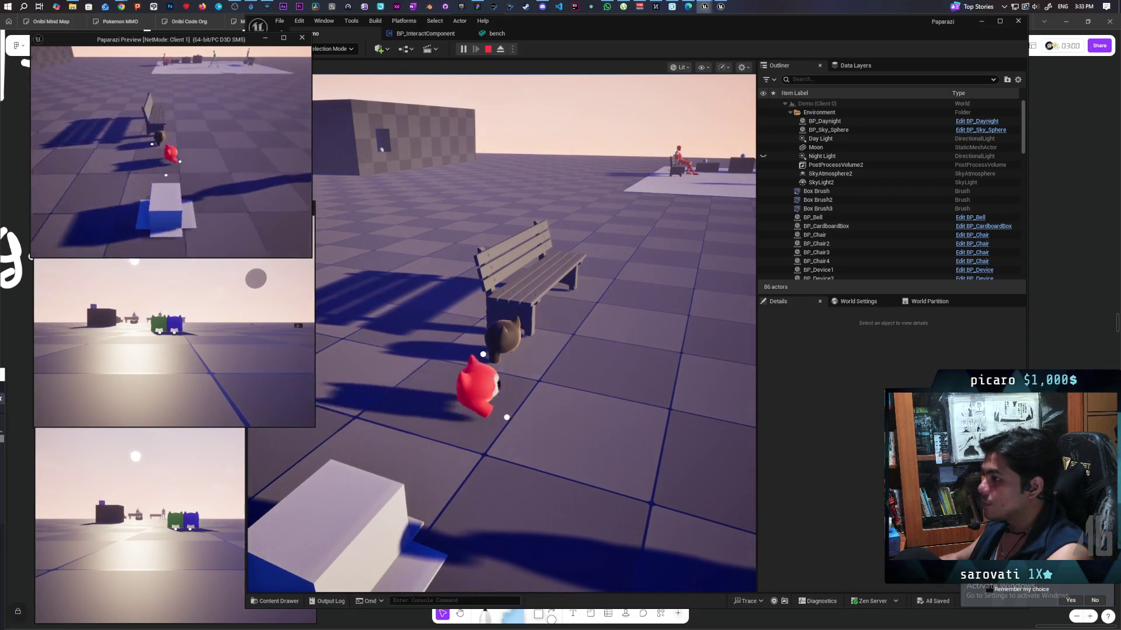
pyautogui.press('d')
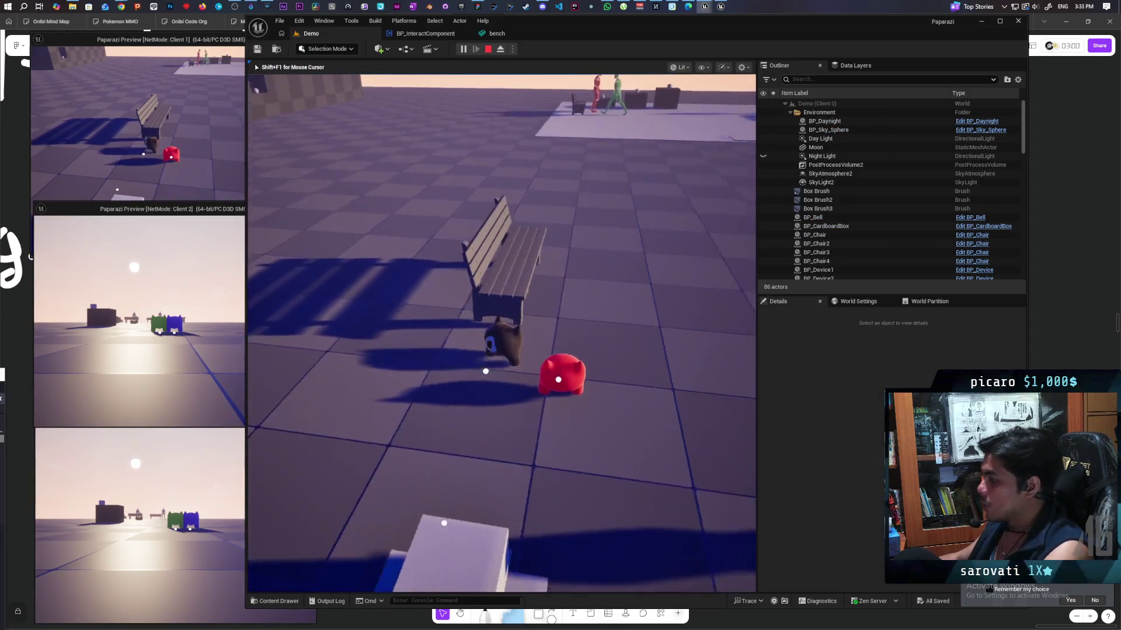
pyautogui.press('a')
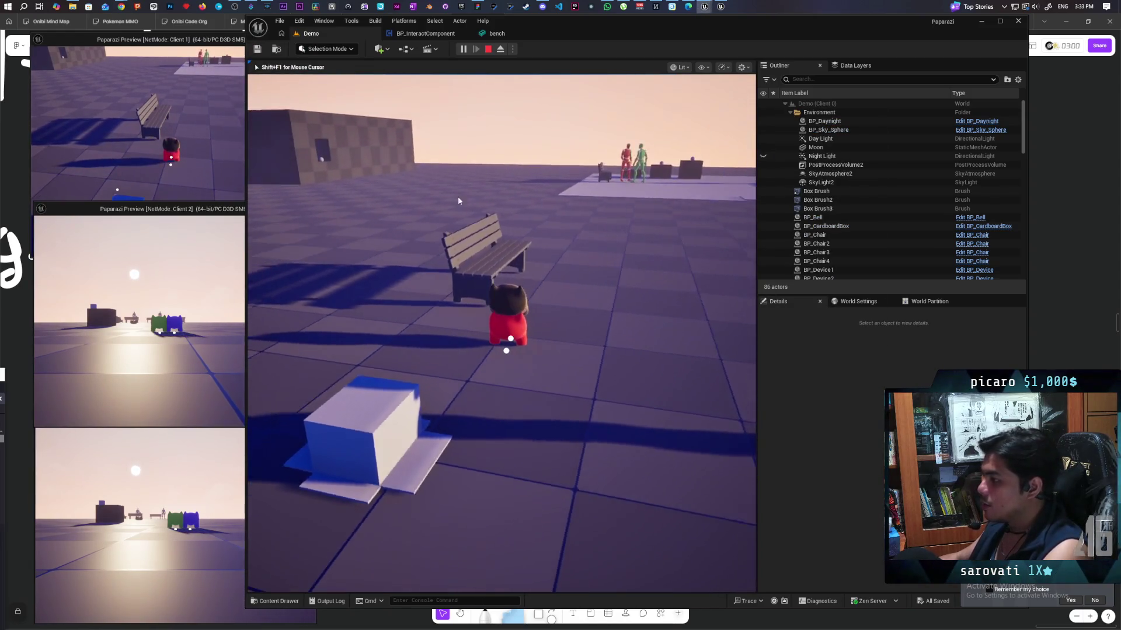
pyautogui.press('a')
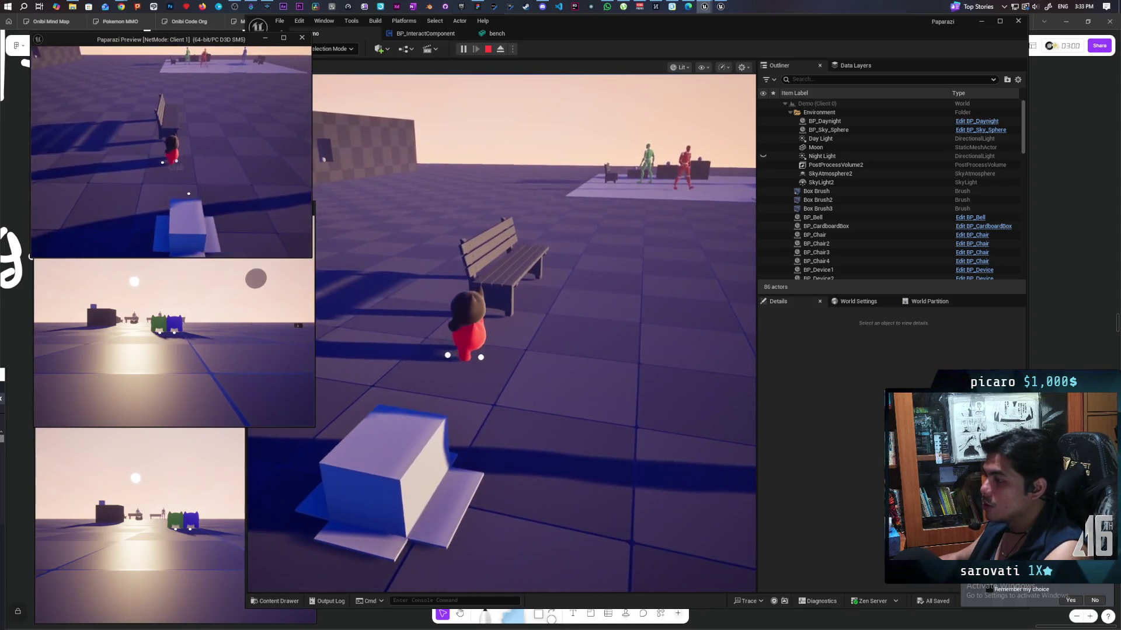
pyautogui.press('w')
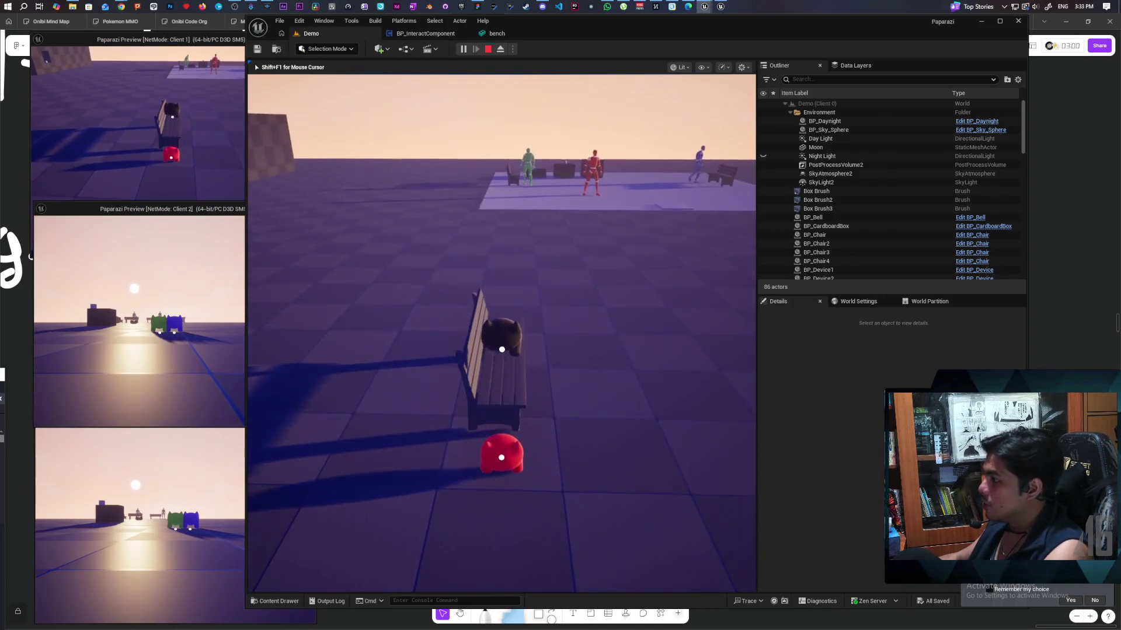
pyautogui.press('a')
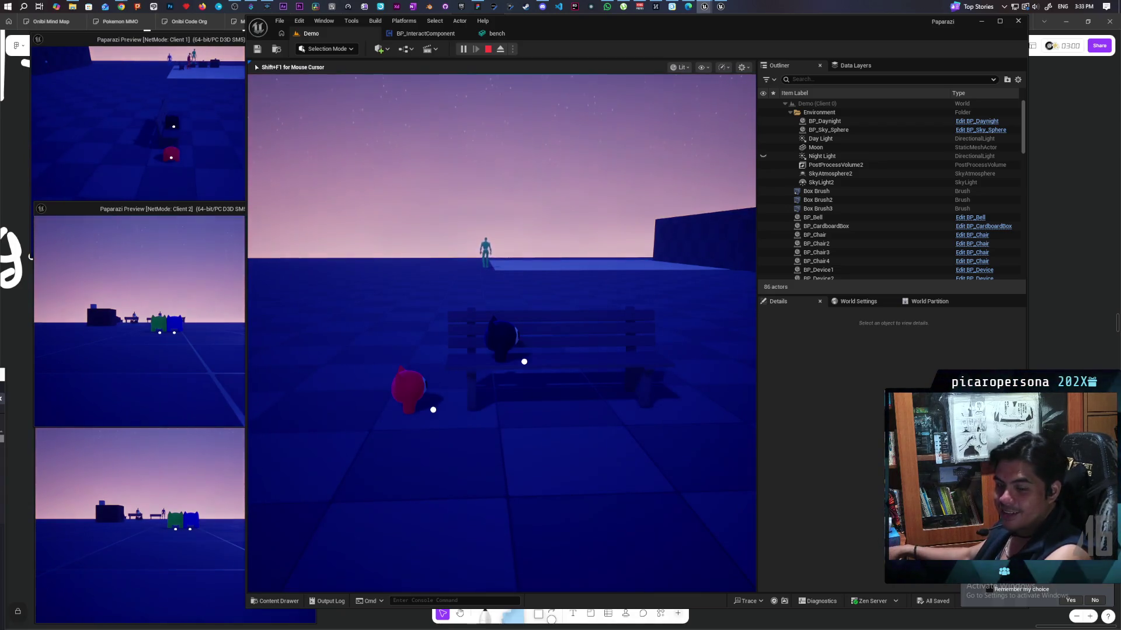
# Walk up to the bench, sit with E, stand back up with E, and stop the session with Esc
pyautogui.press('d')
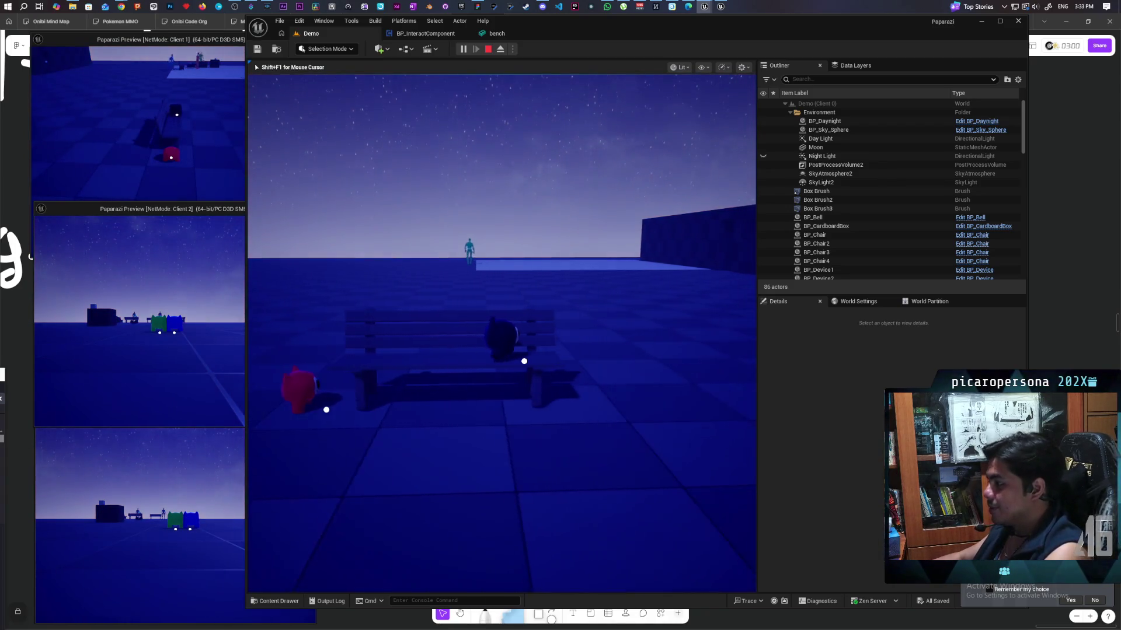
pyautogui.press('a')
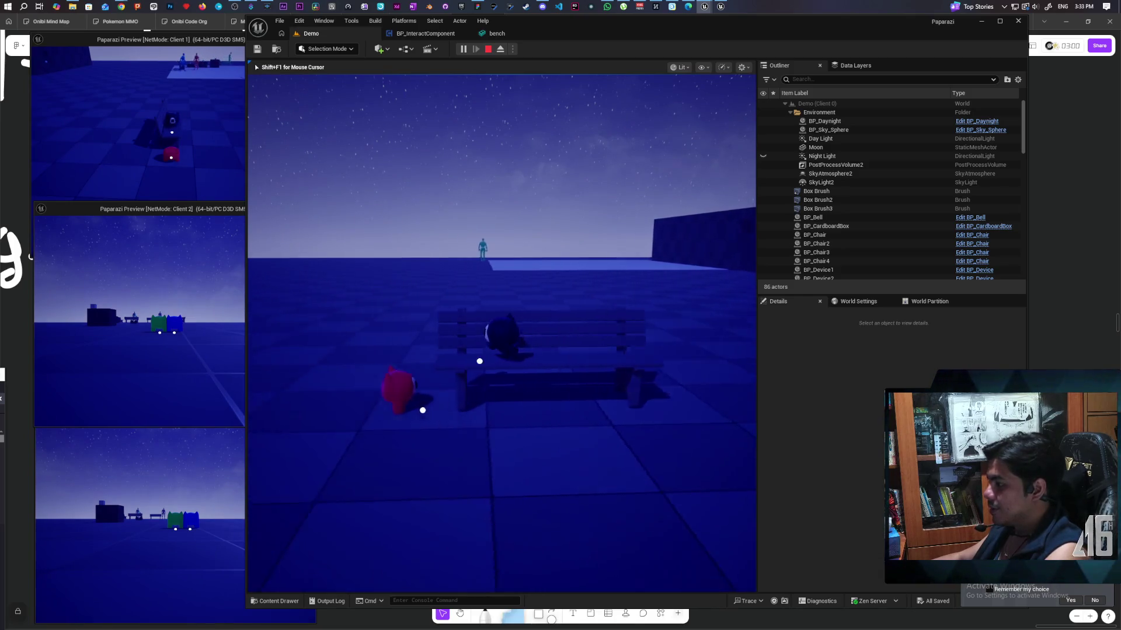
pyautogui.press('a')
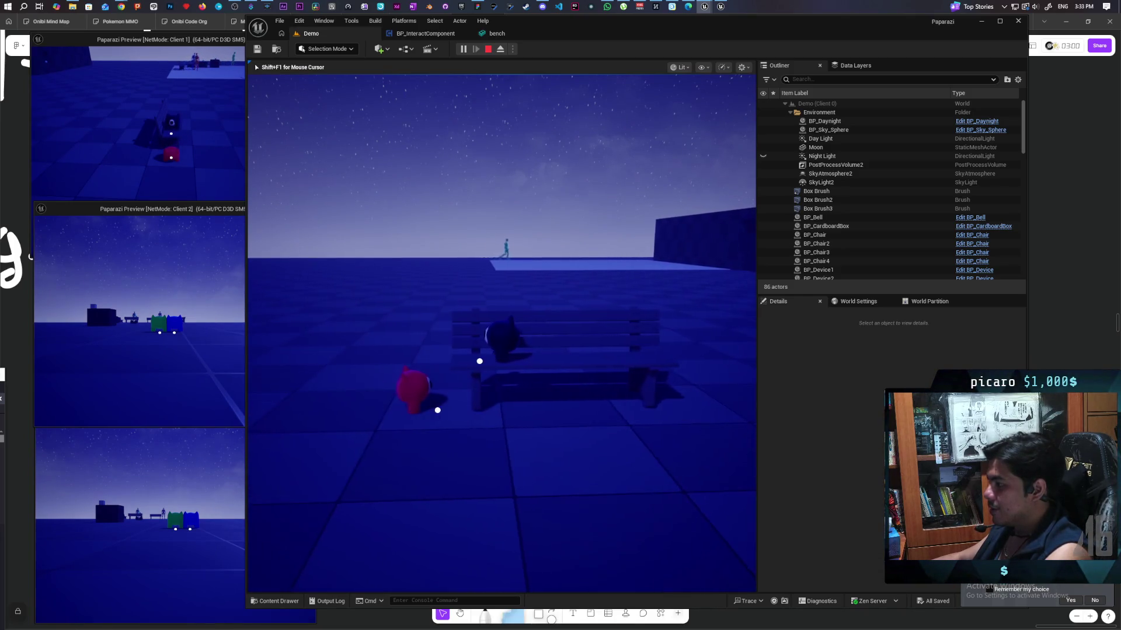
pyautogui.press('w')
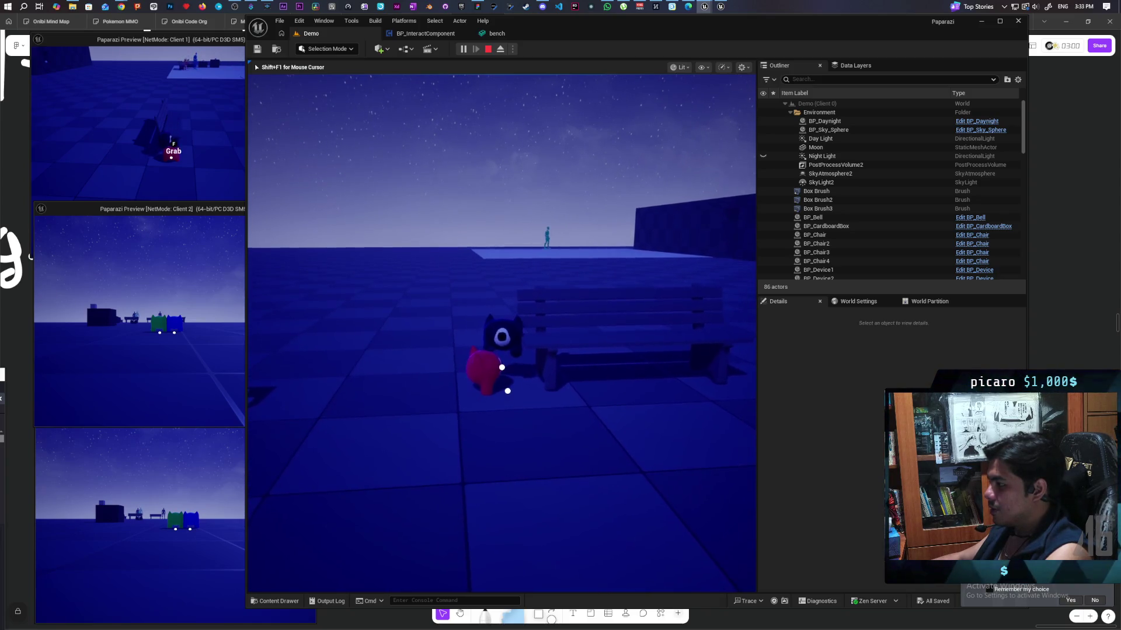
pyautogui.press('e')
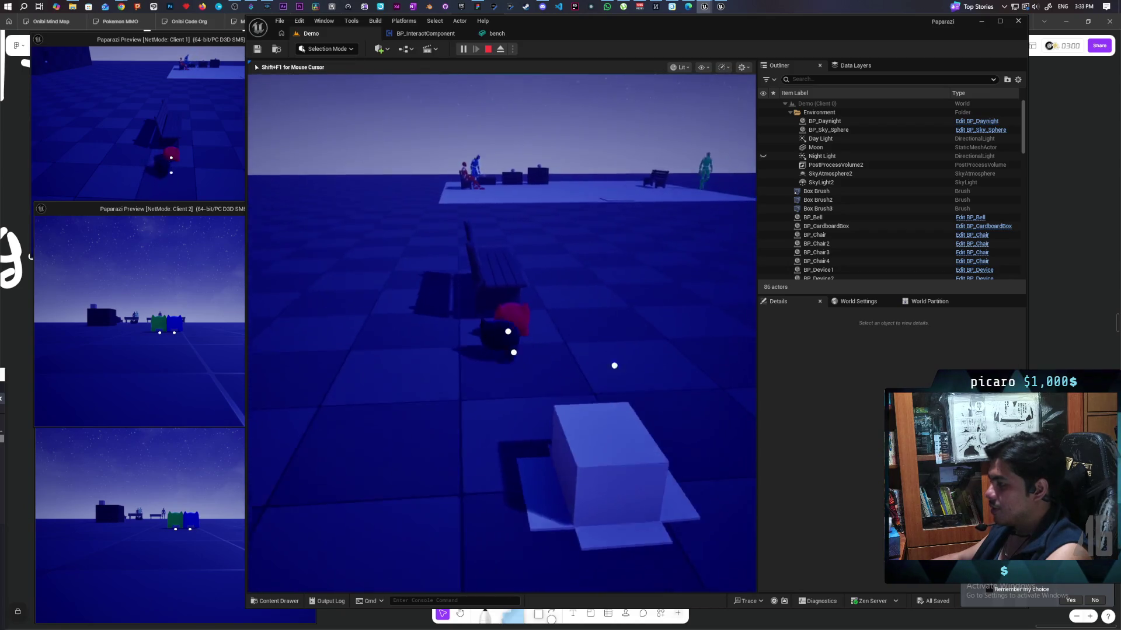
pyautogui.press('e')
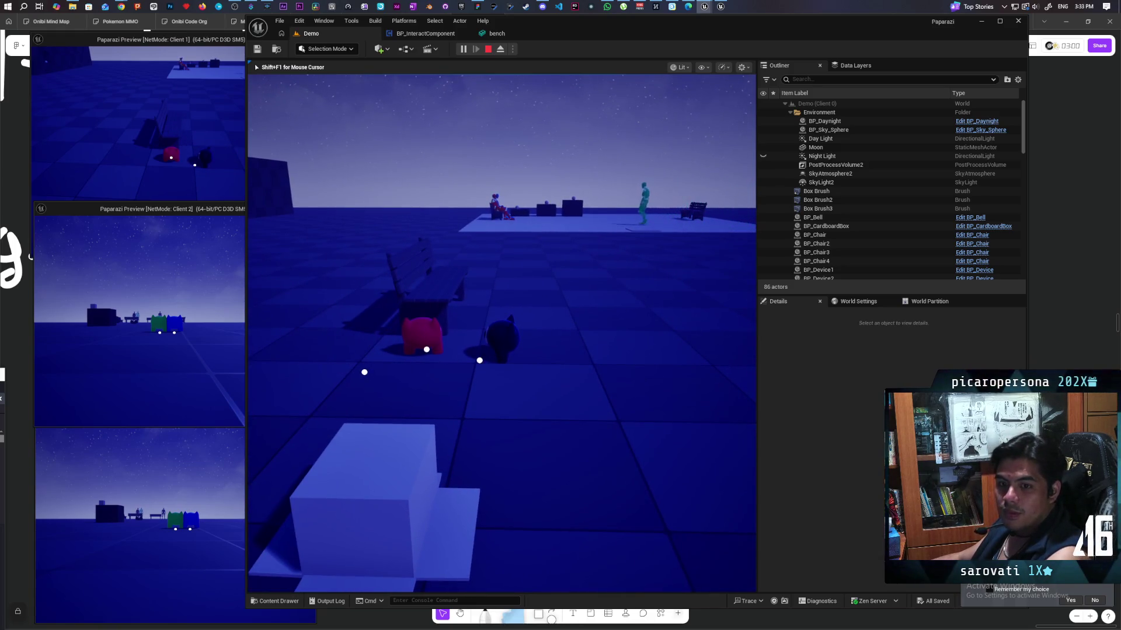
pyautogui.press('Escape')
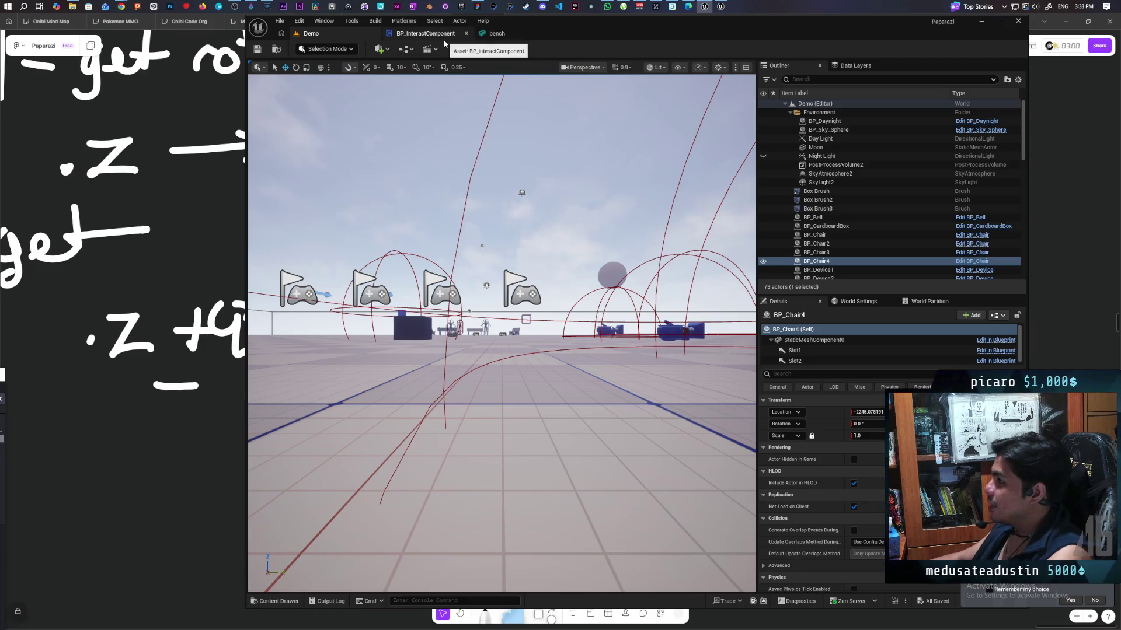
# Open BP_ThirdPersonCharacter from Content > ThirdPerson > Blueprints in the Content Drawer
pyautogui.click(444, 40)
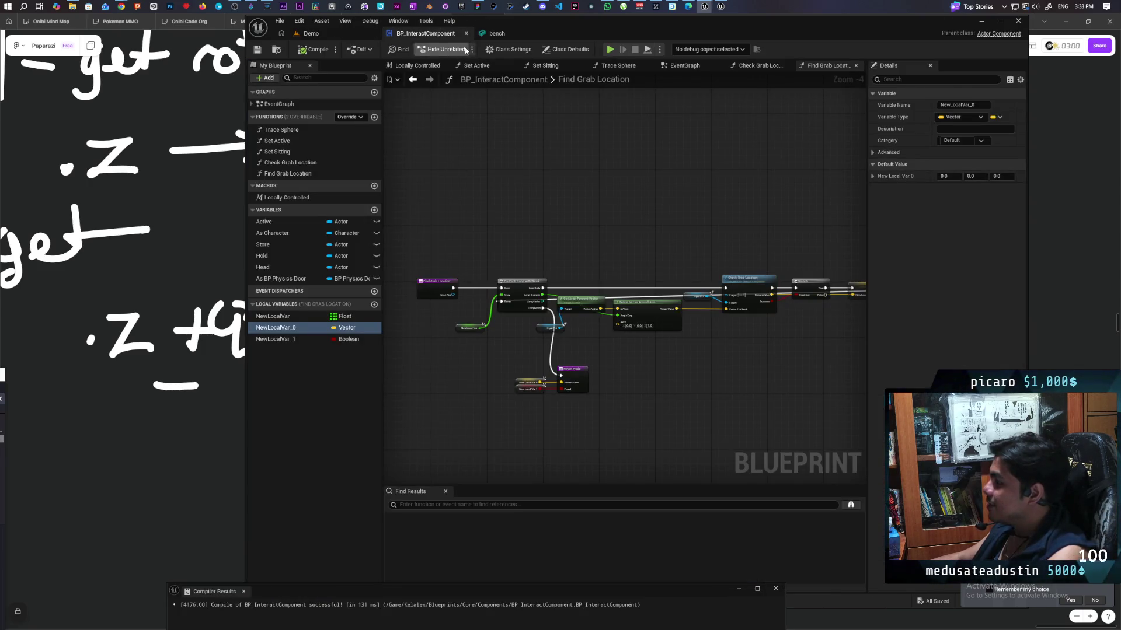
pyautogui.click(348, 32)
pyautogui.click(275, 602)
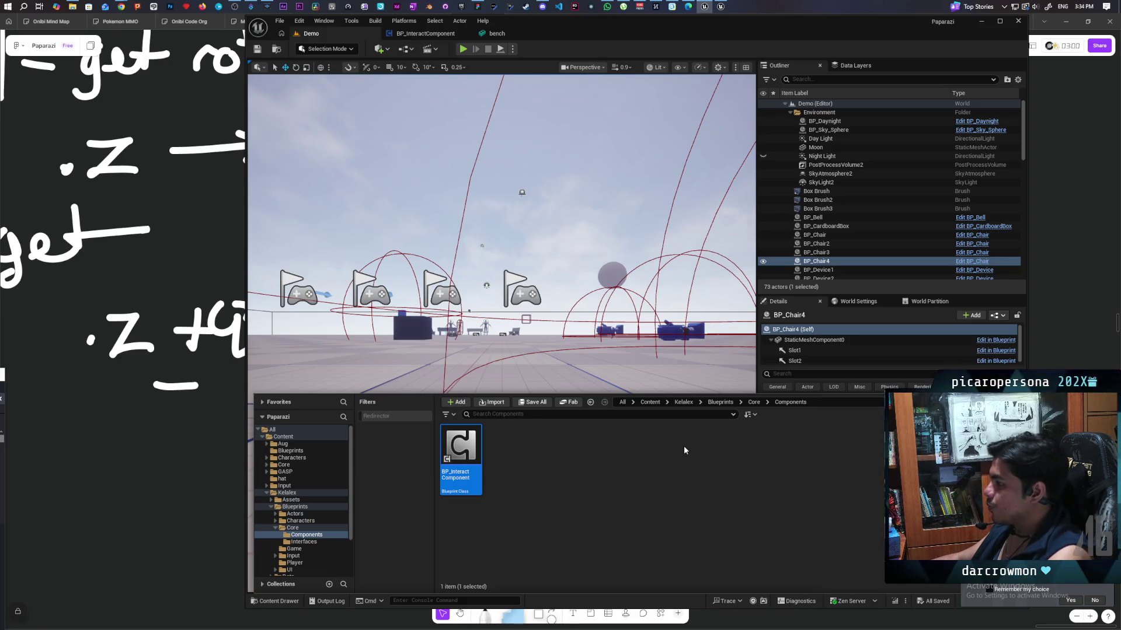
pyautogui.click(649, 402)
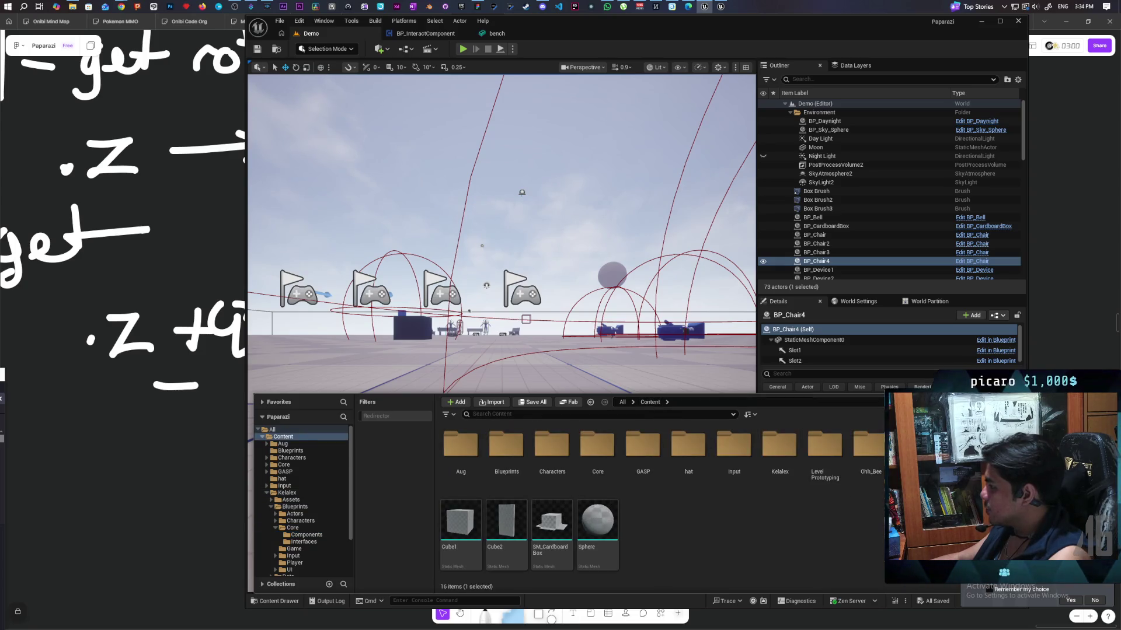
pyautogui.doubleClick(780, 449)
pyautogui.doubleClick(480, 451)
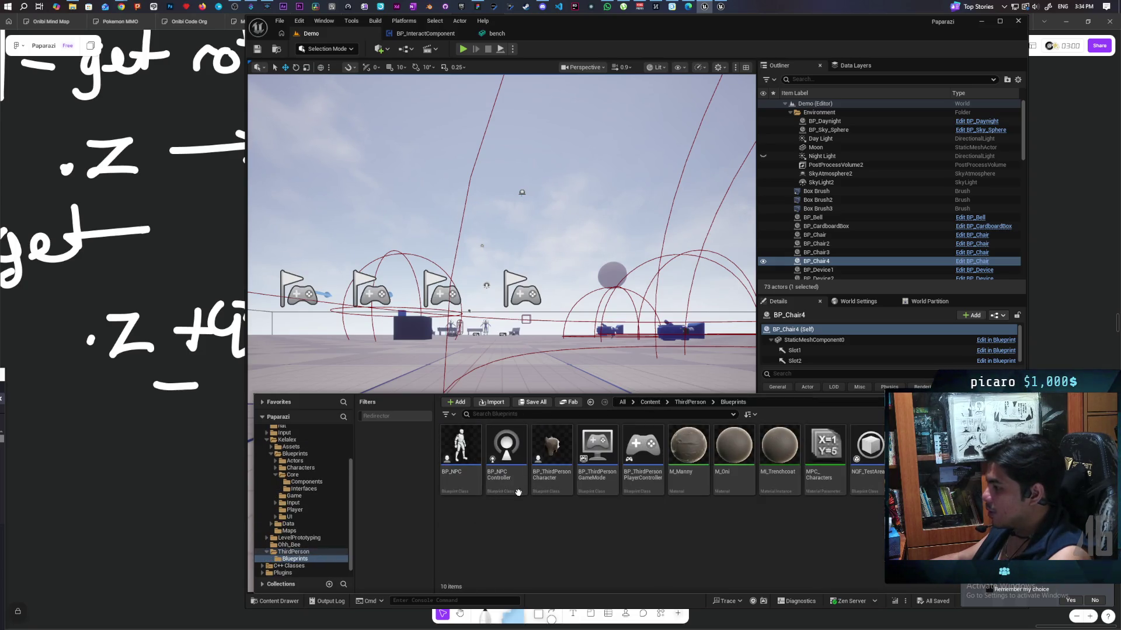
pyautogui.doubleClick(549, 455)
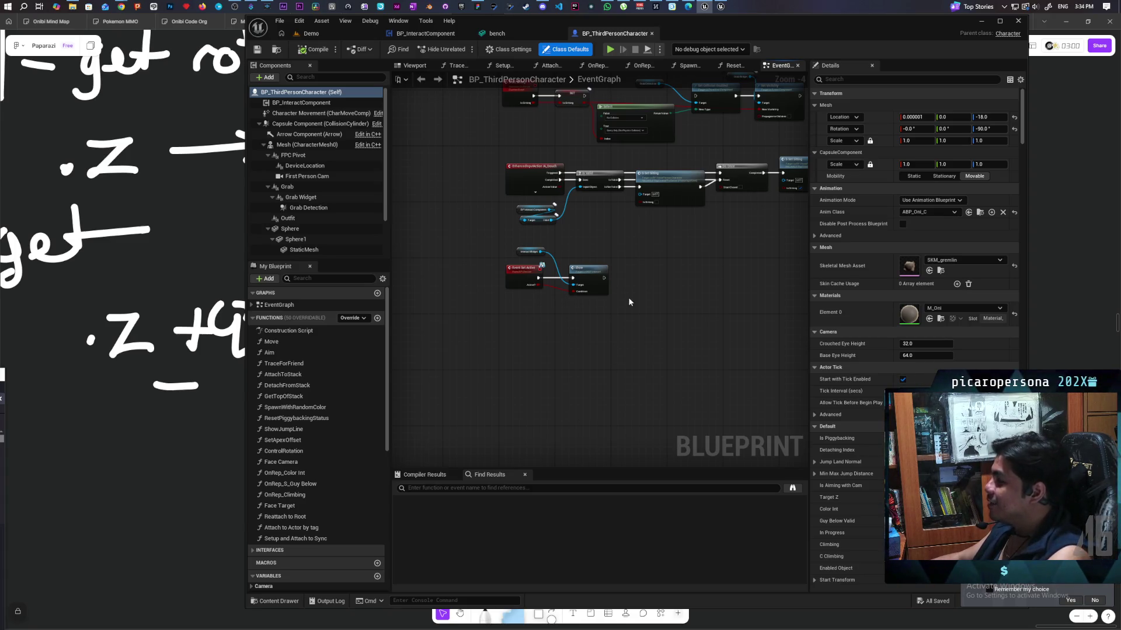
# Zoom out and pan the EventGraph to center the Jump Input and camera activation node chains
pyautogui.scroll(-5, 643, 258)
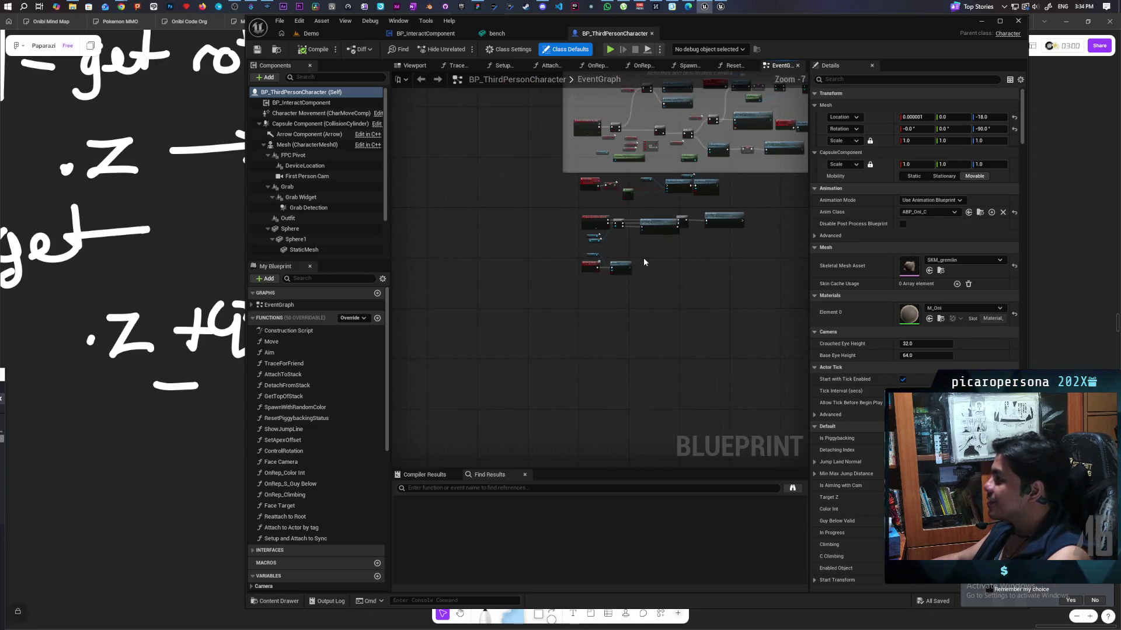
pyautogui.scroll(-3, 542, 391)
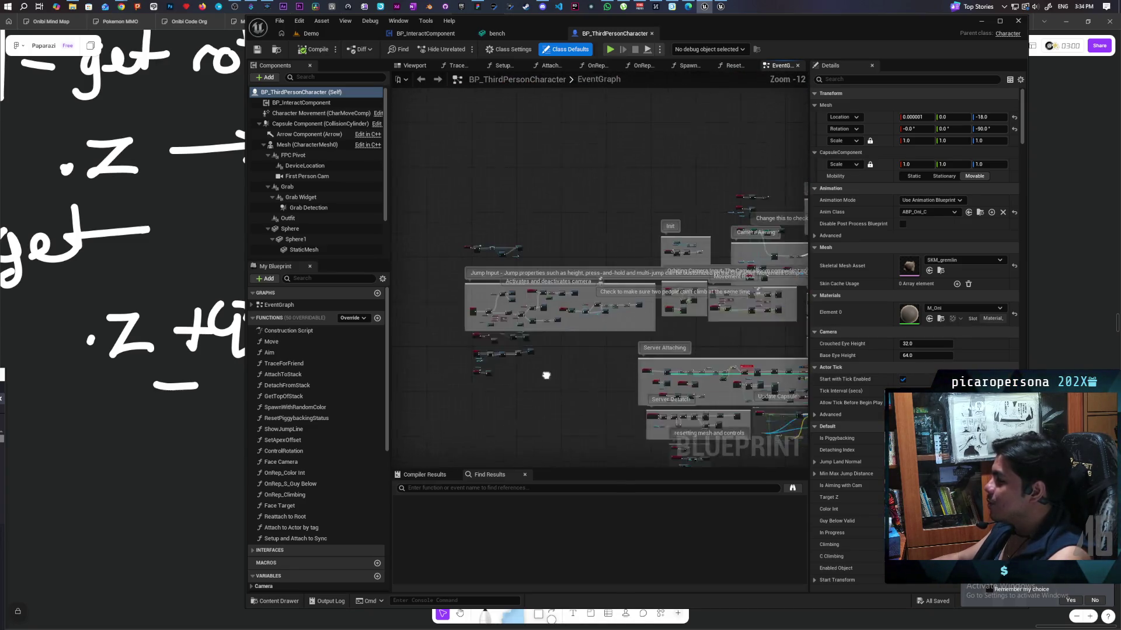
pyautogui.moveTo(527, 343)
pyautogui.mouseDown()
pyautogui.moveTo(461, 379)
pyautogui.moveTo(463, 393)
pyautogui.moveTo(510, 263)
pyautogui.moveTo(523, 265)
pyautogui.moveTo(527, 326)
pyautogui.mouseUp()
pyautogui.scroll(6, 527, 326)
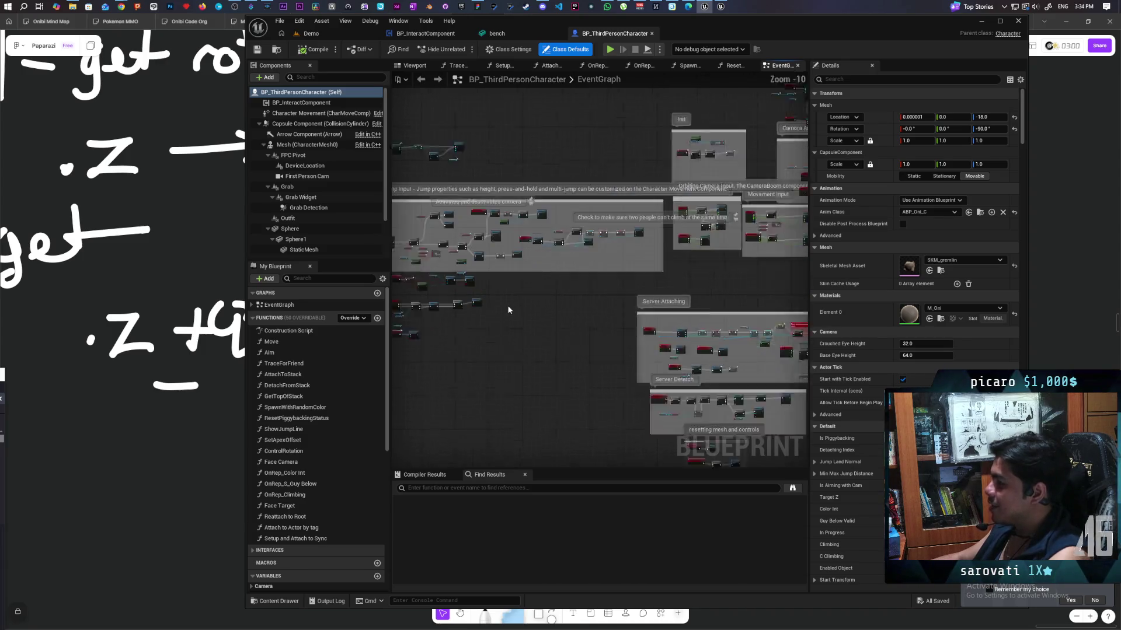
pyautogui.moveTo(624, 360); pyautogui.dragTo(744, 390)
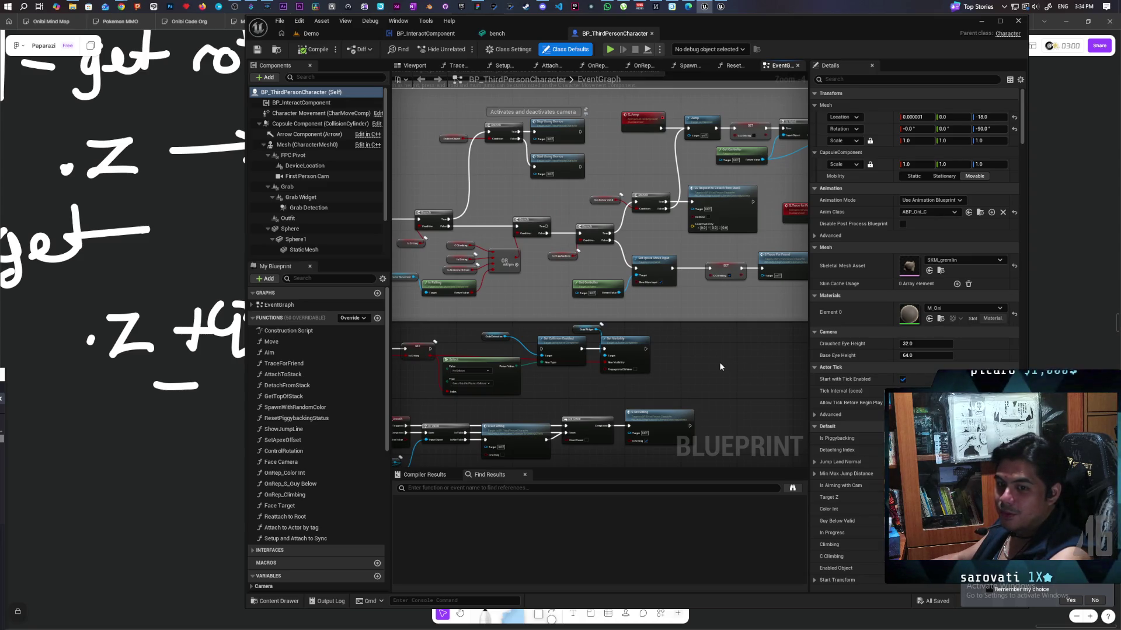
pyautogui.moveTo(705, 356); pyautogui.dragTo(781, 400)
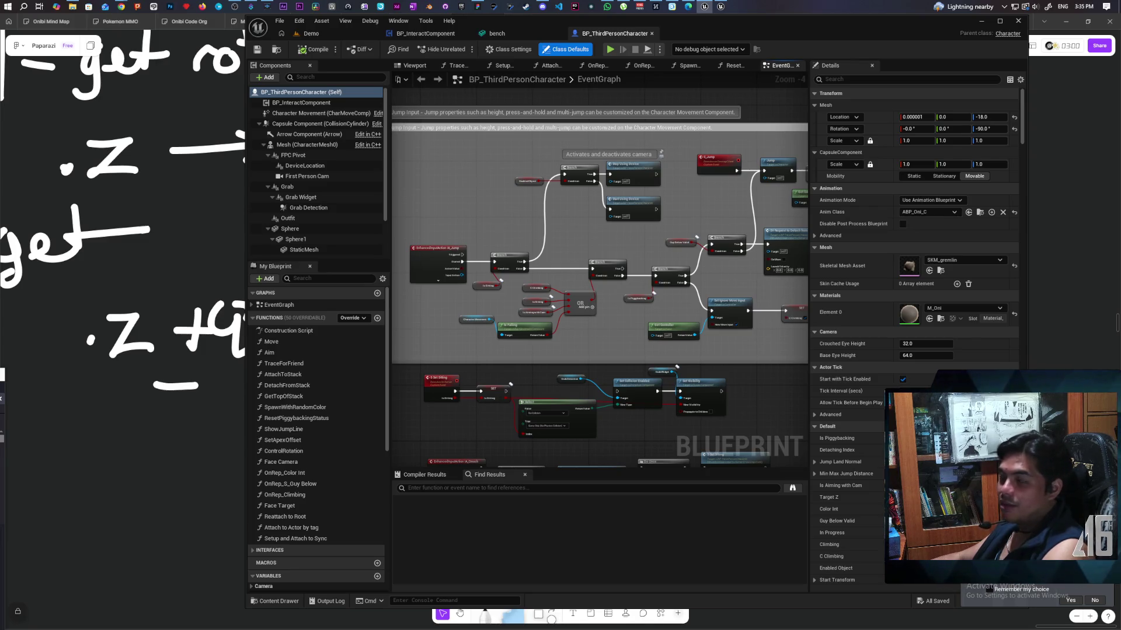
# Reorder the YouTube tabs and pull the Cassette Boy video into its own window
pyautogui.moveTo(121, 7)
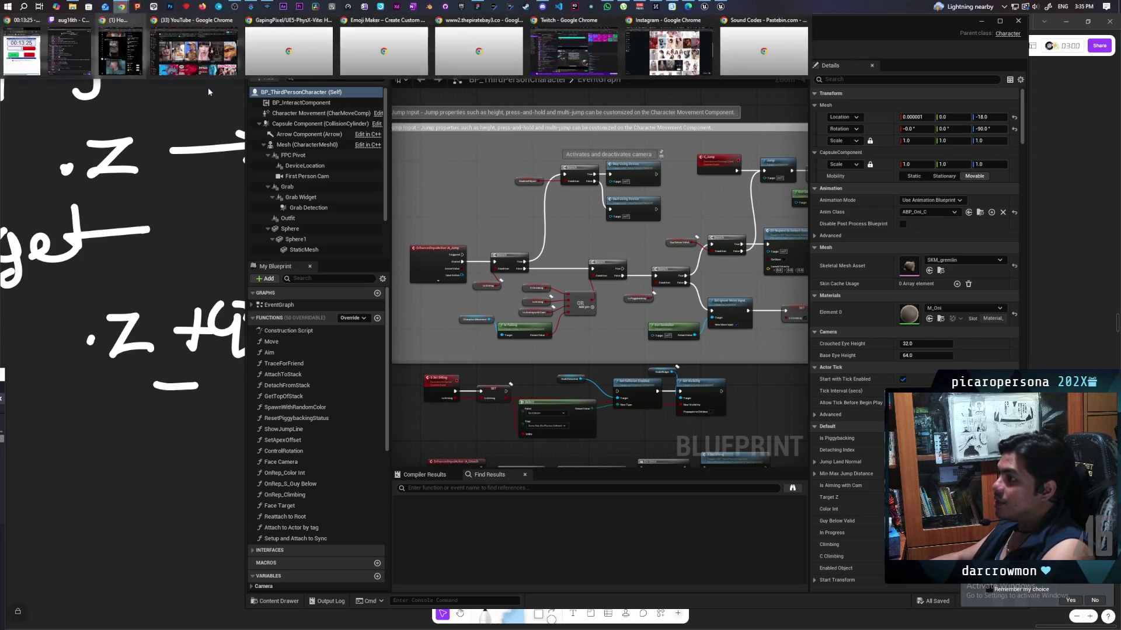
pyautogui.click(668, 51)
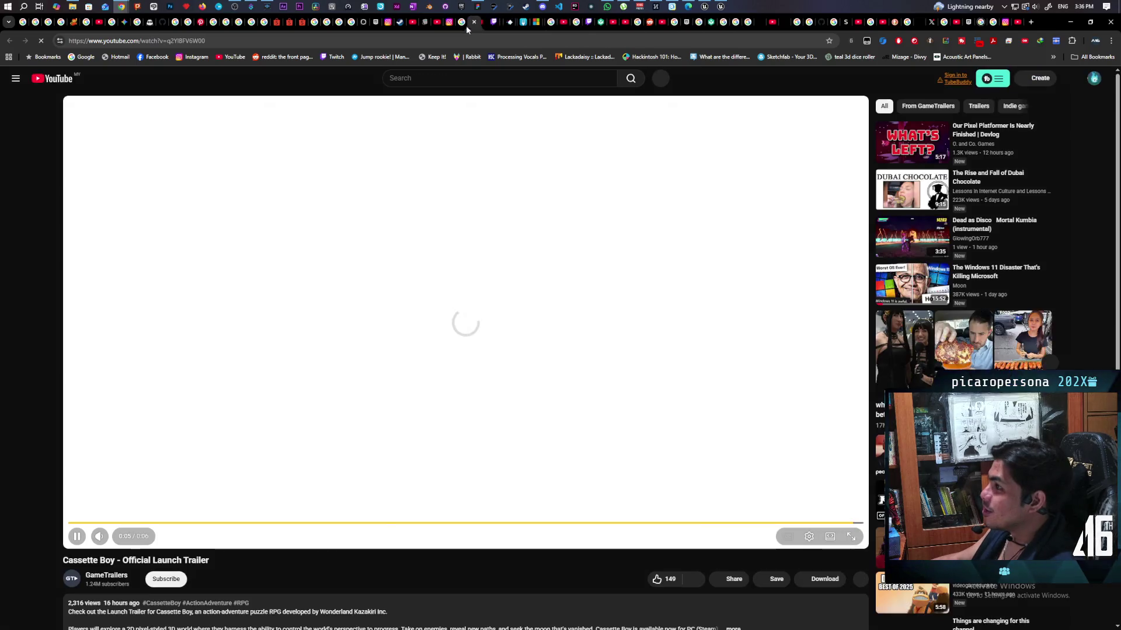
pyautogui.moveTo(465, 26); pyautogui.dragTo(384, 25)
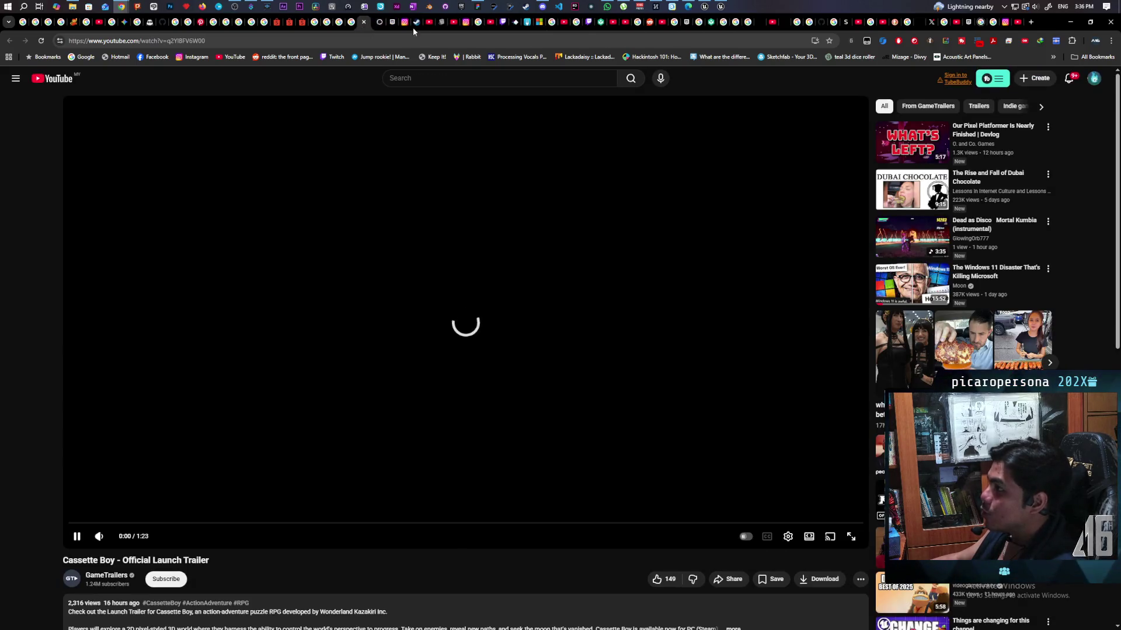
pyautogui.moveTo(561, 27)
pyautogui.mouseDown()
pyautogui.moveTo(1035, 25)
pyautogui.moveTo(730, 180)
pyautogui.mouseUp()
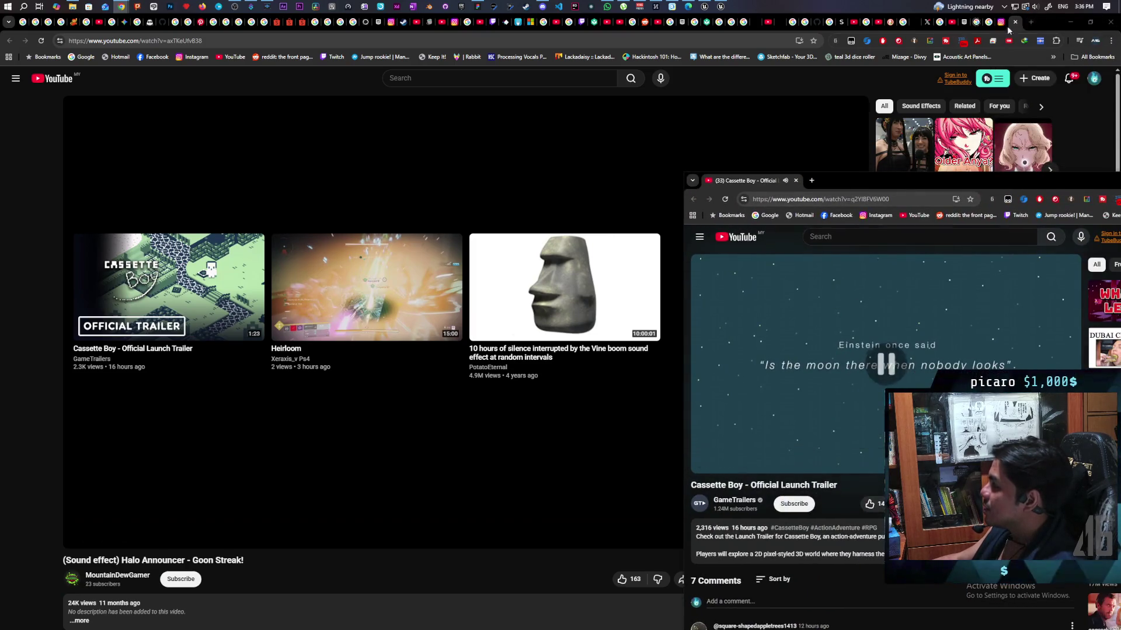
pyautogui.click(1040, 43)
pyautogui.click(1070, 22)
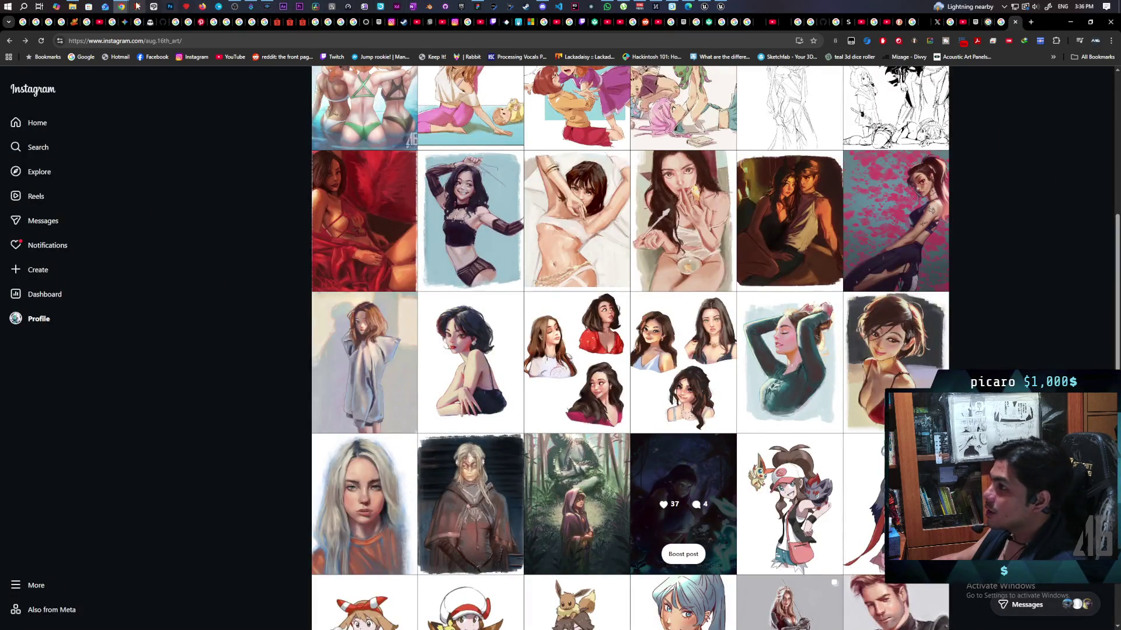
# Merge the Cassette Boy video back into the main window, minimise YouTube, and show the tldraw whiteboard
pyautogui.moveTo(116, 6)
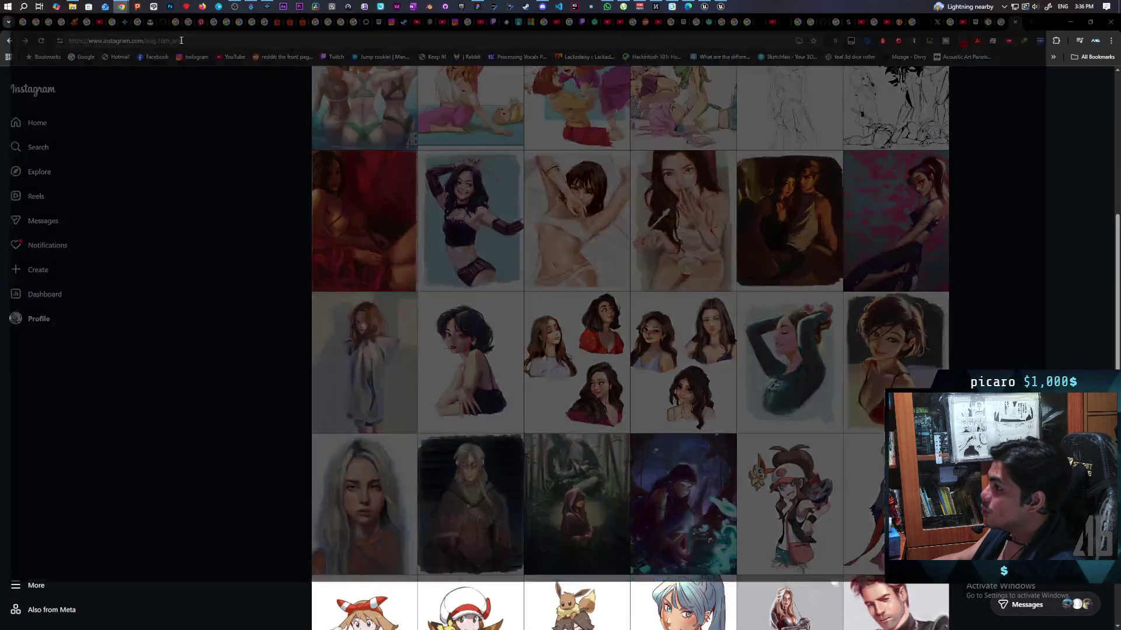
pyautogui.click(193, 51)
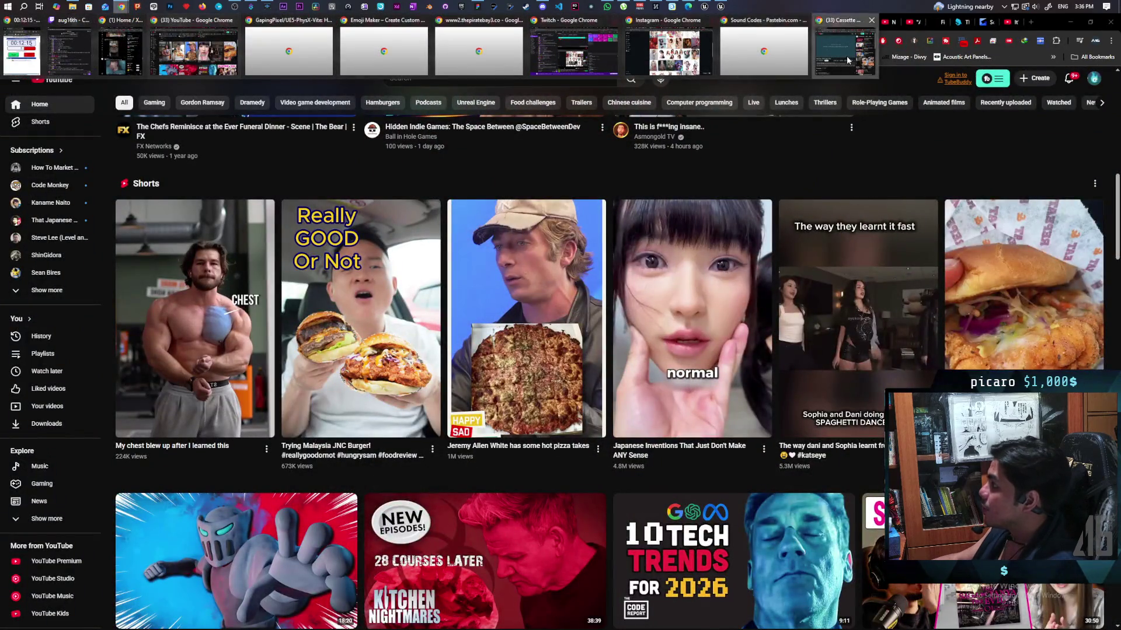
pyautogui.click(848, 60)
pyautogui.moveTo(740, 178)
pyautogui.mouseDown()
pyautogui.moveTo(709, 147)
pyautogui.moveTo(219, 80)
pyautogui.moveTo(187, 28)
pyautogui.mouseUp()
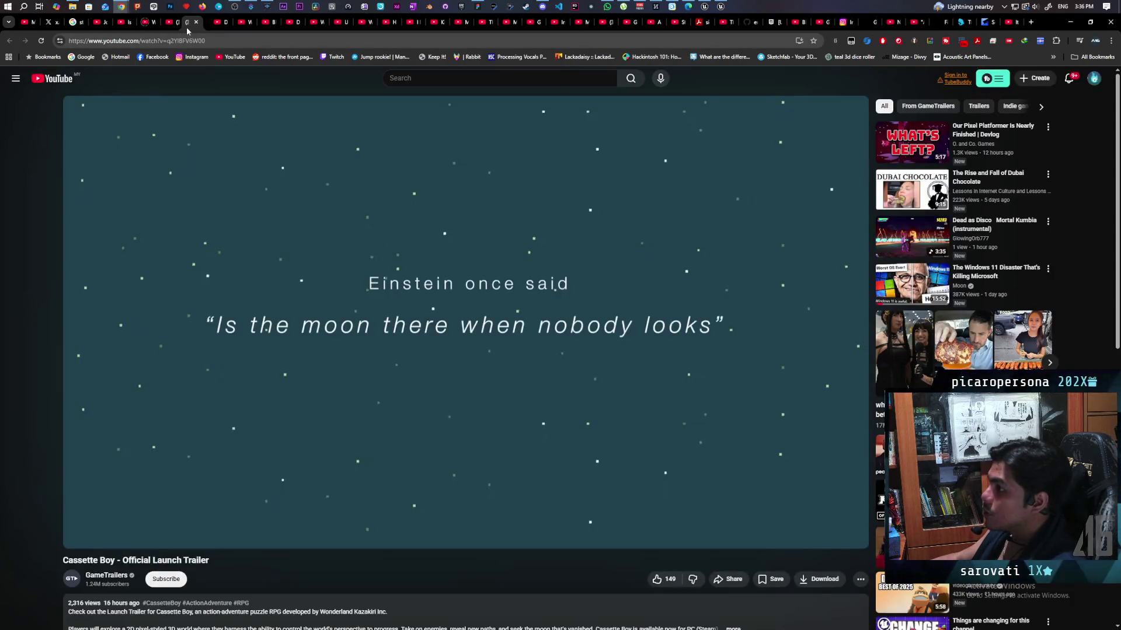
pyautogui.click(174, 26)
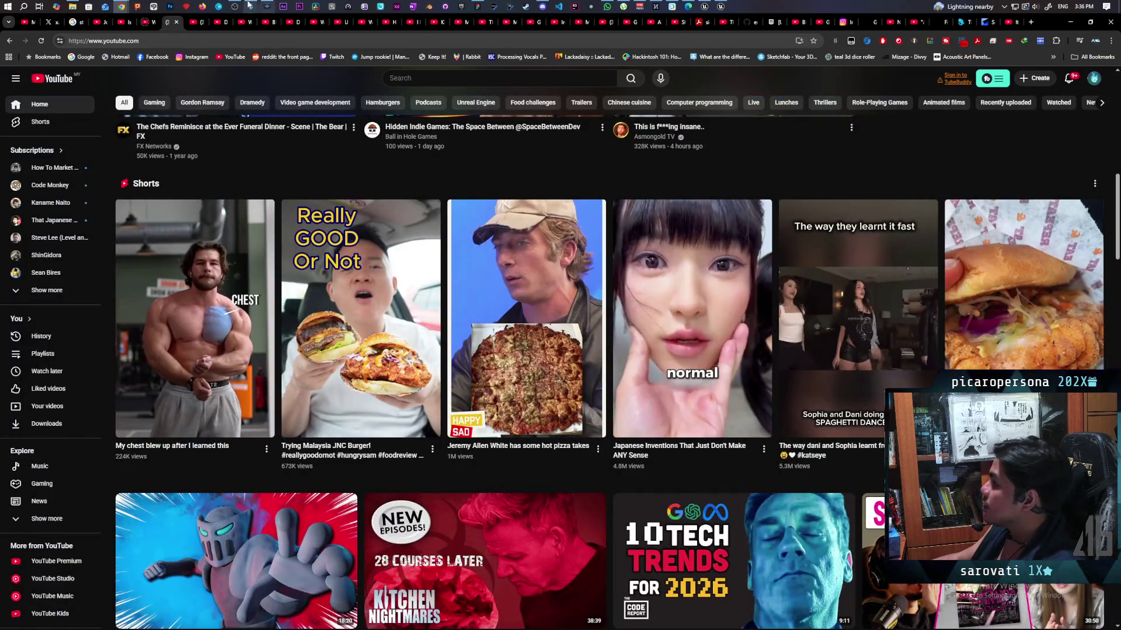
pyautogui.click(1071, 22)
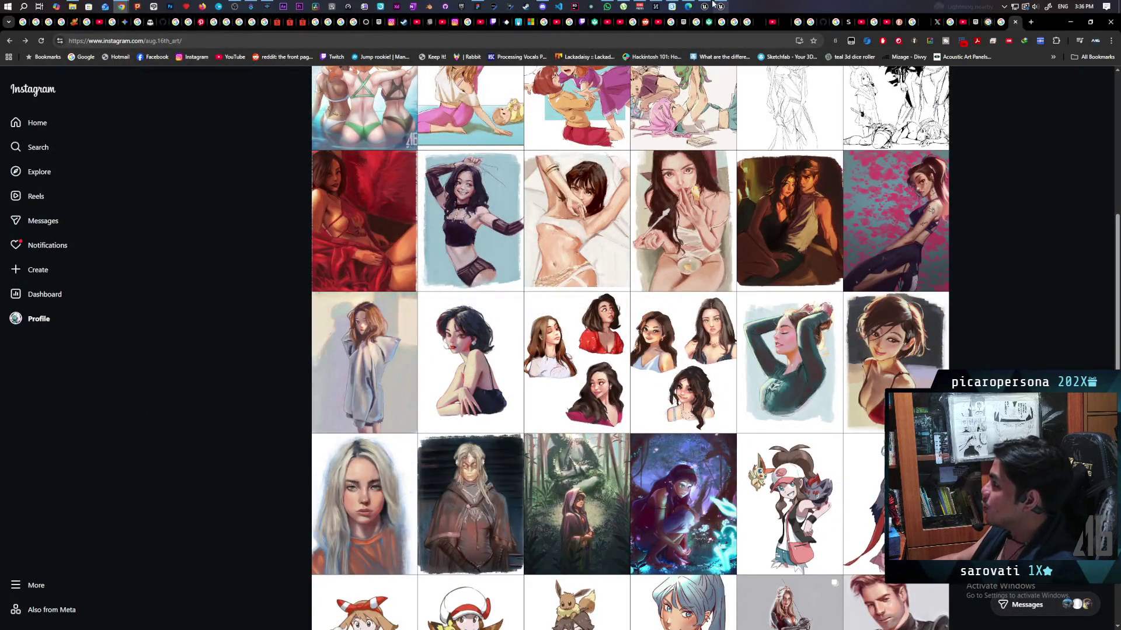
pyautogui.click(477, 6)
pyautogui.moveTo(712, 6)
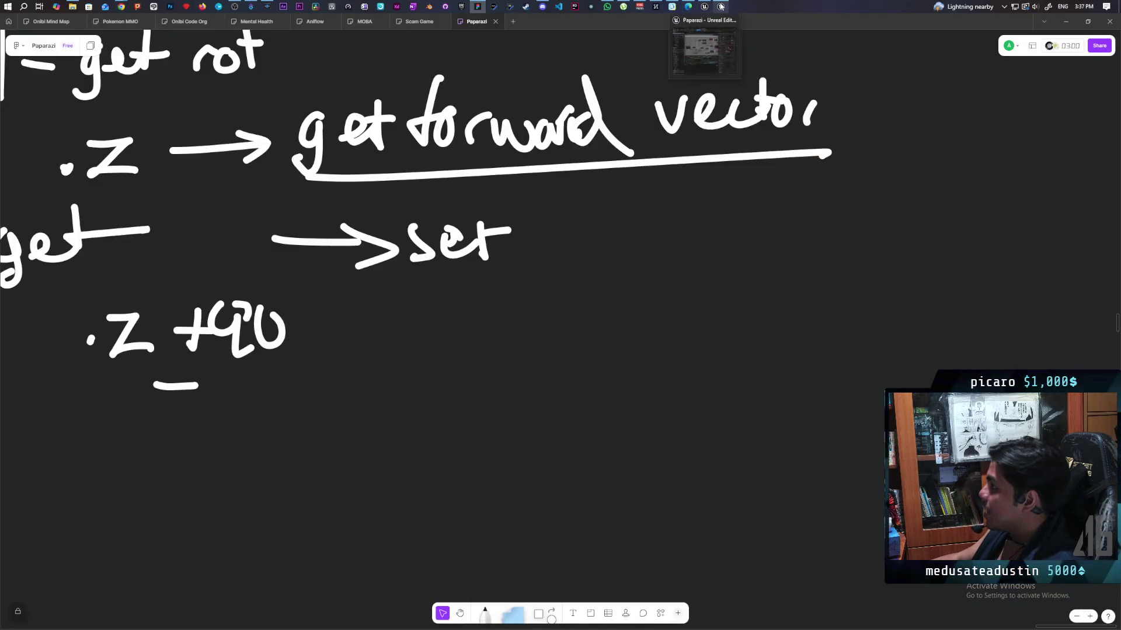
# Bring the Unreal Editor BP_ThirdPersonCharacter EventGraph back in front from the taskbar
pyautogui.click(704, 7)
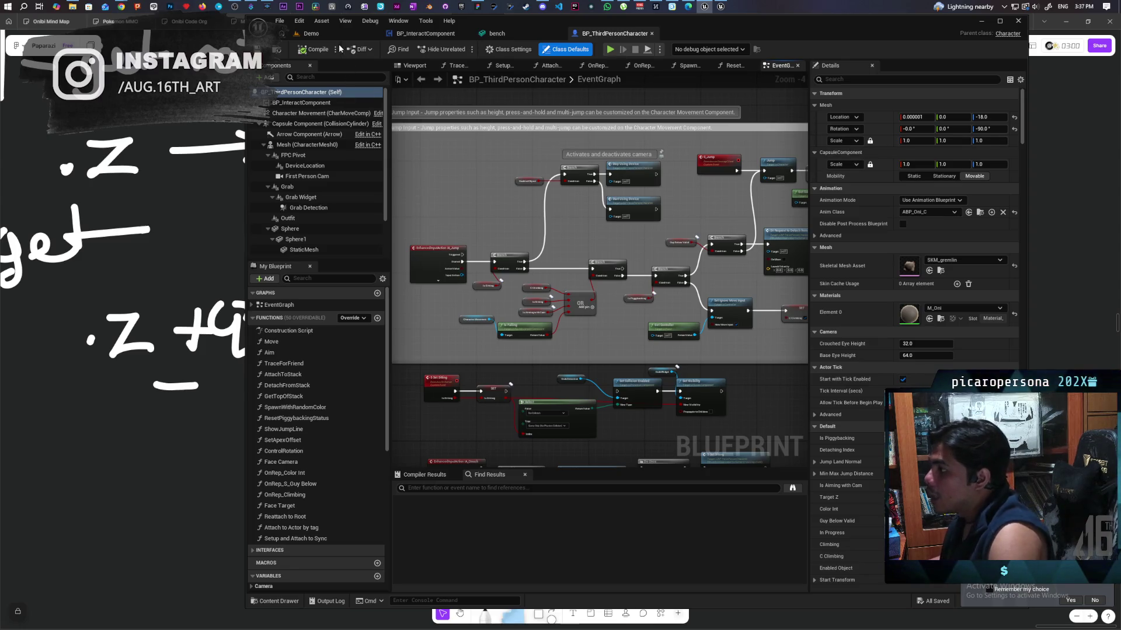
# Open the Animation level from the content browser
pyautogui.click(297, 34)
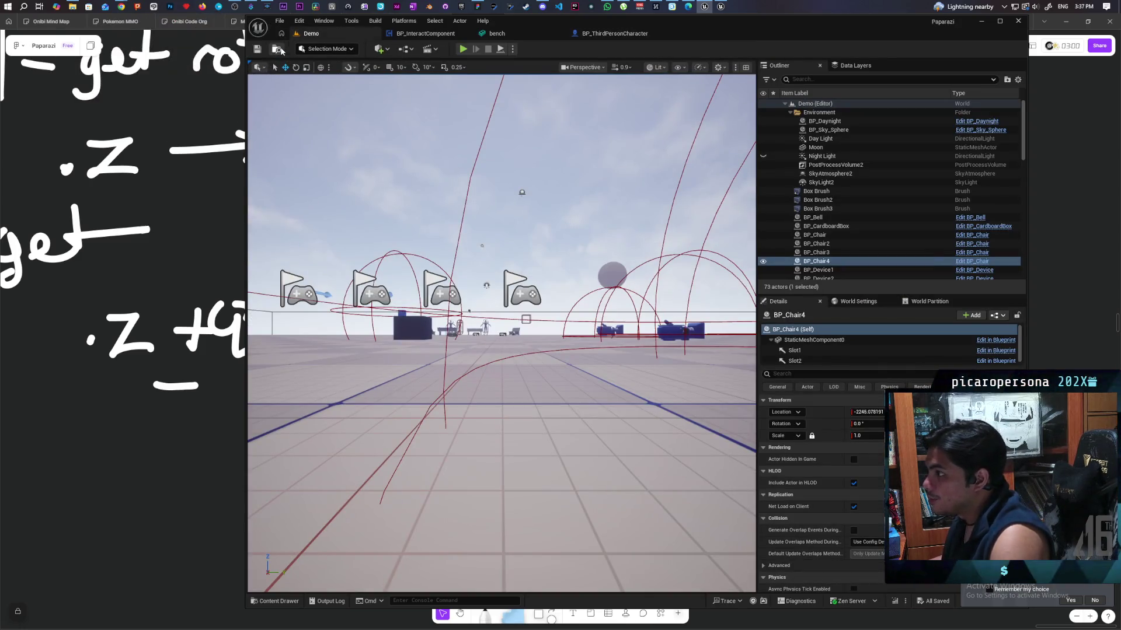
pyautogui.hotkey('ctrl', 'space')
pyautogui.doubleClick(461, 449)
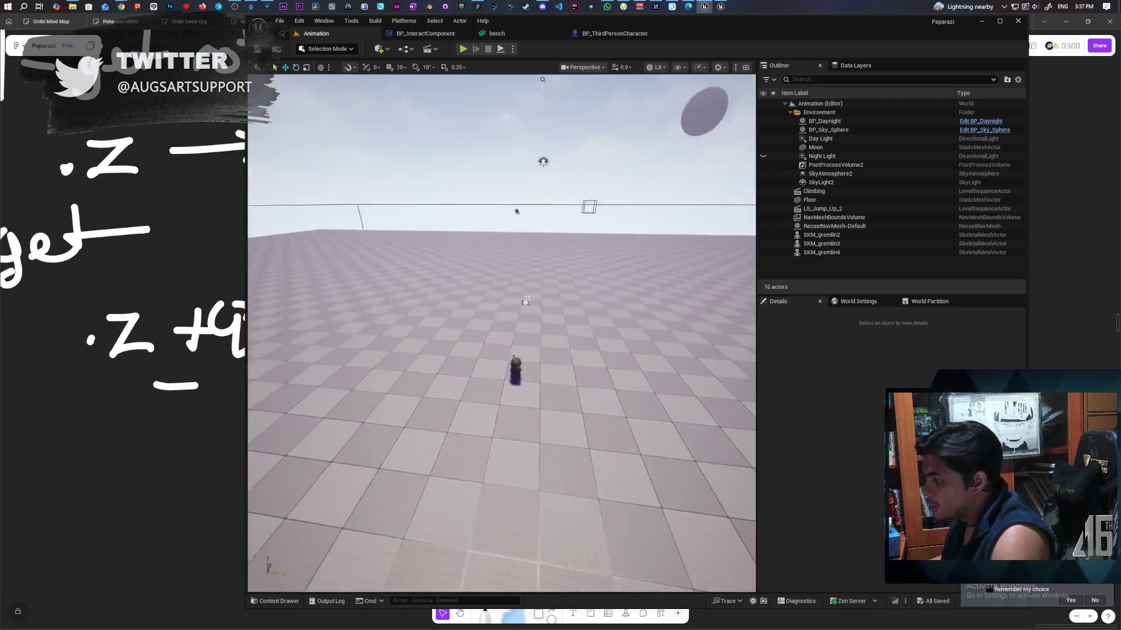
pyautogui.scroll(5, 622, 393)
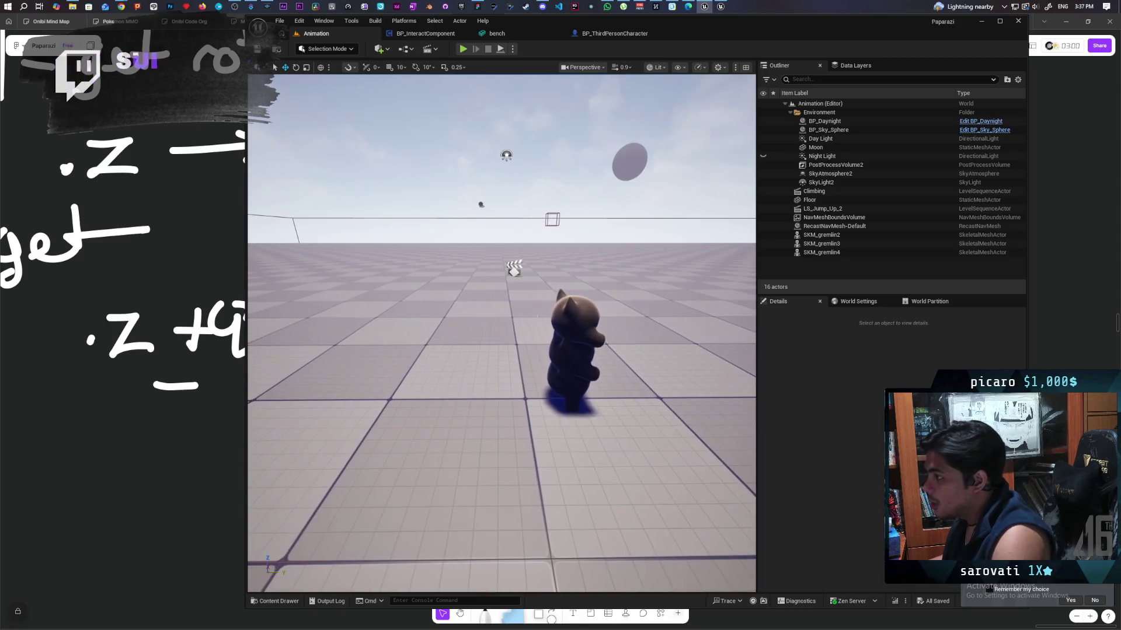
# Open LS_Jump_Up_3 in Sequencer from Content > Characters > Oni > AnimSequence
pyautogui.click(278, 602)
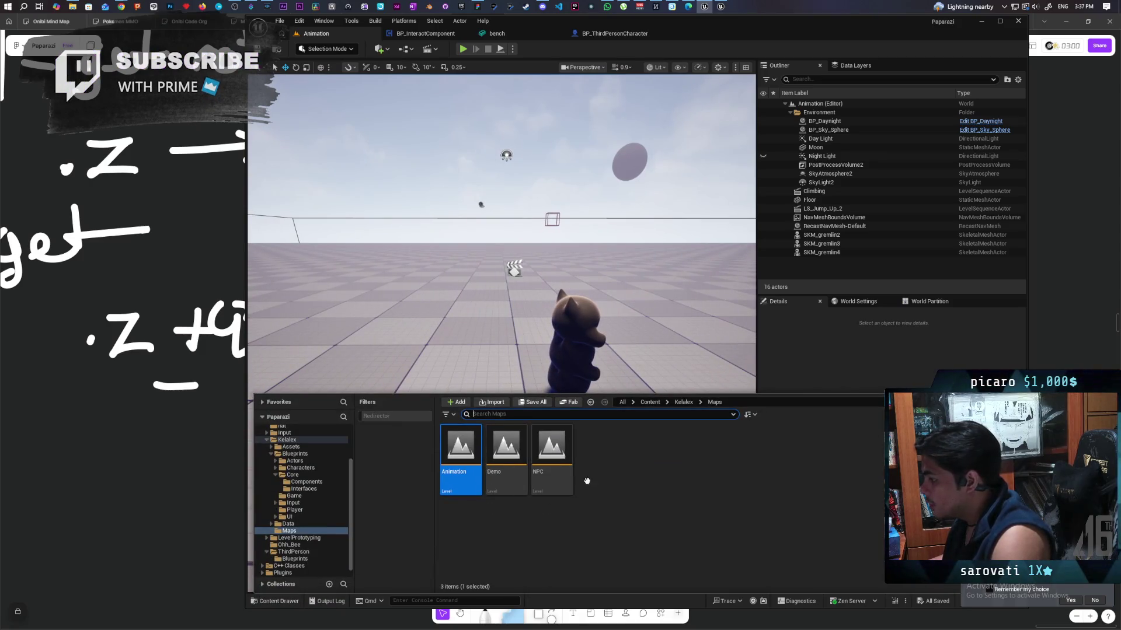
pyautogui.click(650, 403)
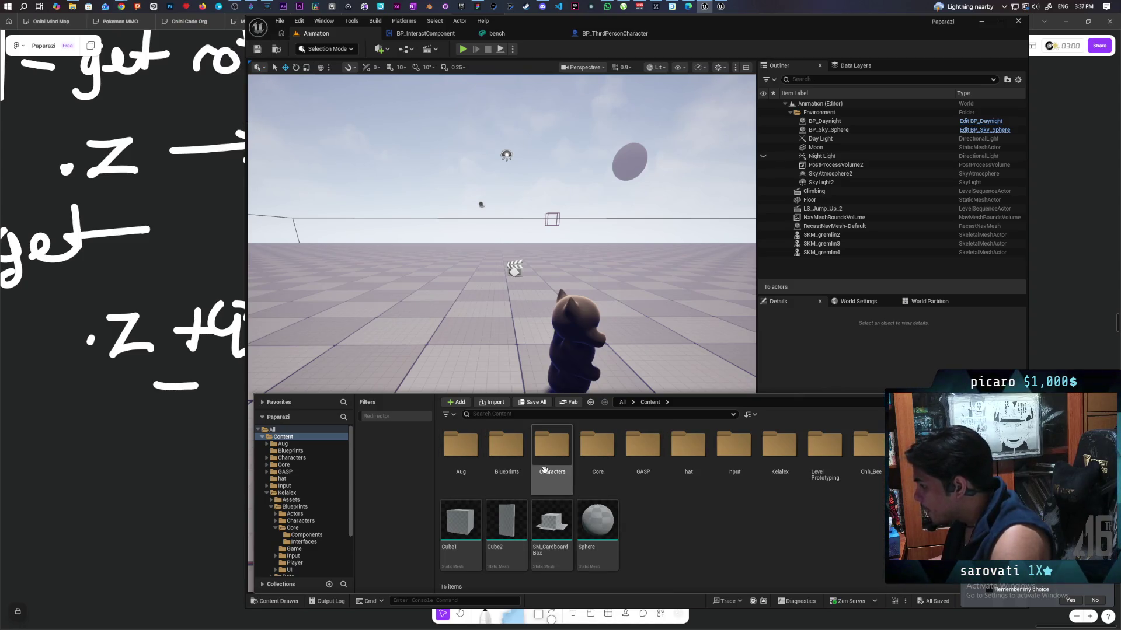
pyautogui.doubleClick(547, 455)
pyautogui.doubleClick(505, 449)
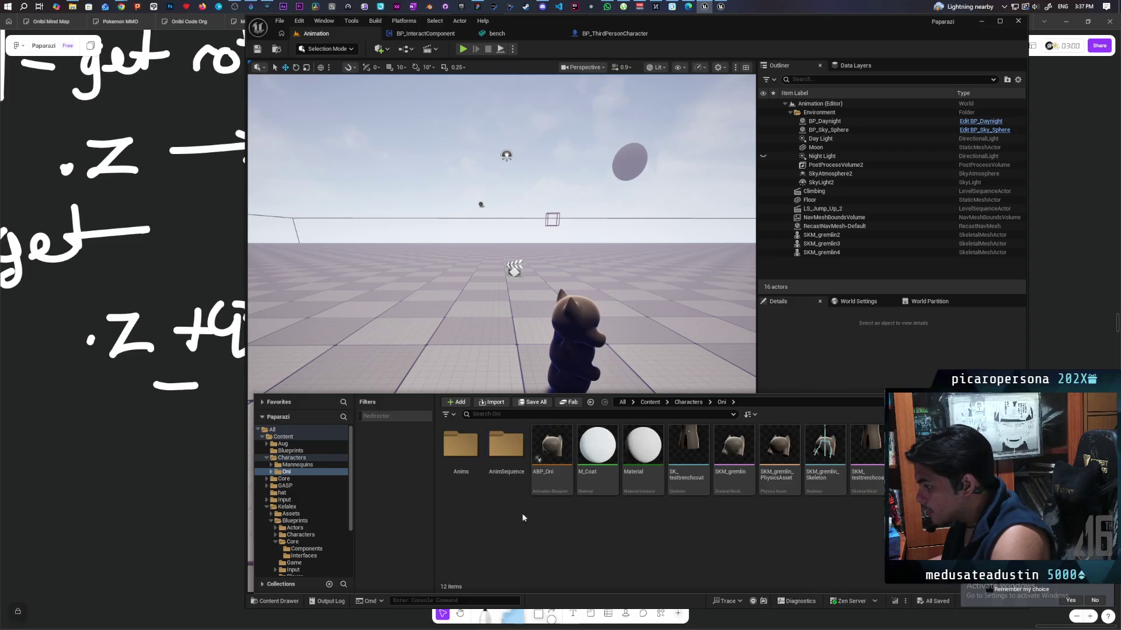
pyautogui.doubleClick(505, 448)
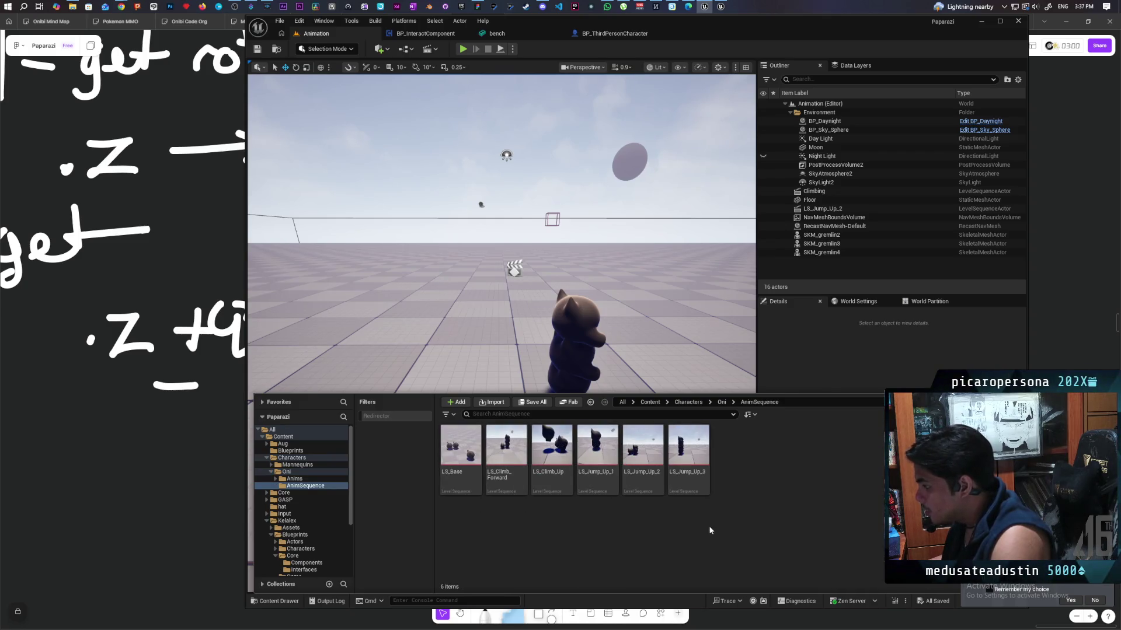
pyautogui.click(689, 455)
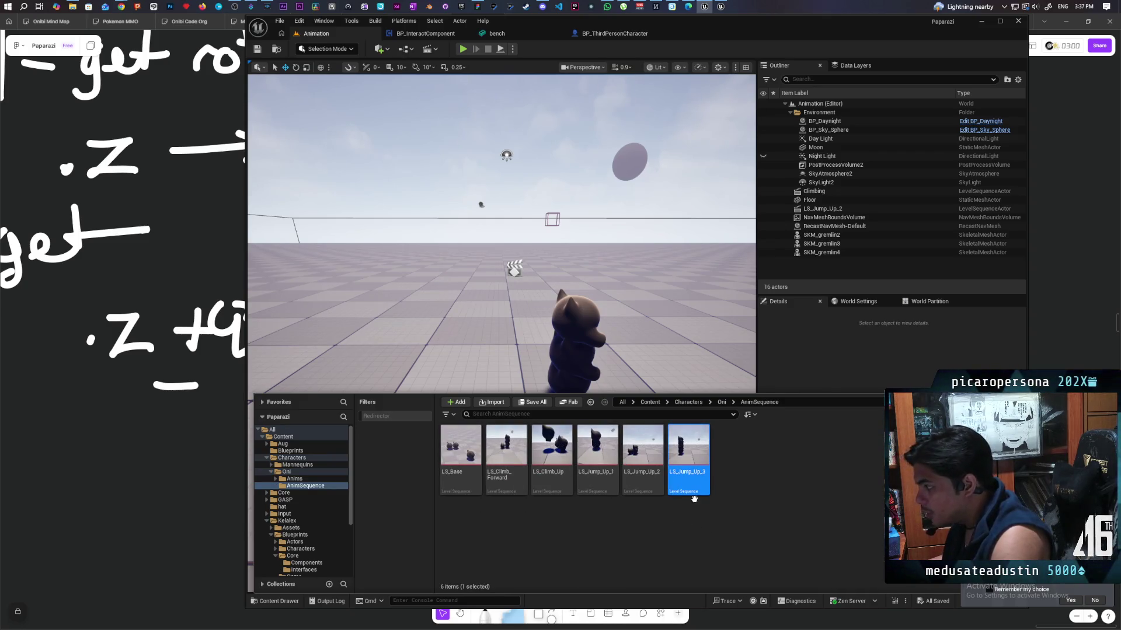
pyautogui.press('Return')
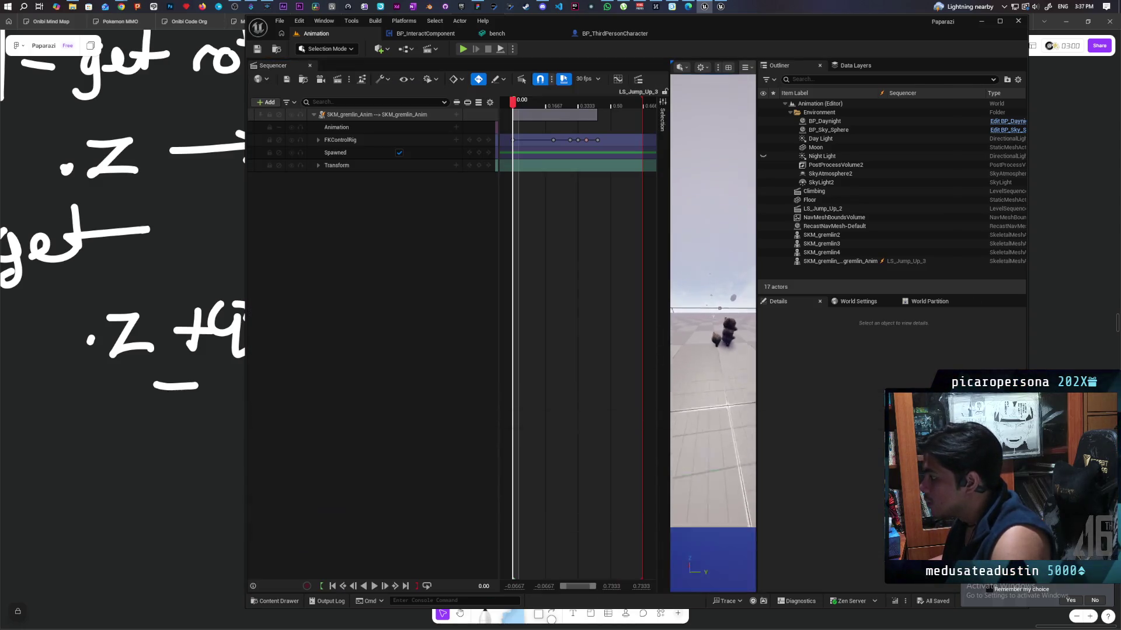
# Widen the level preview, play the LS_Jump_Up_3 stacked jump sequence, then stop playback
pyautogui.moveTo(670, 327); pyautogui.dragTo(825, 327)
pyautogui.moveTo(677, 326); pyautogui.dragTo(602, 326)
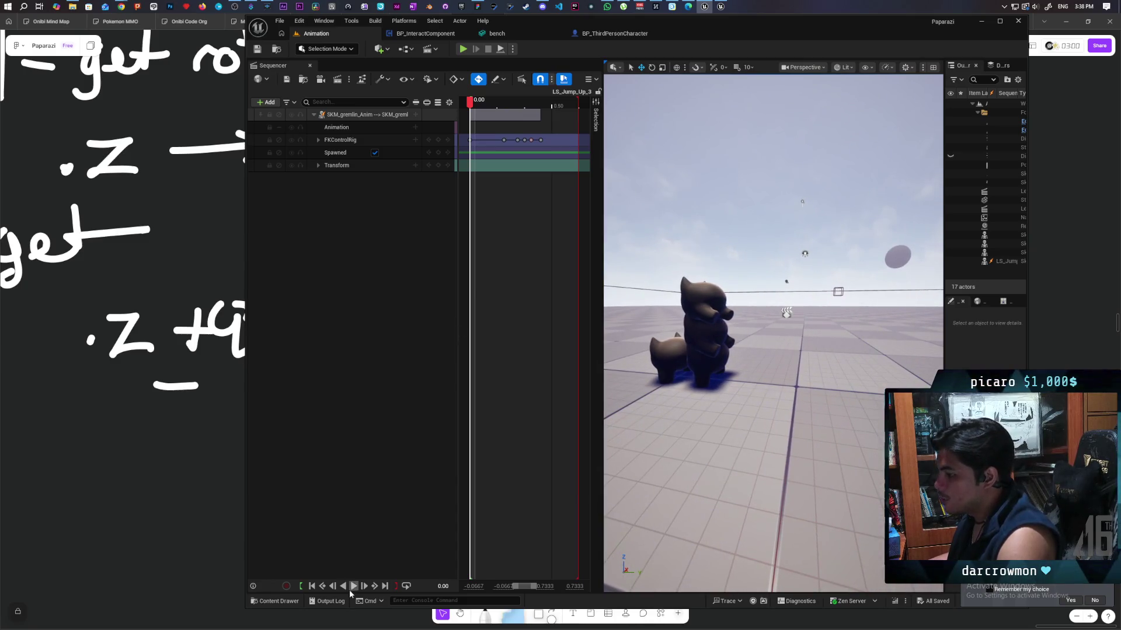
pyautogui.click(355, 587)
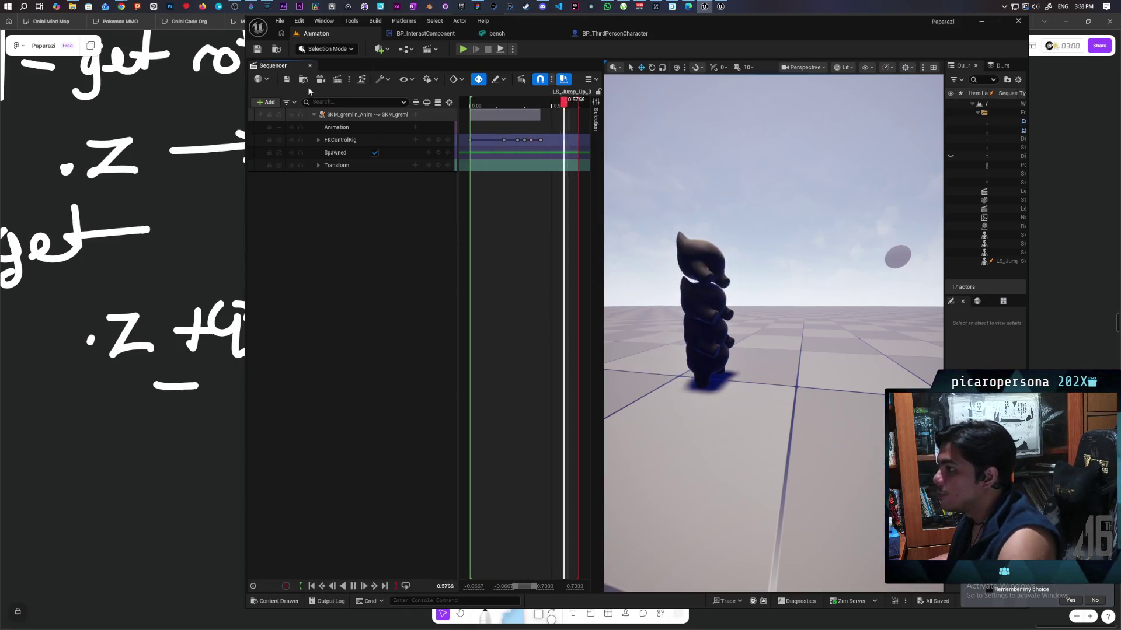
pyautogui.click(276, 52)
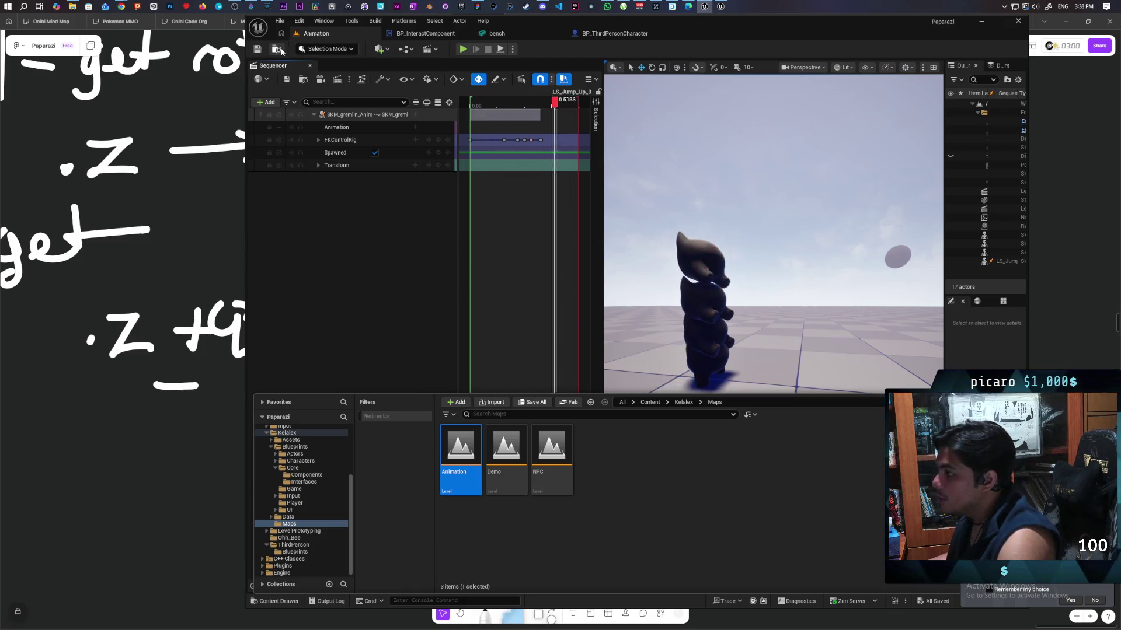
pyautogui.click(369, 227)
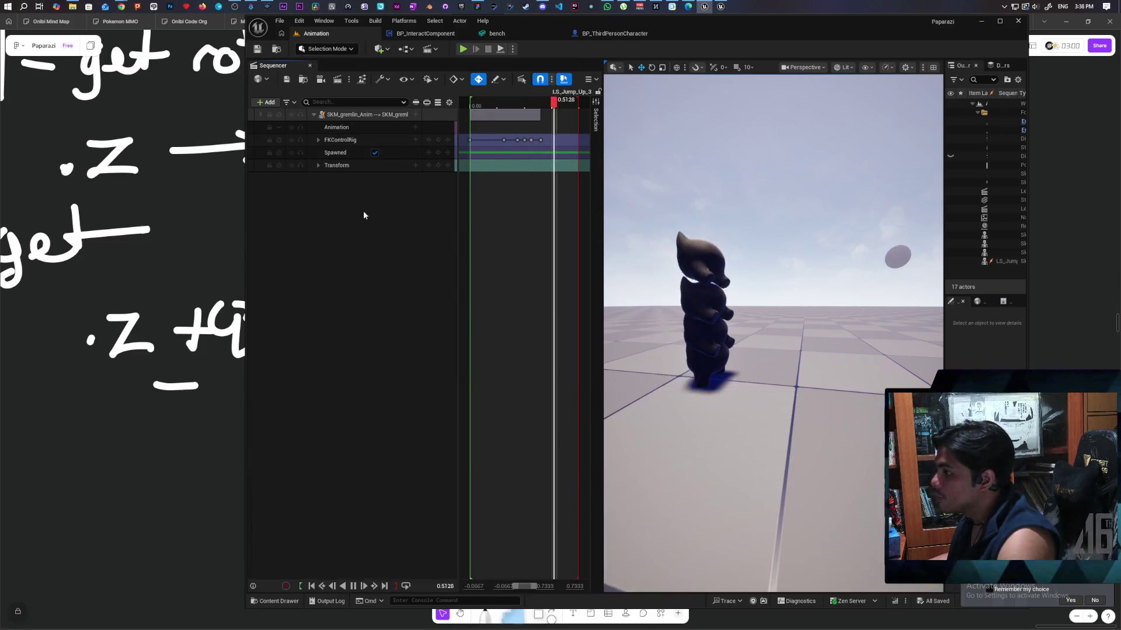
pyautogui.click(353, 586)
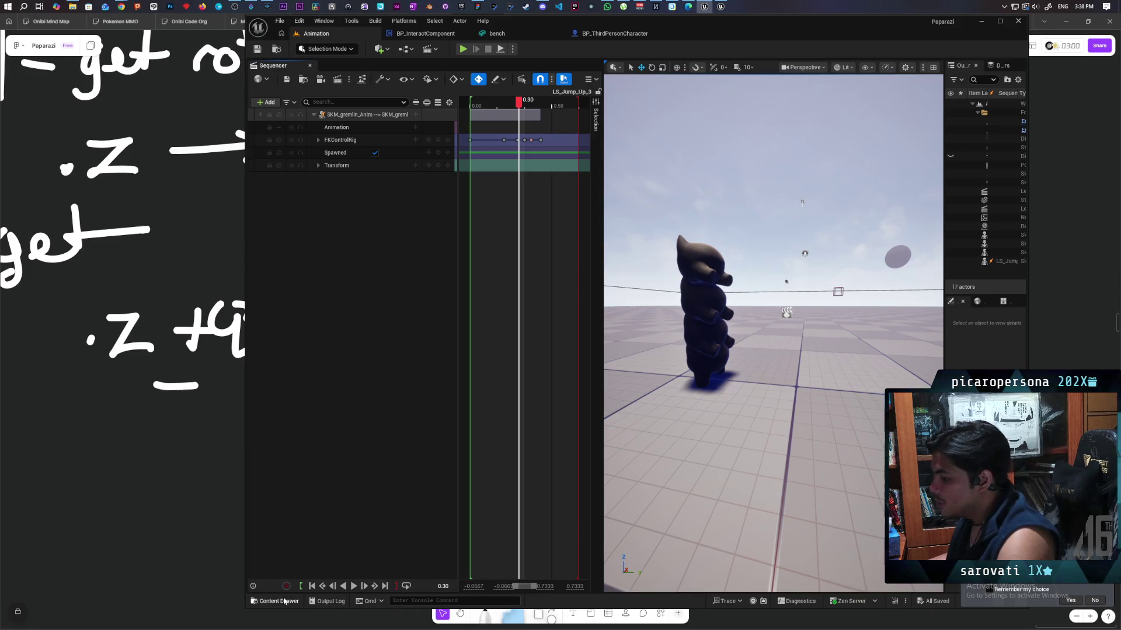
# Browse the Content Drawer to Characters > Oni > Anims and open the SKM_Oni_Walk animation
pyautogui.click(285, 602)
pyautogui.click(683, 402)
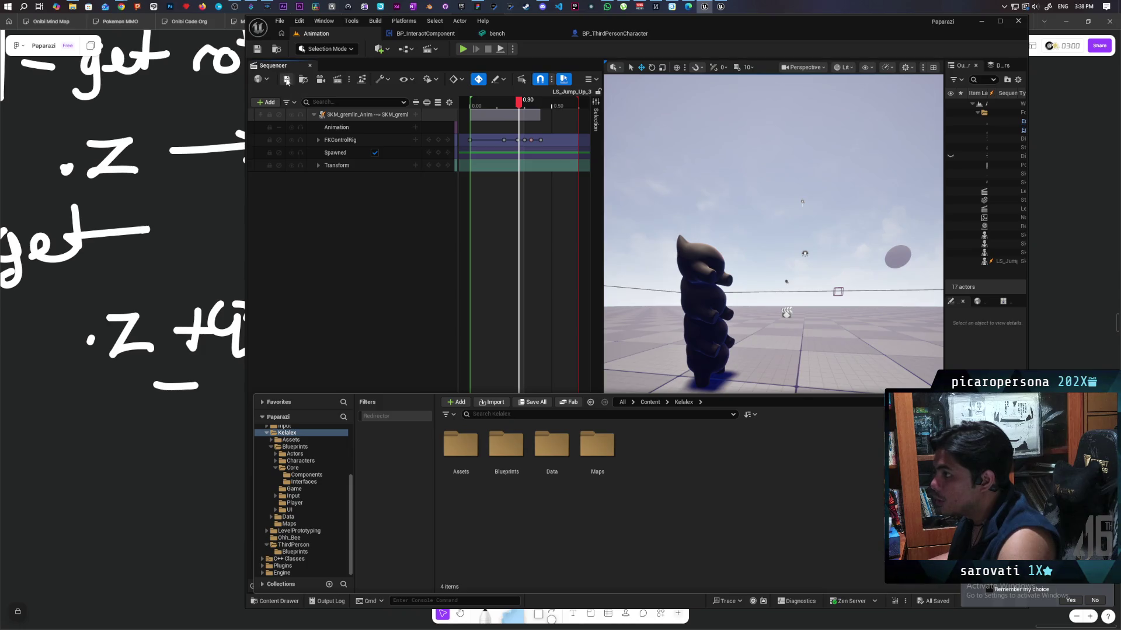
pyautogui.click(362, 102)
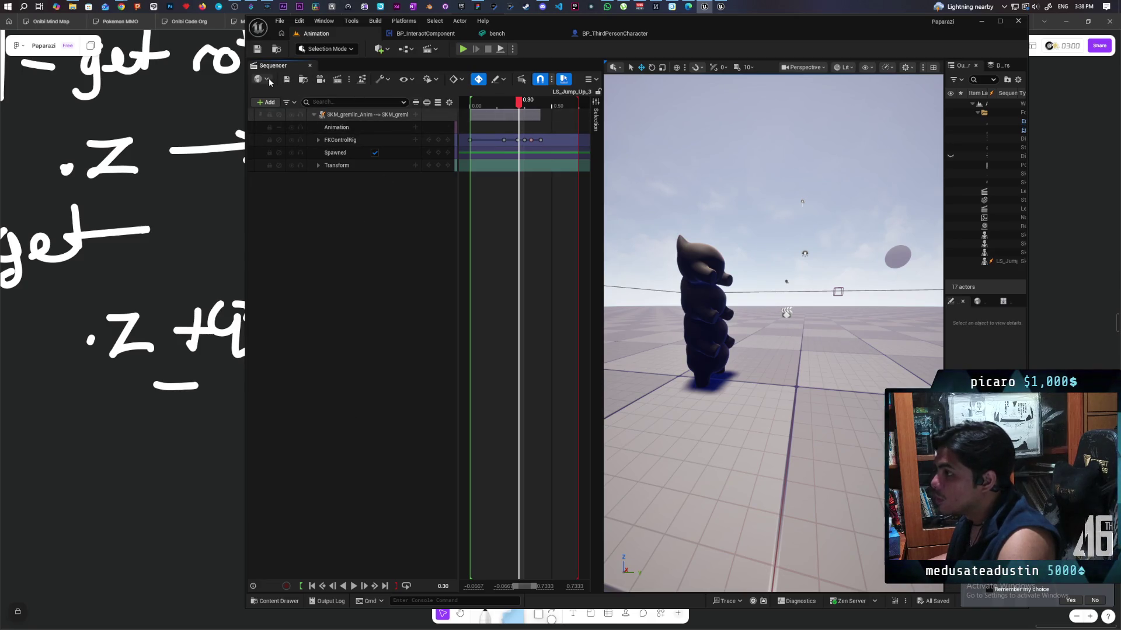
pyautogui.hotkey('ctrl', 'space')
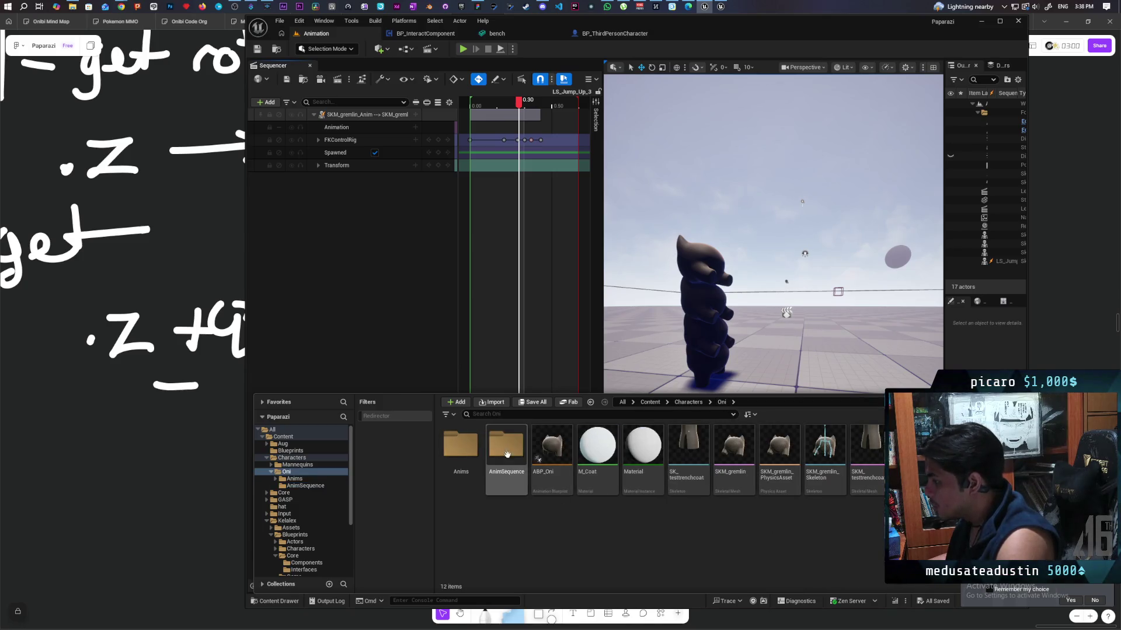
pyautogui.doubleClick(477, 446)
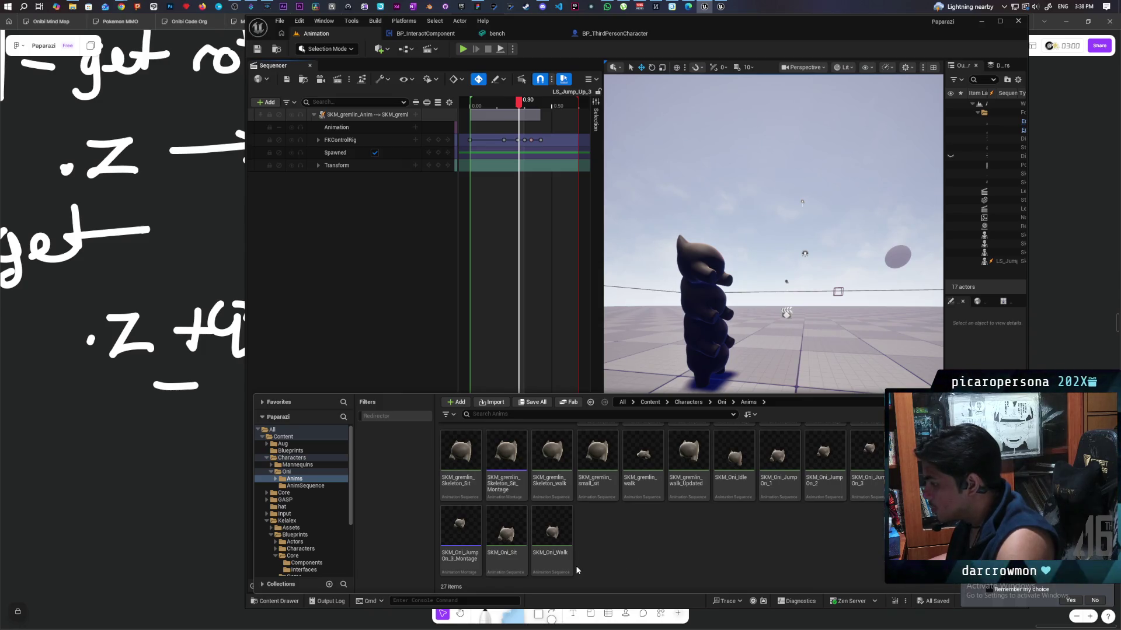
pyautogui.doubleClick(550, 528)
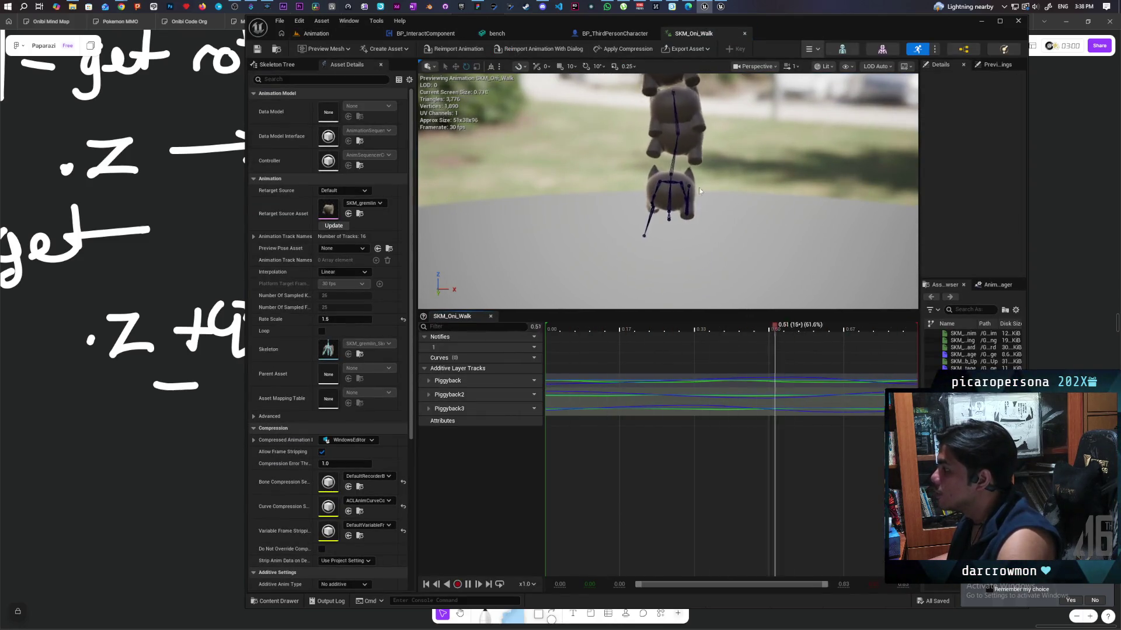
# Orbit the SKM_Oni_Walk preview, then close its tab to return to BP_ThirdPersonCharacter
pyautogui.moveTo(677, 190); pyautogui.dragTo(715, 203)
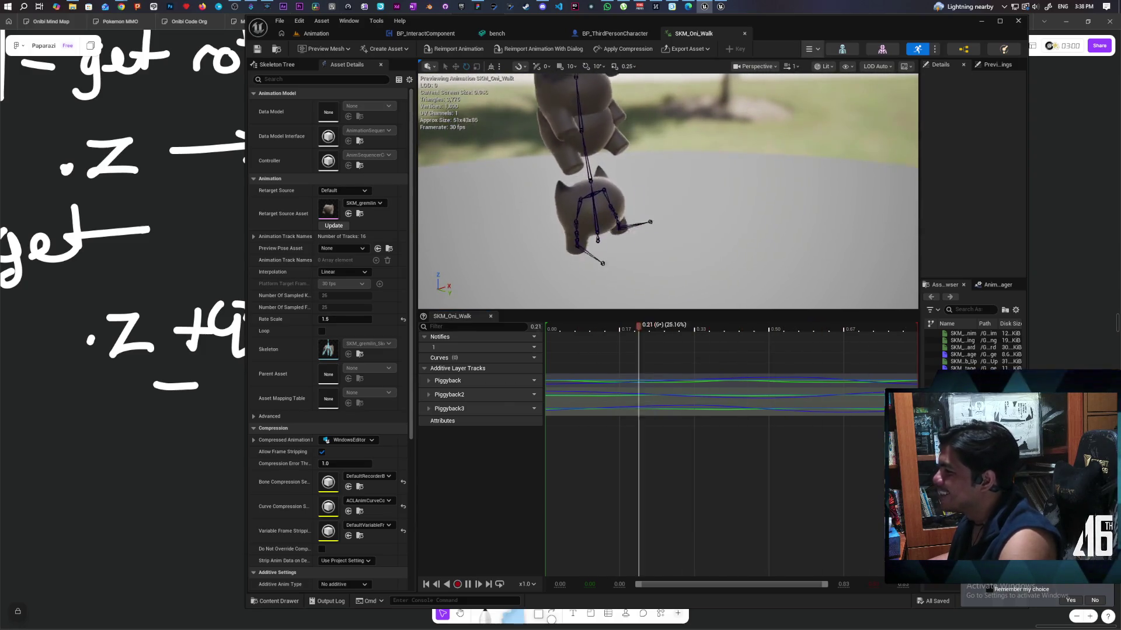
pyautogui.click(745, 32)
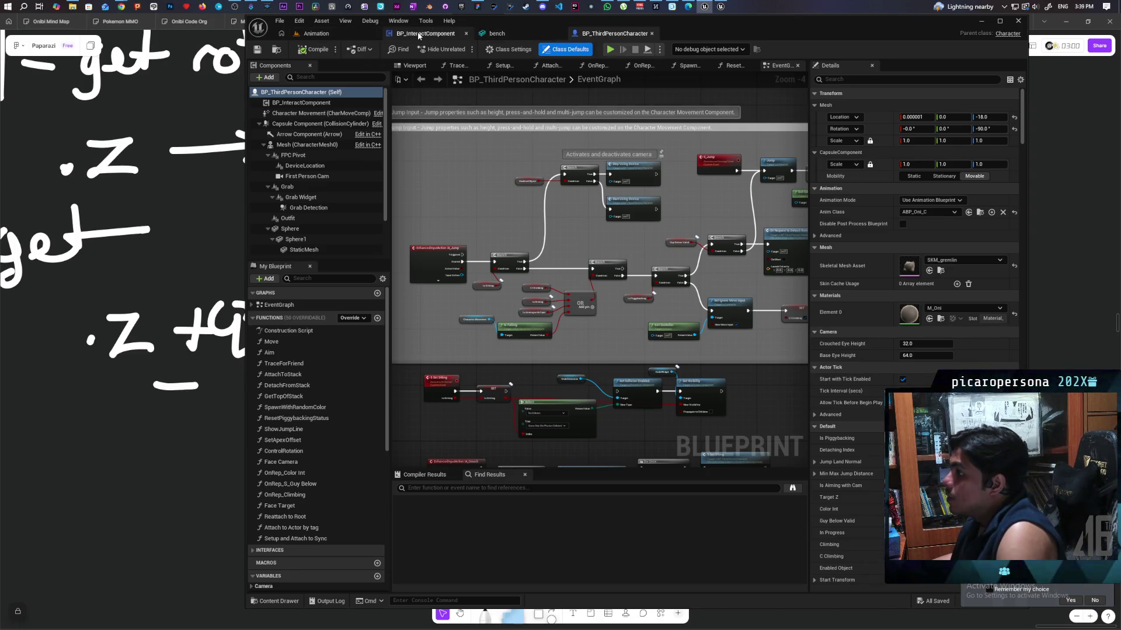
# Replace the Animation level with the Demo level from Maps, then return to BP_ThirdPersonCharacter
pyautogui.click(318, 35)
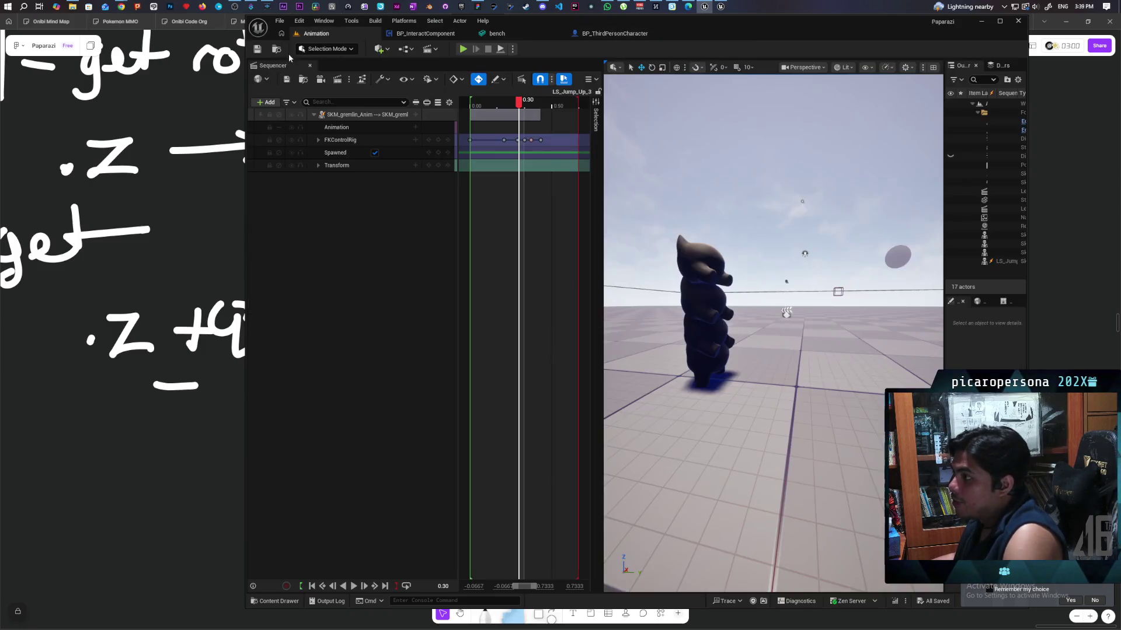
pyautogui.click(275, 51)
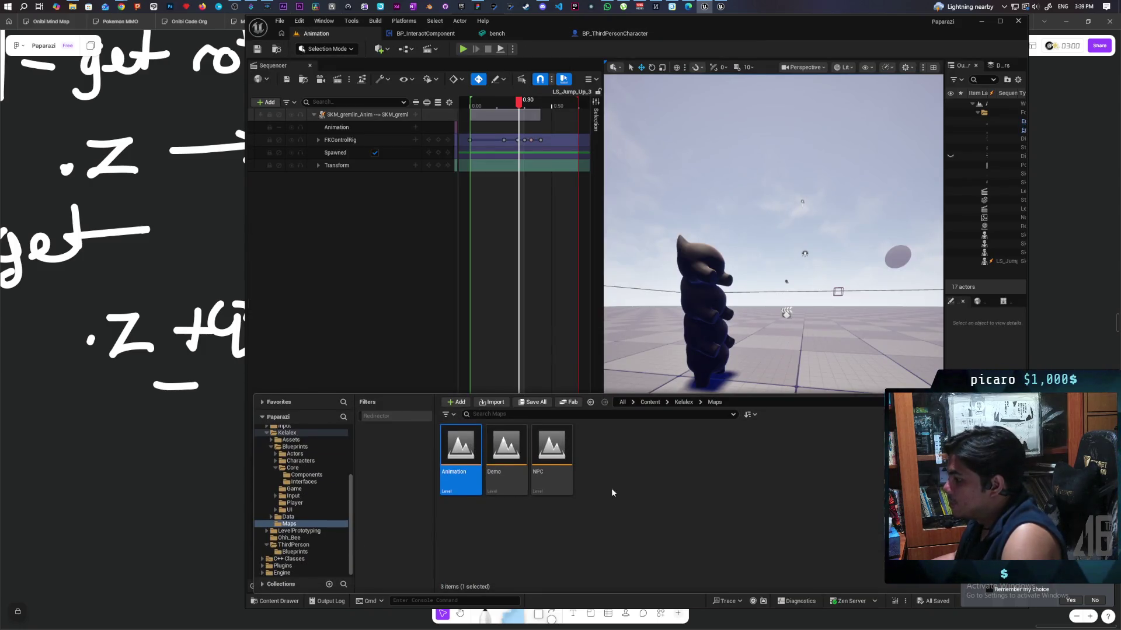
pyautogui.doubleClick(507, 459)
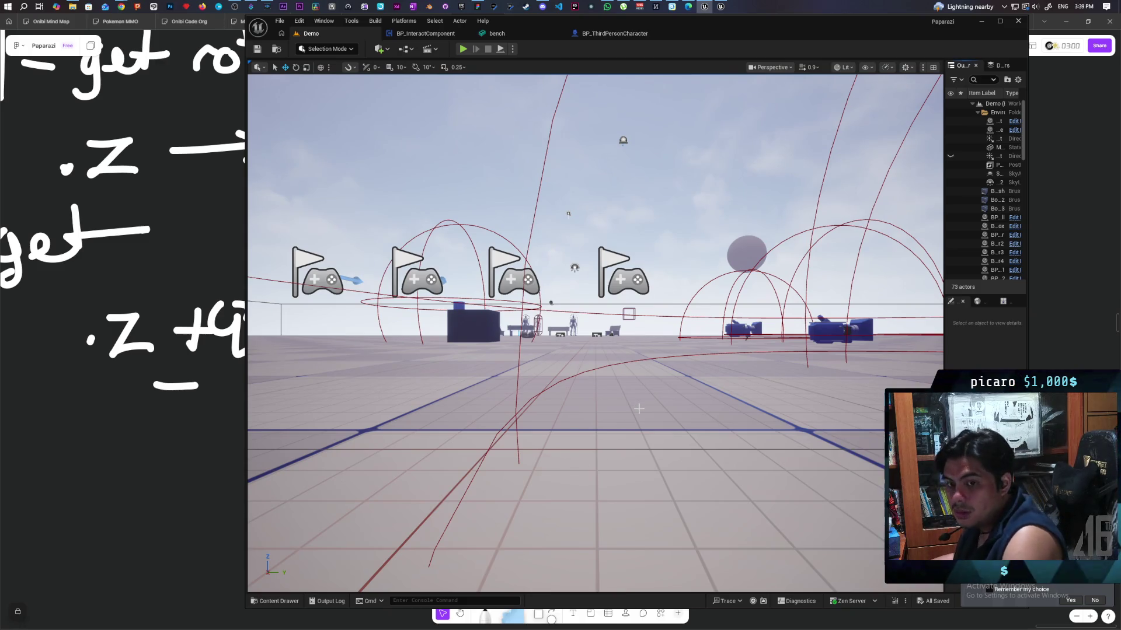
pyautogui.moveTo(595, 332)
pyautogui.mouseDown()
pyautogui.moveTo(595, 368)
pyautogui.moveTo(572, 397)
pyautogui.moveTo(549, 391)
pyautogui.moveTo(543, 409)
pyautogui.moveTo(514, 396)
pyautogui.moveTo(566, 397)
pyautogui.moveTo(557, 402)
pyautogui.mouseUp()
pyautogui.click(622, 37)
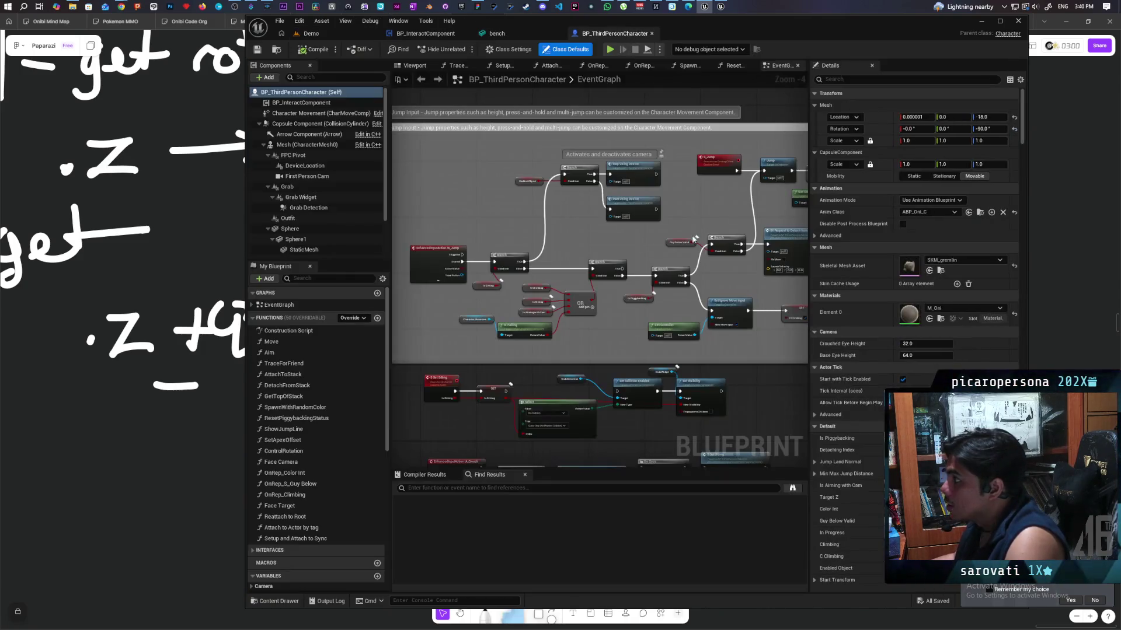
# Open the DetachFromStack function graph from the character's event graph
pyautogui.scroll(-1, 590, 315)
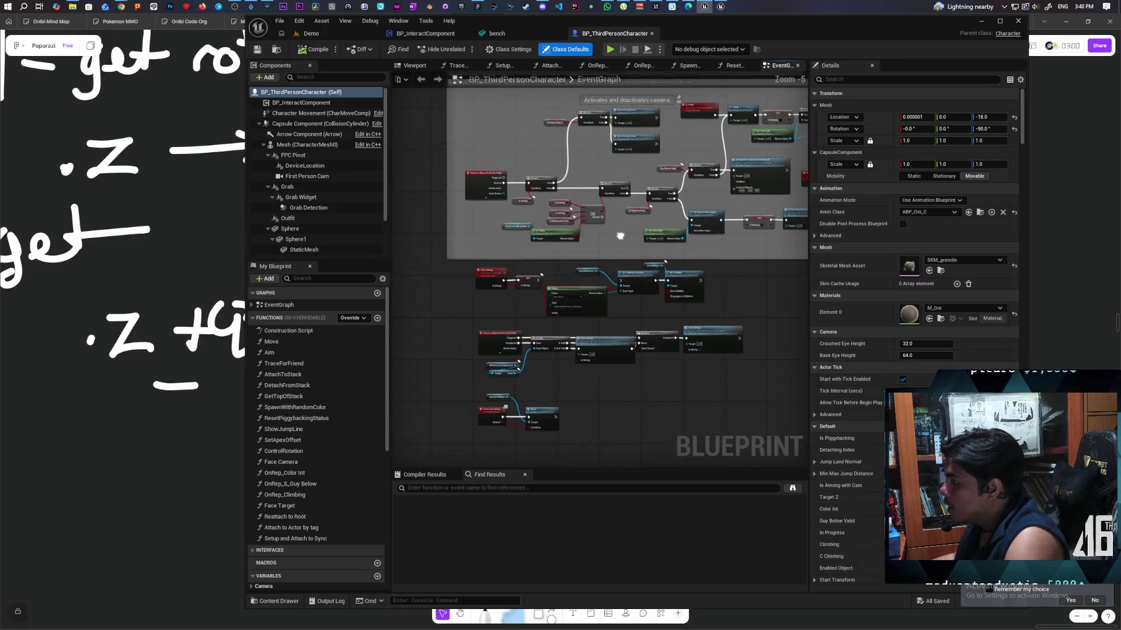
pyautogui.scroll(-7, 587, 296)
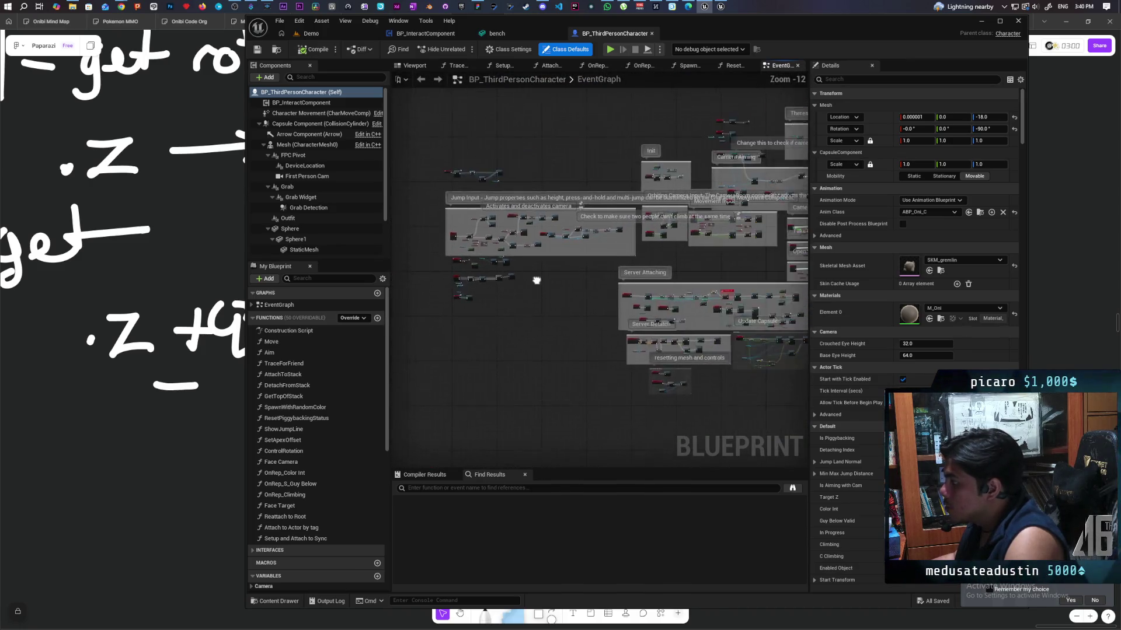
pyautogui.scroll(9, 534, 186)
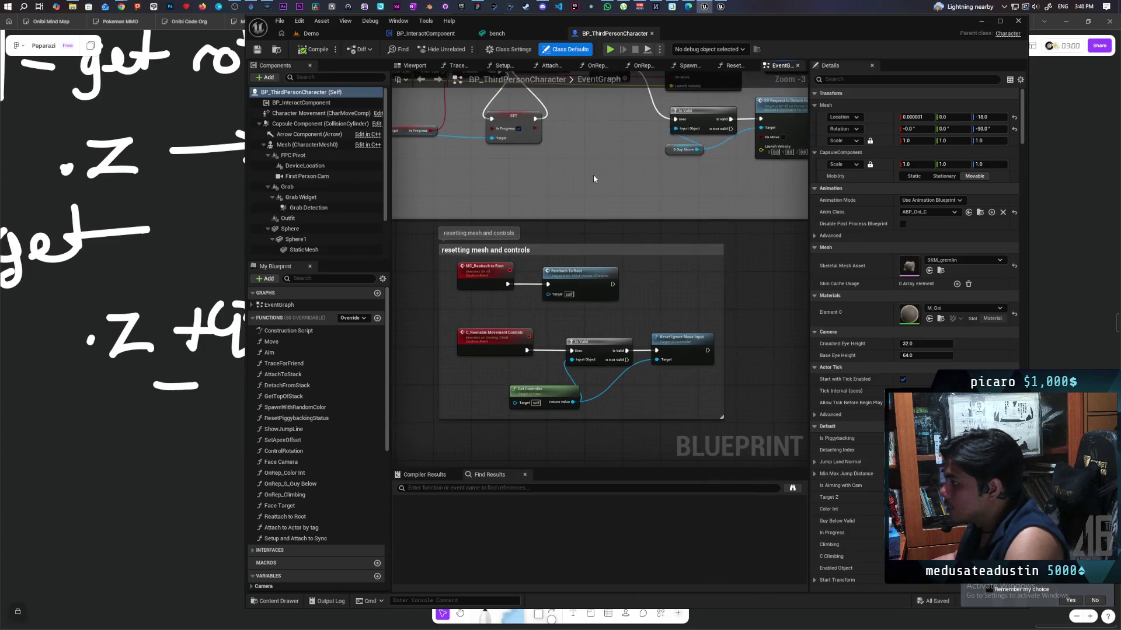
pyautogui.moveTo(514, 249)
pyautogui.mouseDown()
pyautogui.moveTo(461, 260)
pyautogui.moveTo(614, 218)
pyautogui.mouseUp()
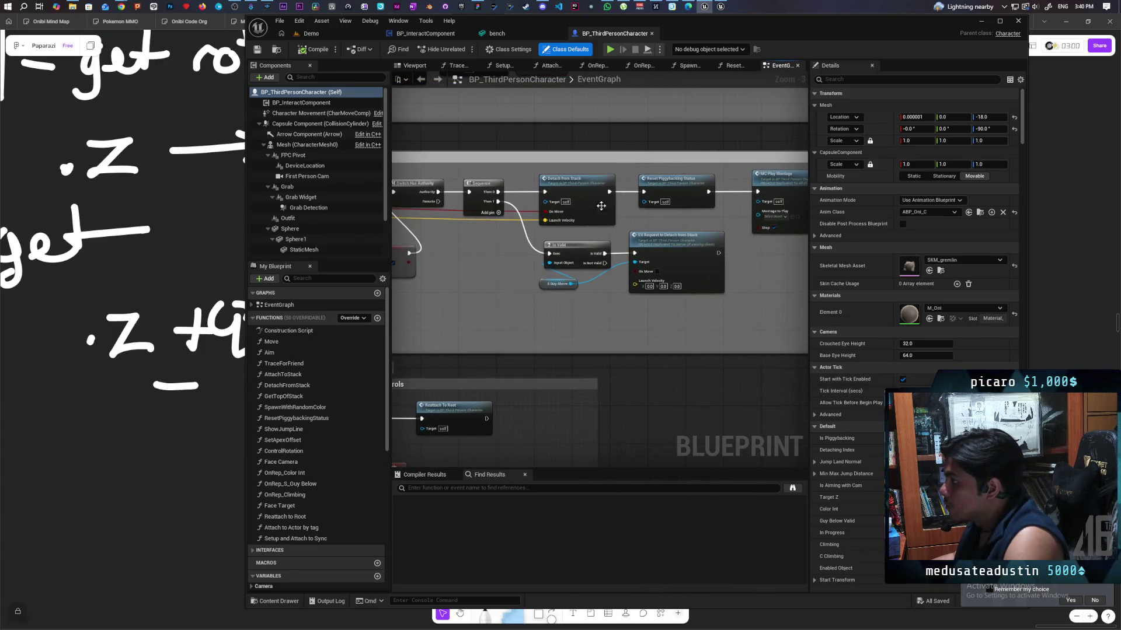
pyautogui.doubleClick(595, 195)
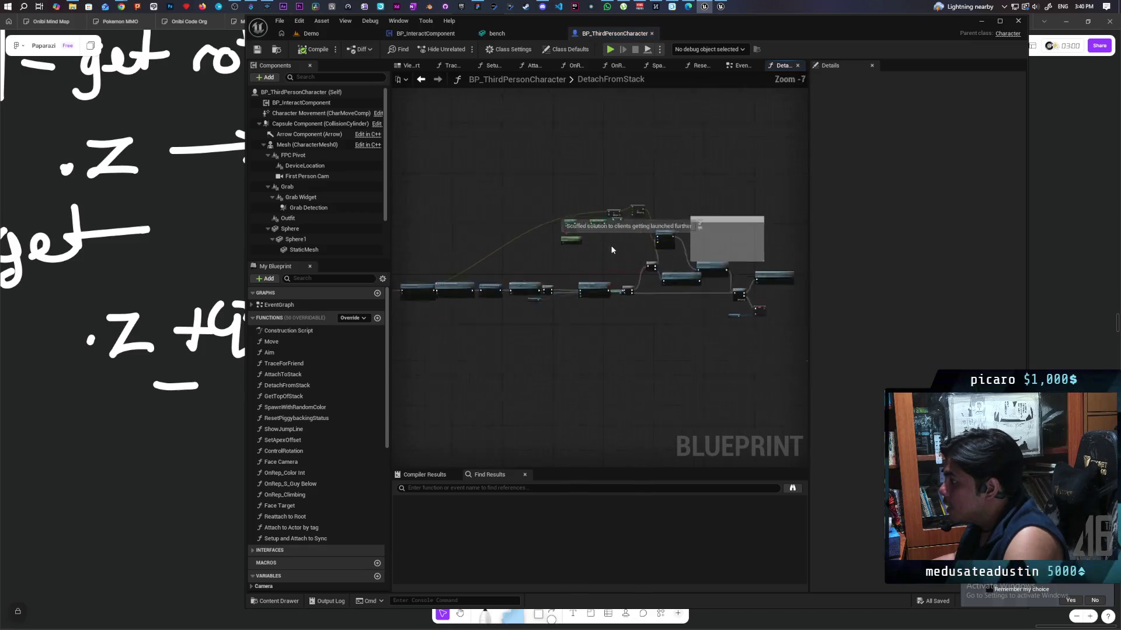
# Disconnect Is Locally Controlled from Select Int's Pick A, save, and return to the Demo level
pyautogui.scroll(-3, 468, 267)
pyautogui.scroll(3, 577, 346)
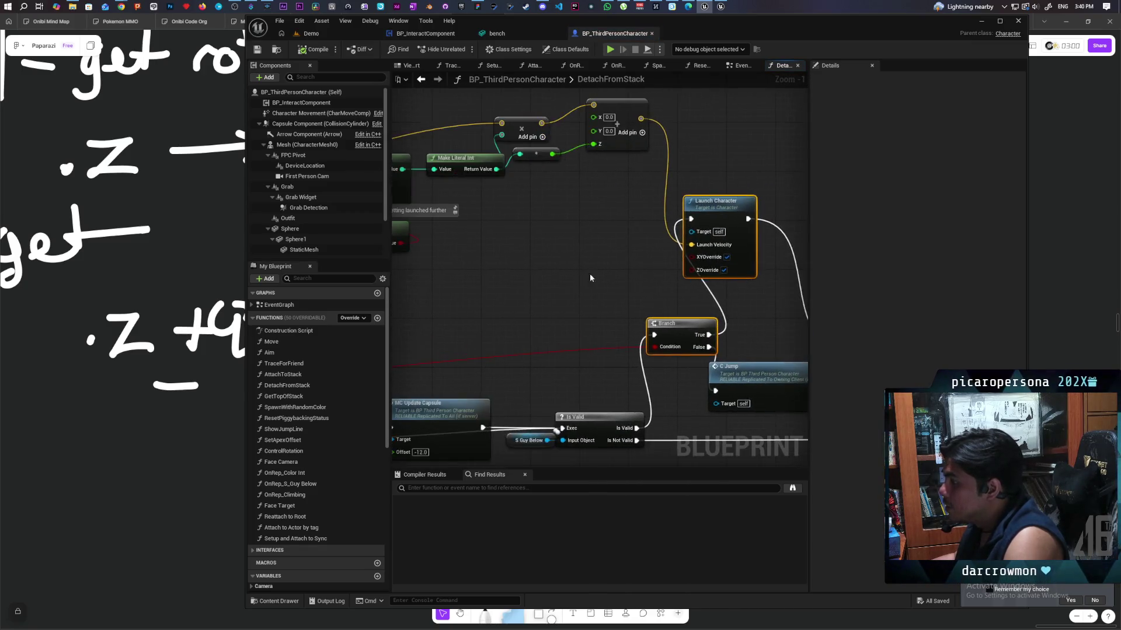
pyautogui.moveTo(724, 315); pyautogui.dragTo(693, 308)
pyautogui.moveTo(497, 288)
pyautogui.mouseDown()
pyautogui.moveTo(491, 313)
pyautogui.moveTo(509, 306)
pyautogui.mouseUp()
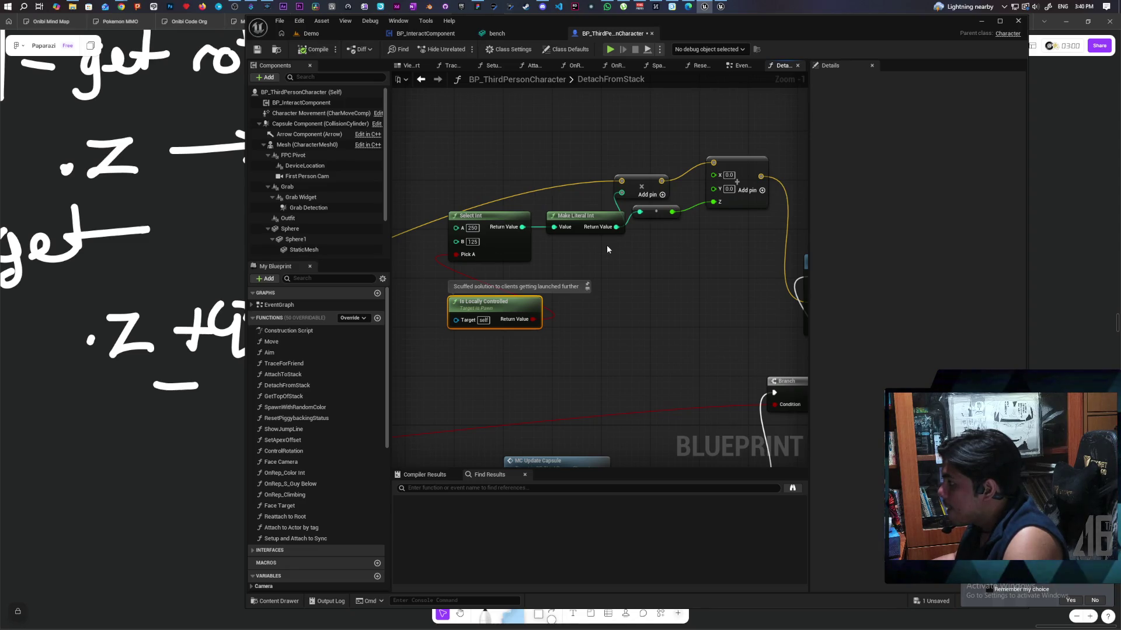
pyautogui.moveTo(605, 247); pyautogui.dragTo(674, 254)
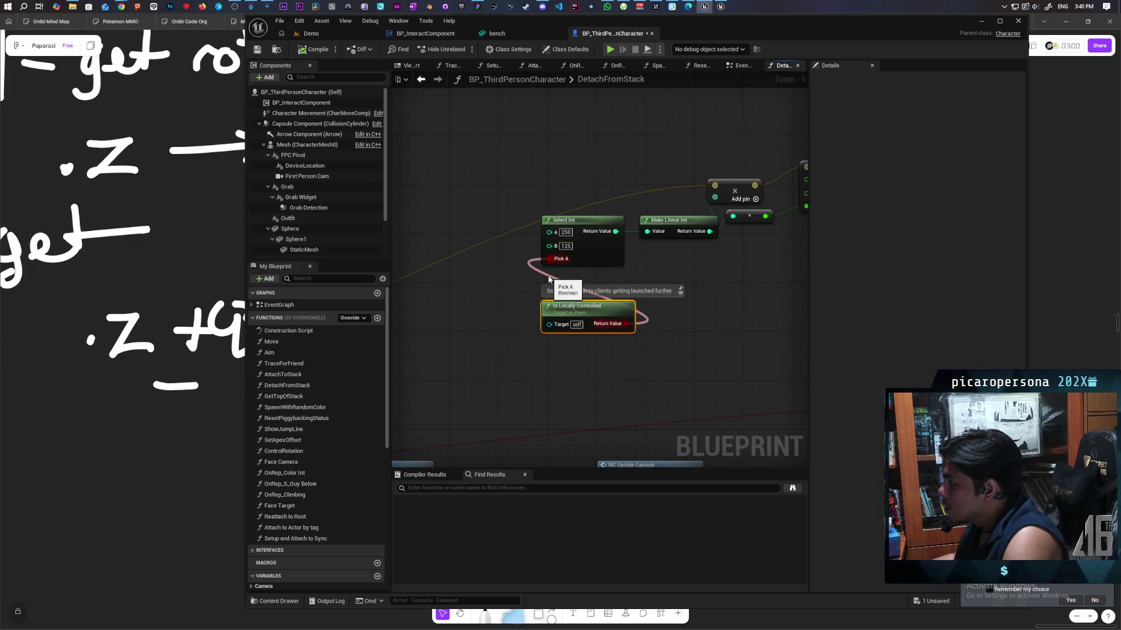
pyautogui.keyDown('alt'); pyautogui.click(549, 279); pyautogui.keyUp('alt')
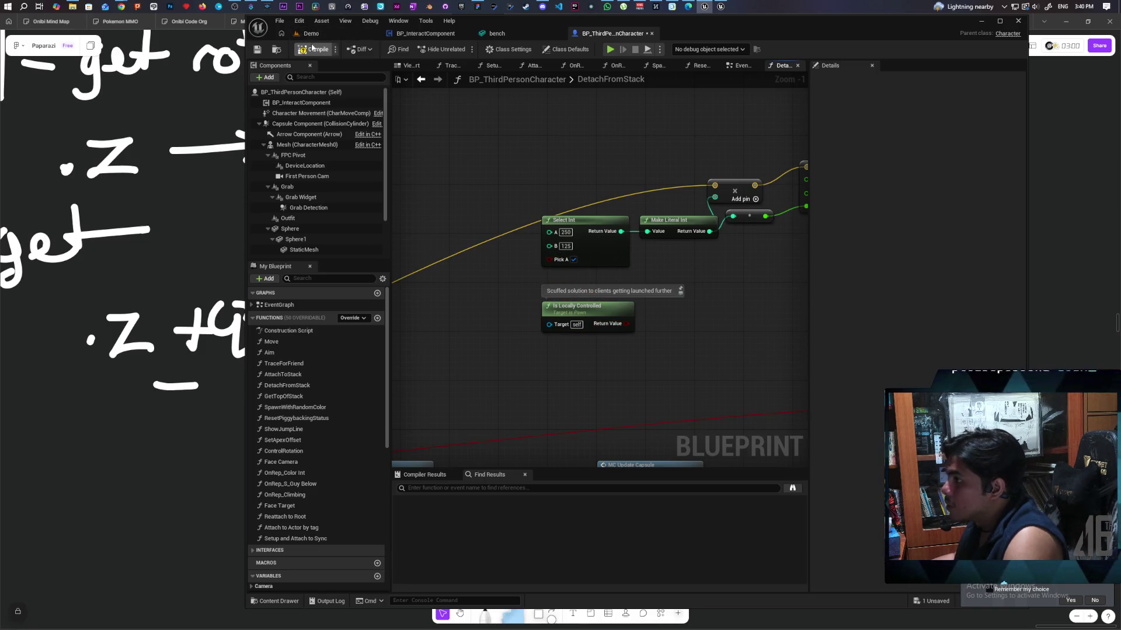
pyautogui.hotkey('ctrl', 's')
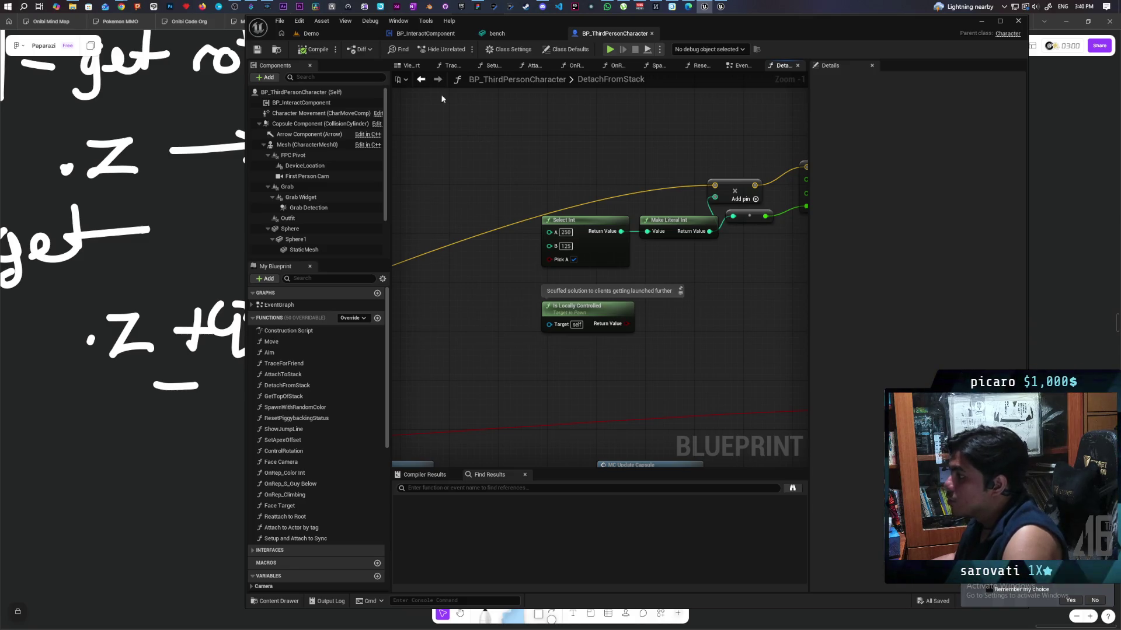
pyautogui.click(331, 37)
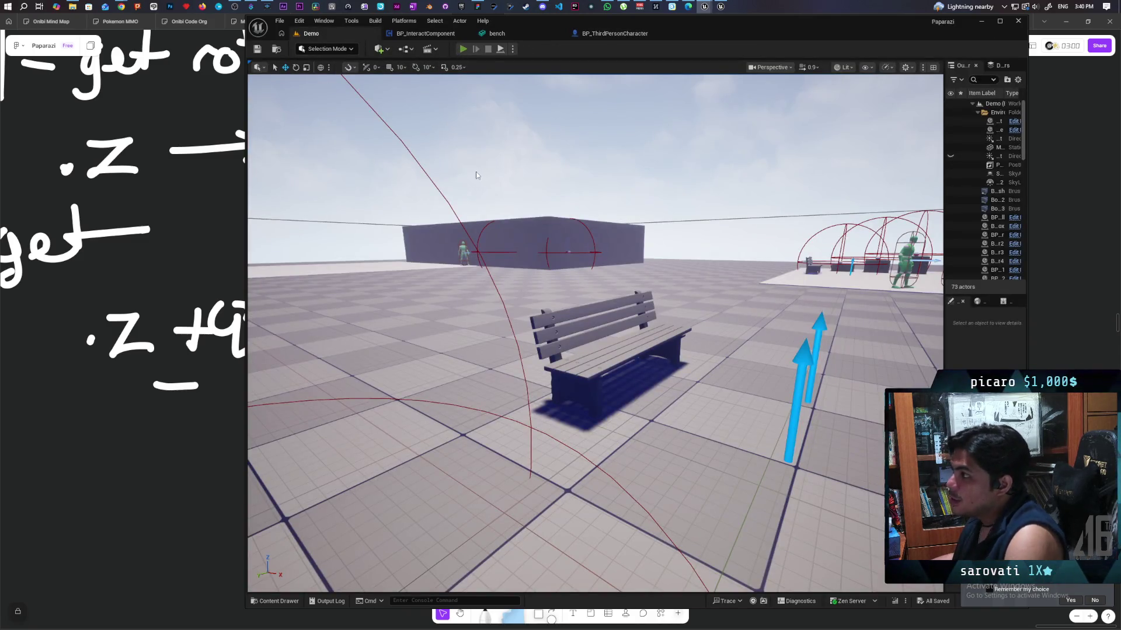
# Start a three-client Demo play session and cycle between the client windows
pyautogui.hotkey('alt', 'p')
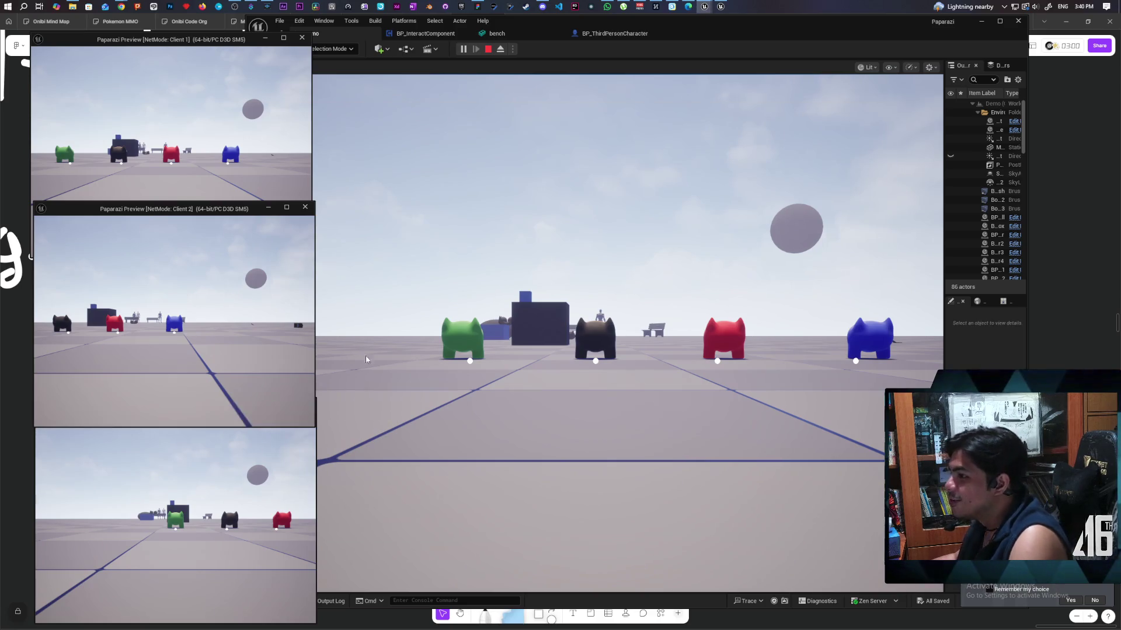
pyautogui.click(583, 350)
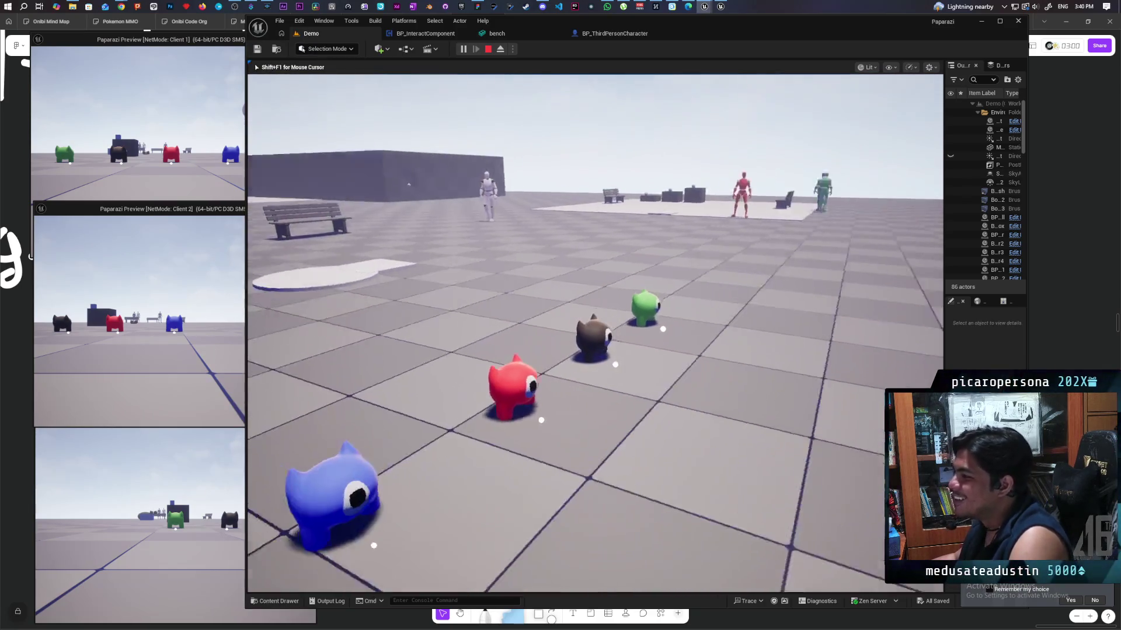
pyautogui.hotkey('alt', 'Tab')
pyautogui.click(206, 171)
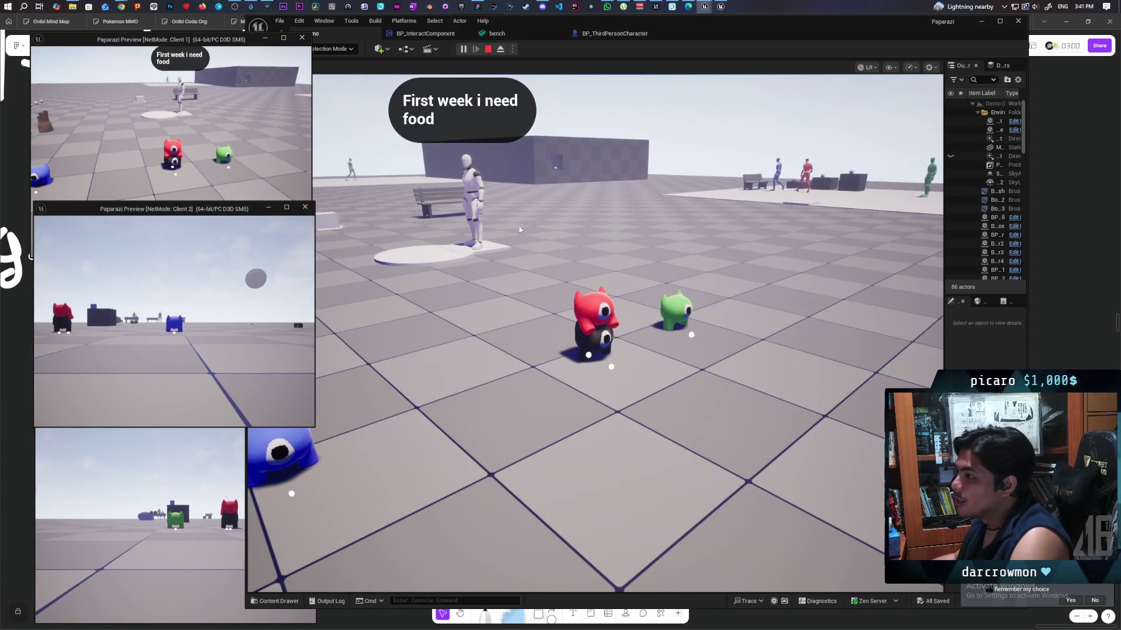
pyautogui.click(584, 350)
# Walk the red creature to the bench, detach it, and grab the bench with F
pyautogui.press('w')
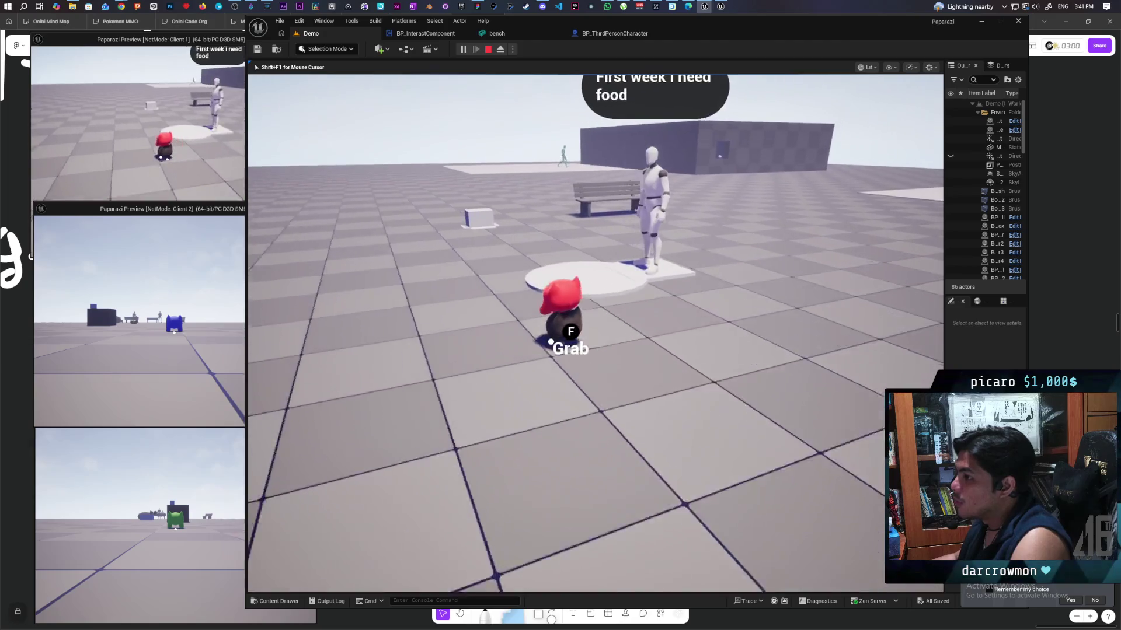
pyautogui.press('w')
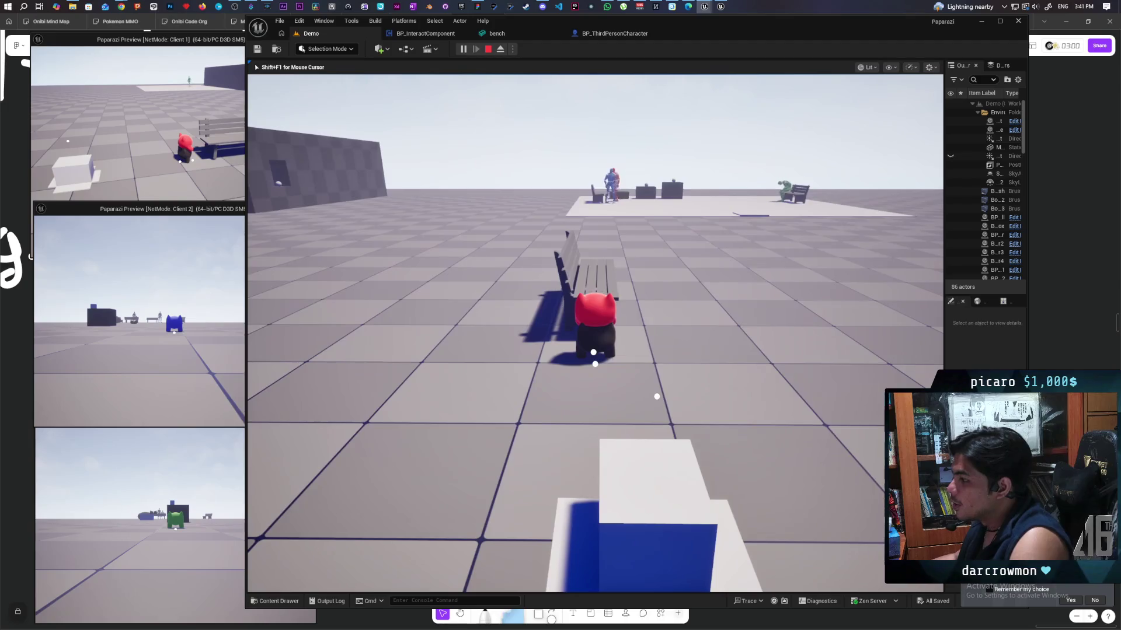
pyautogui.press('space')
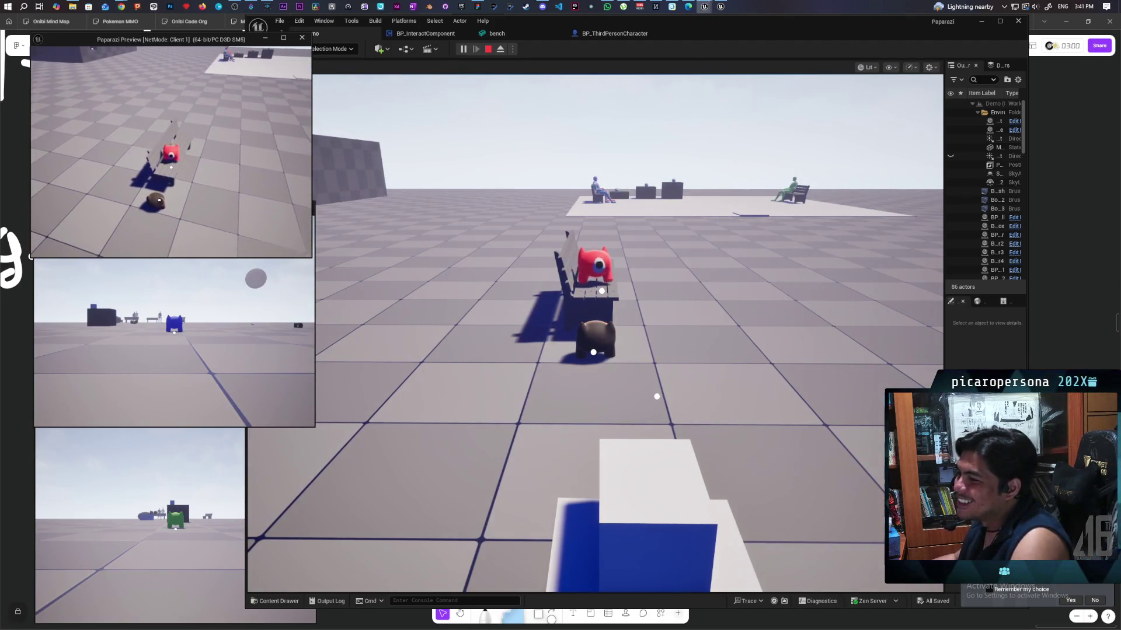
pyautogui.hotkey('alt', 'Tab')
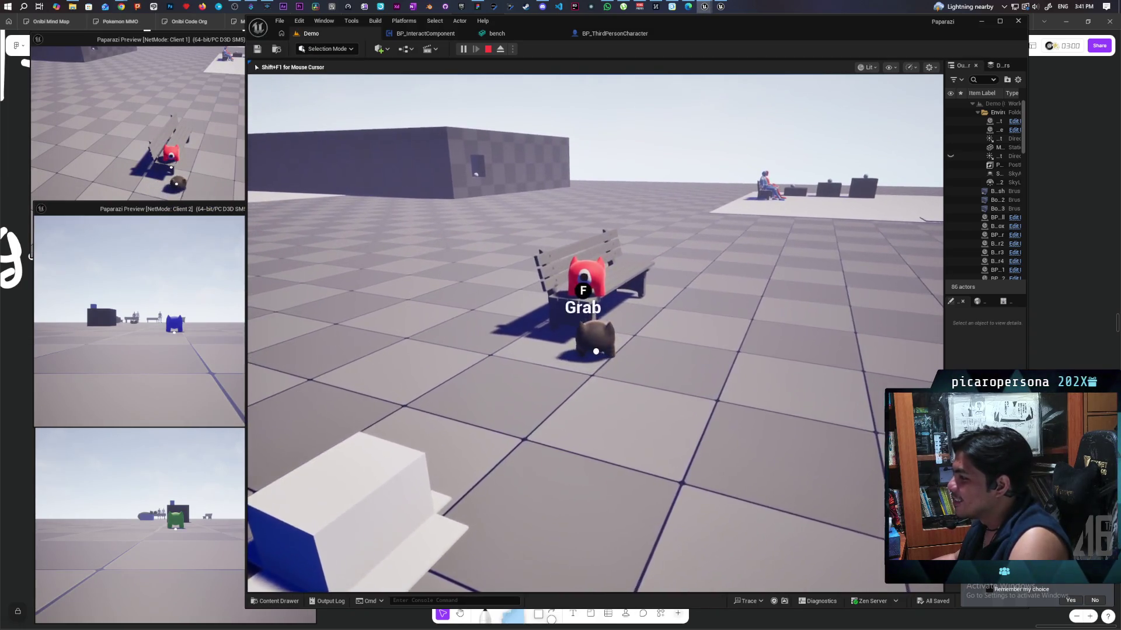
pyautogui.press('f')
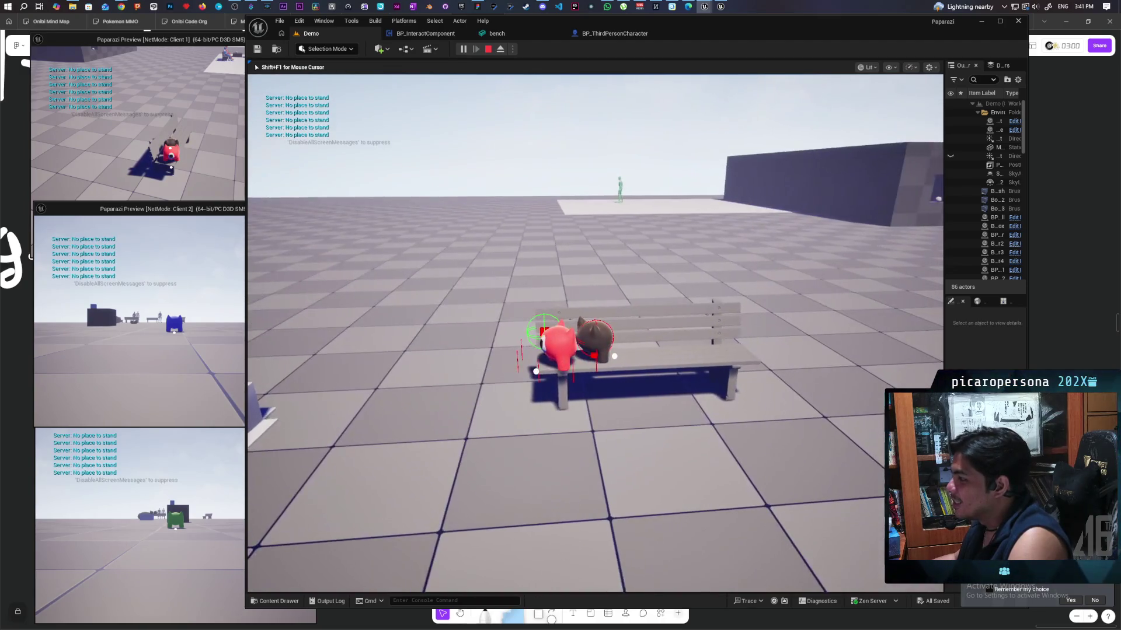
# Reposition the brown character beside the red one, sit it on the bench, then stop play
pyautogui.press('s')
pyautogui.press('w')
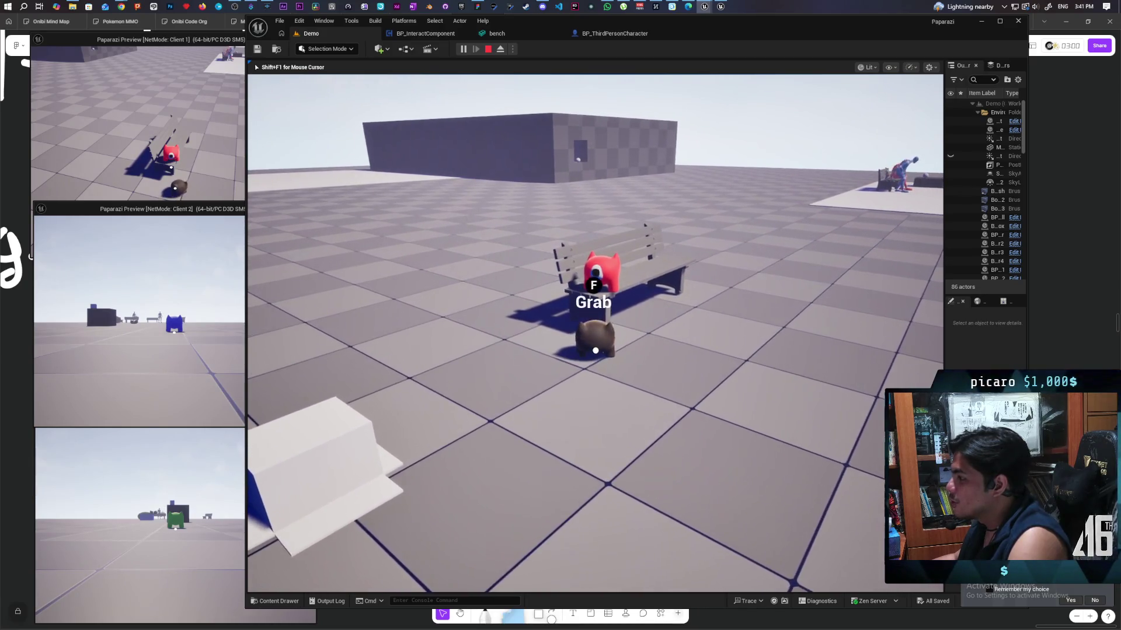
pyautogui.press('e')
pyautogui.press('s')
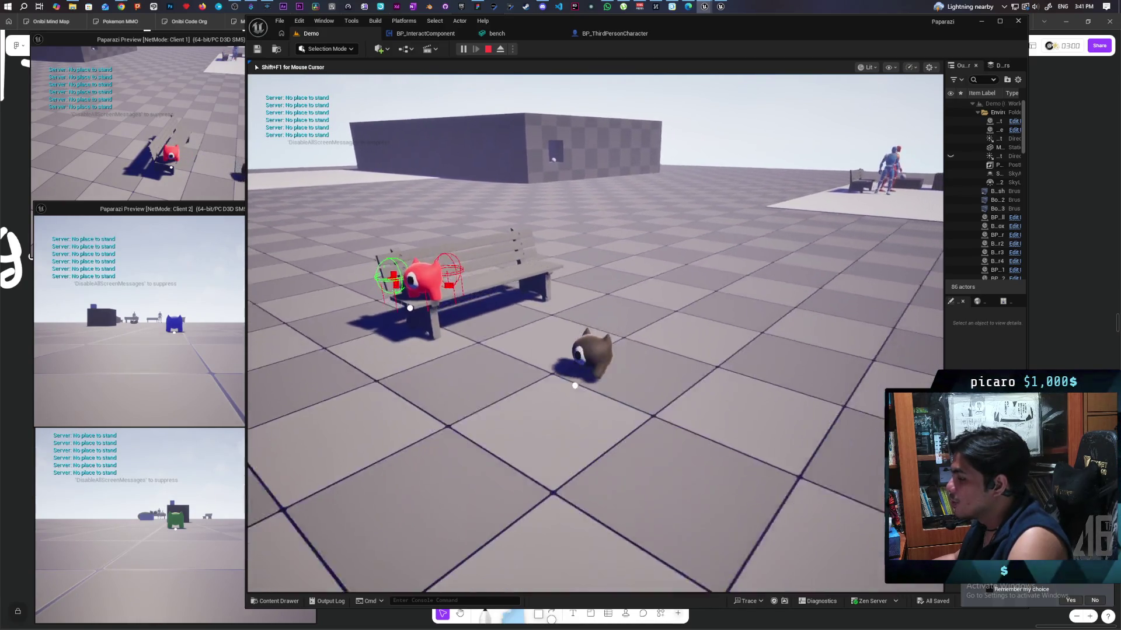
pyautogui.press('w')
pyautogui.press('e')
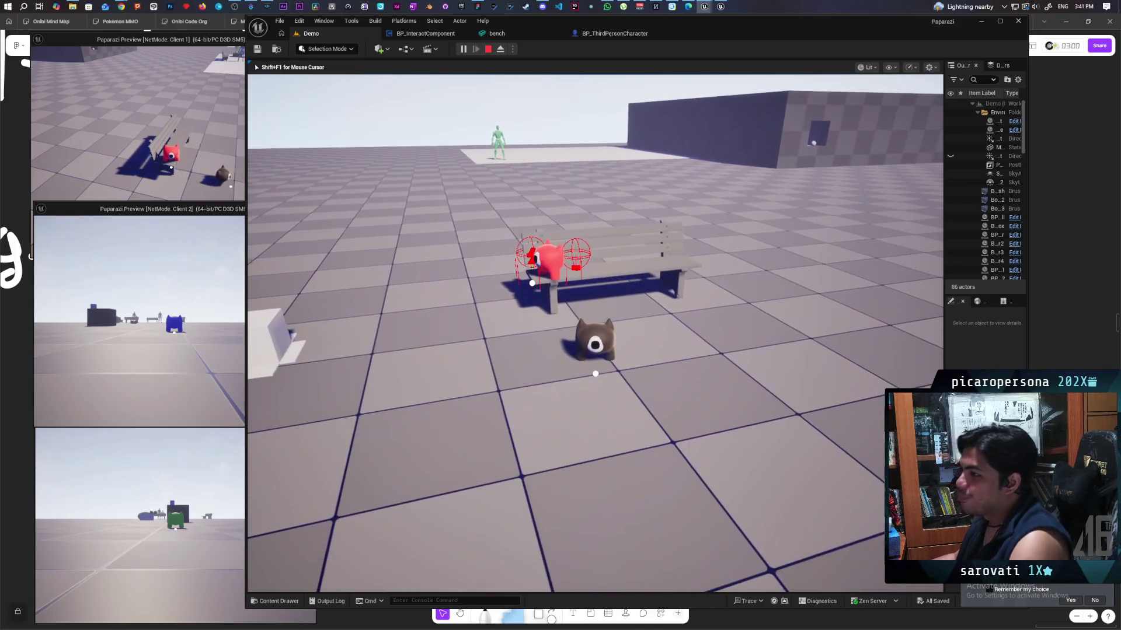
pyautogui.press('Escape')
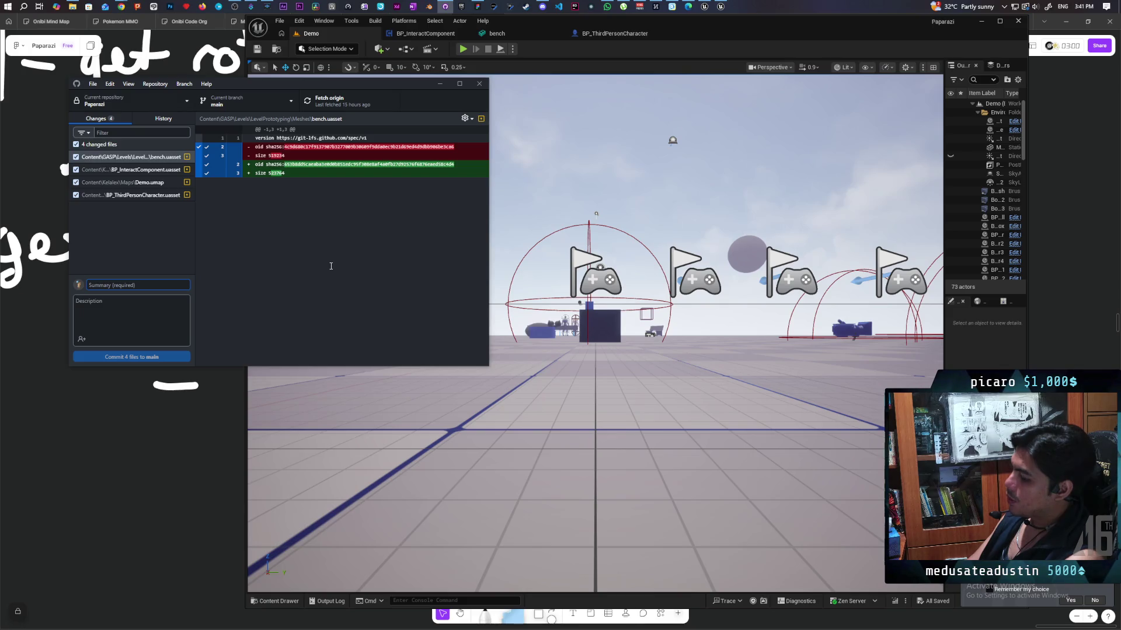
# Commit the four files as 'added more checks to grab location', push to origin, and replay
pyautogui.write('added more checks to grab ')
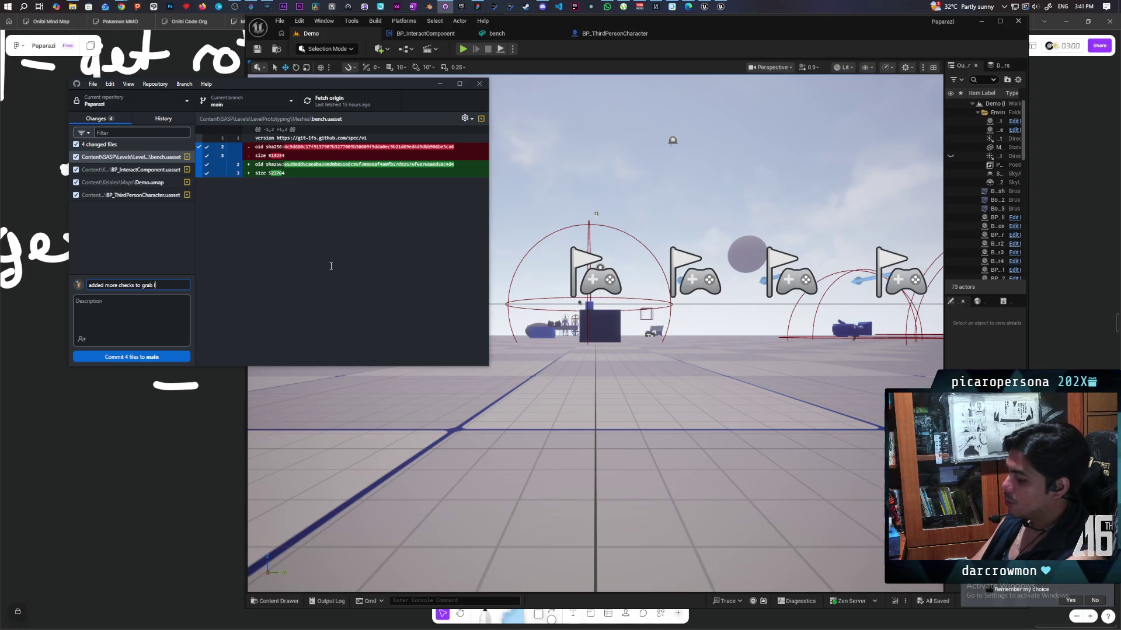
pyautogui.write('location')
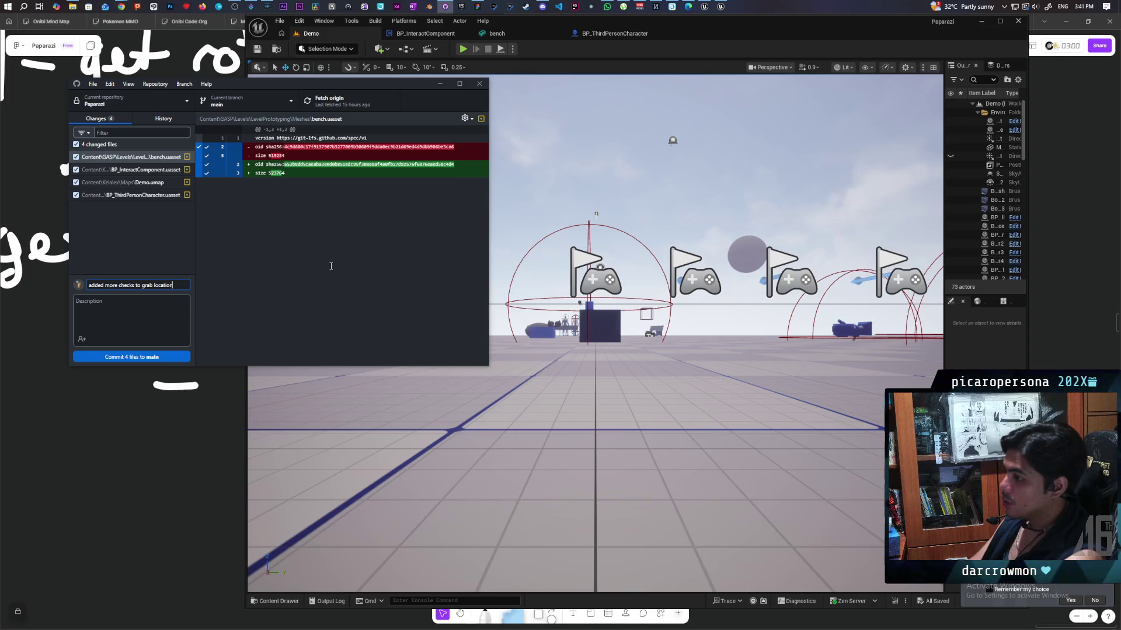
pyautogui.click(150, 356)
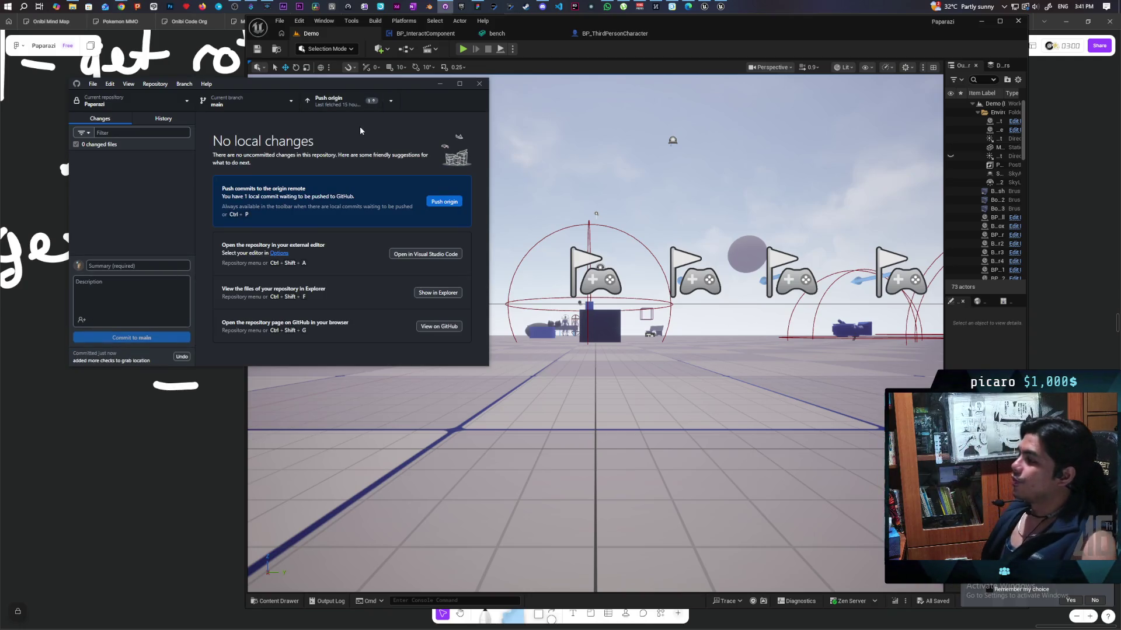
pyautogui.click(342, 105)
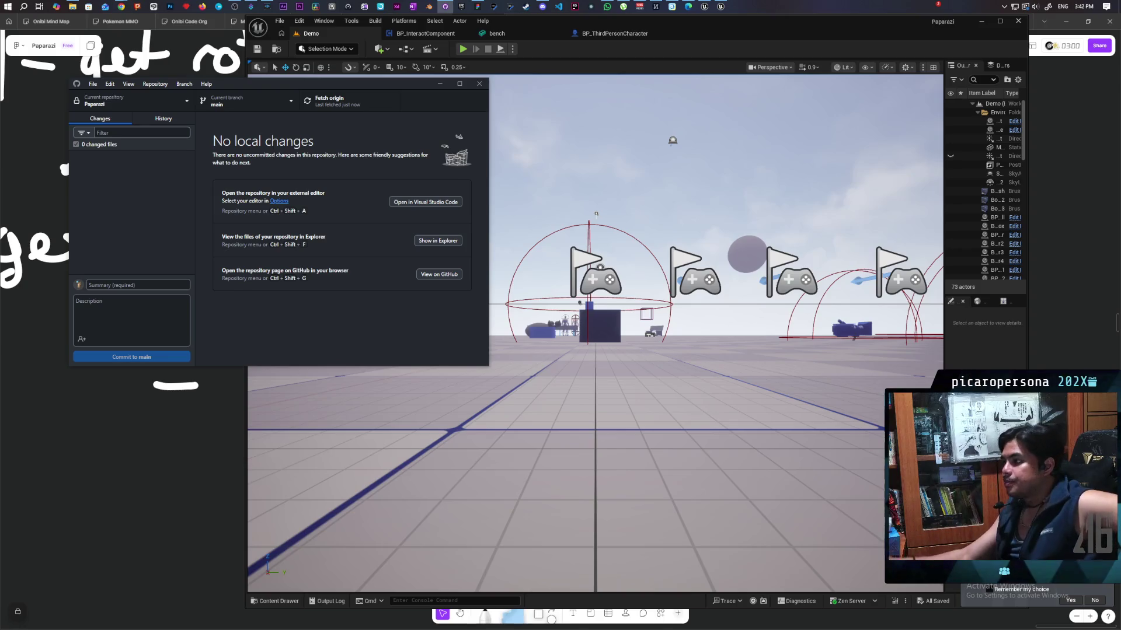
pyautogui.click(537, 57)
pyautogui.click(462, 52)
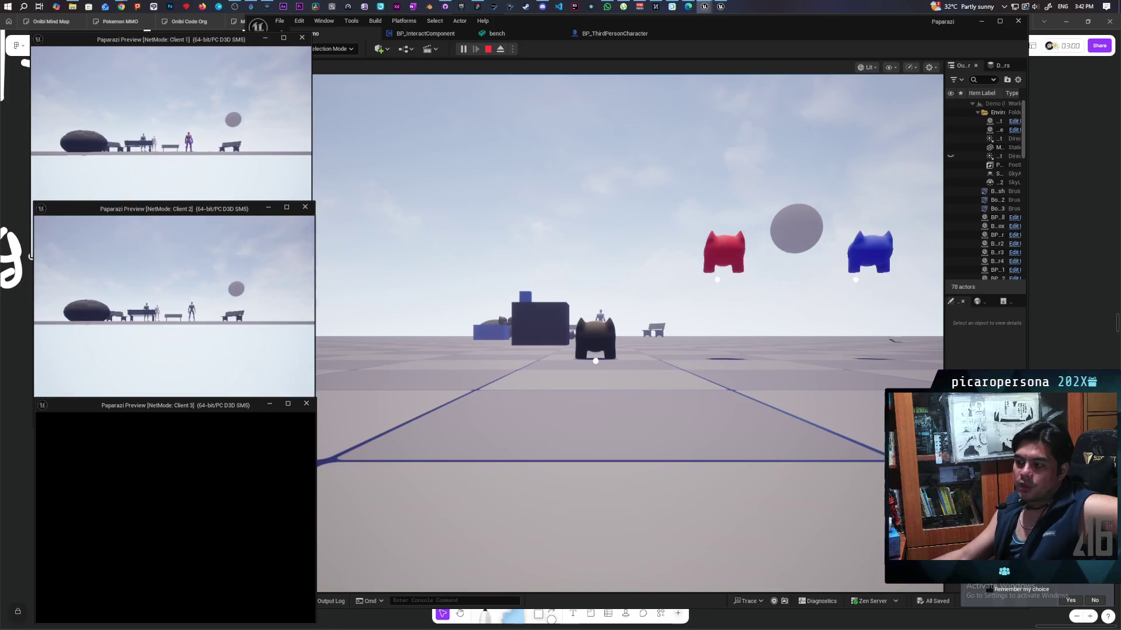
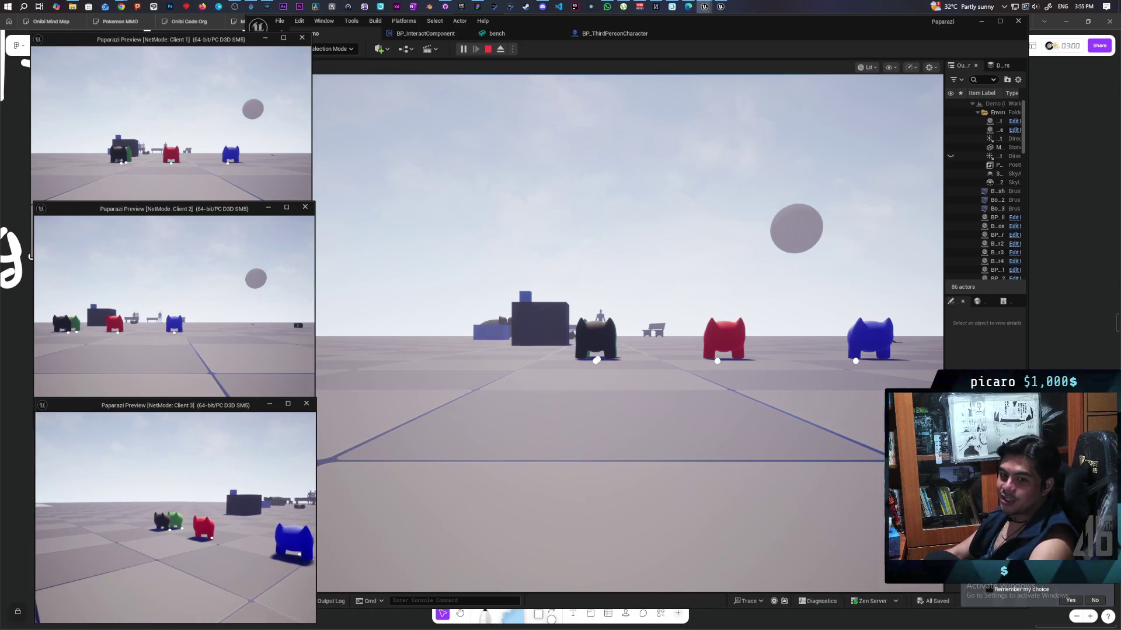
# Walk the red creature in Client 1 onto the brown creature
pyautogui.click(380, 445)
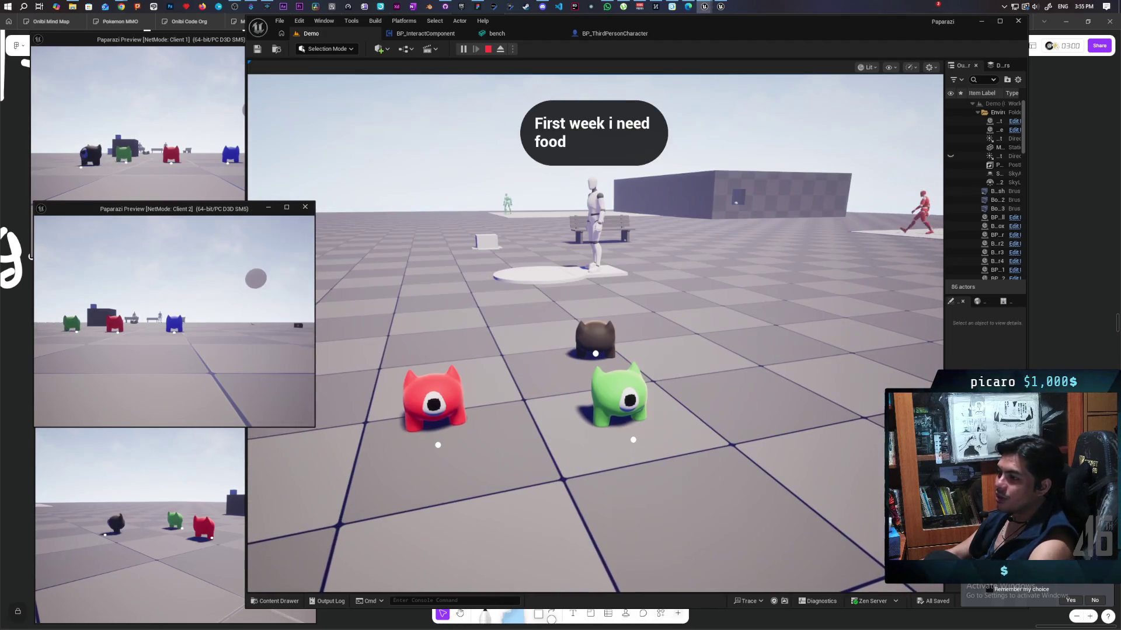
pyautogui.click(180, 147)
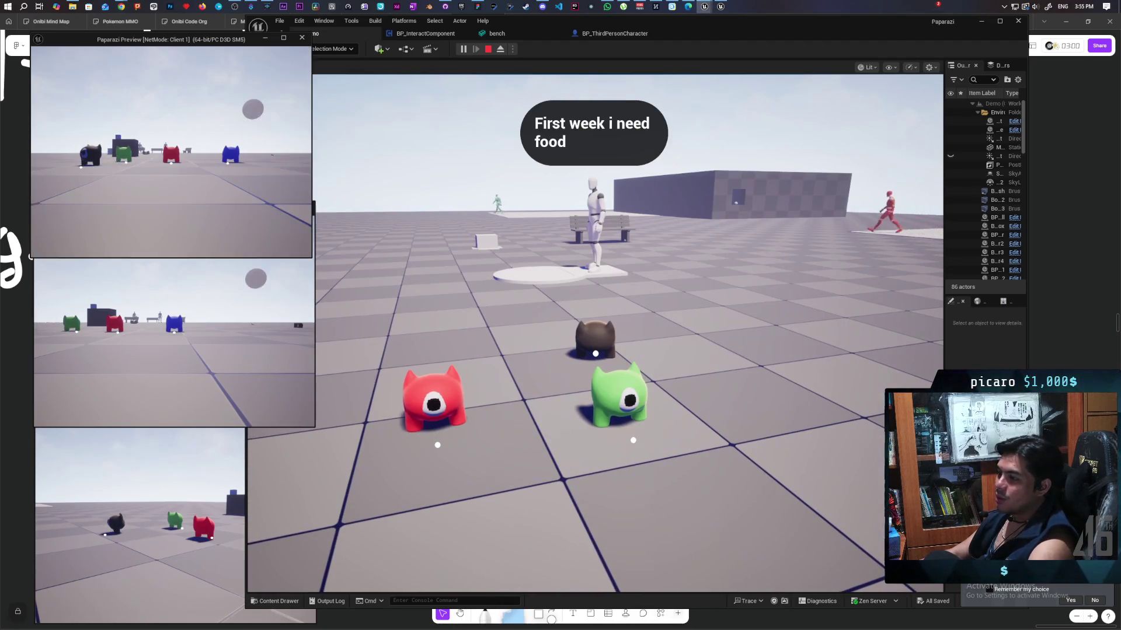
pyautogui.press('w')
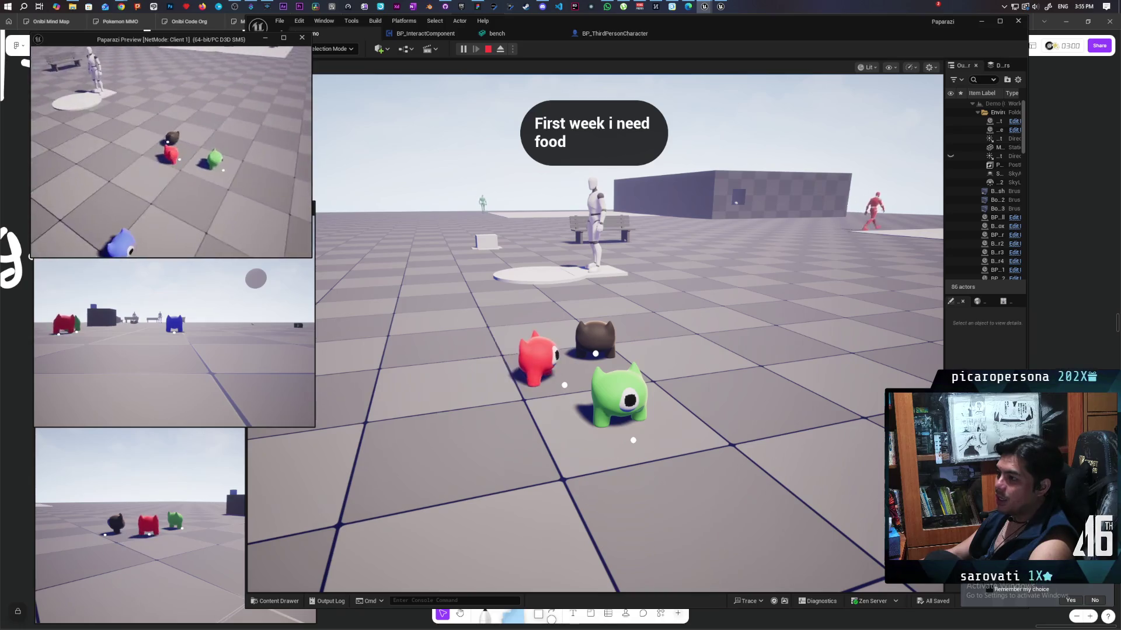
pyautogui.press('w')
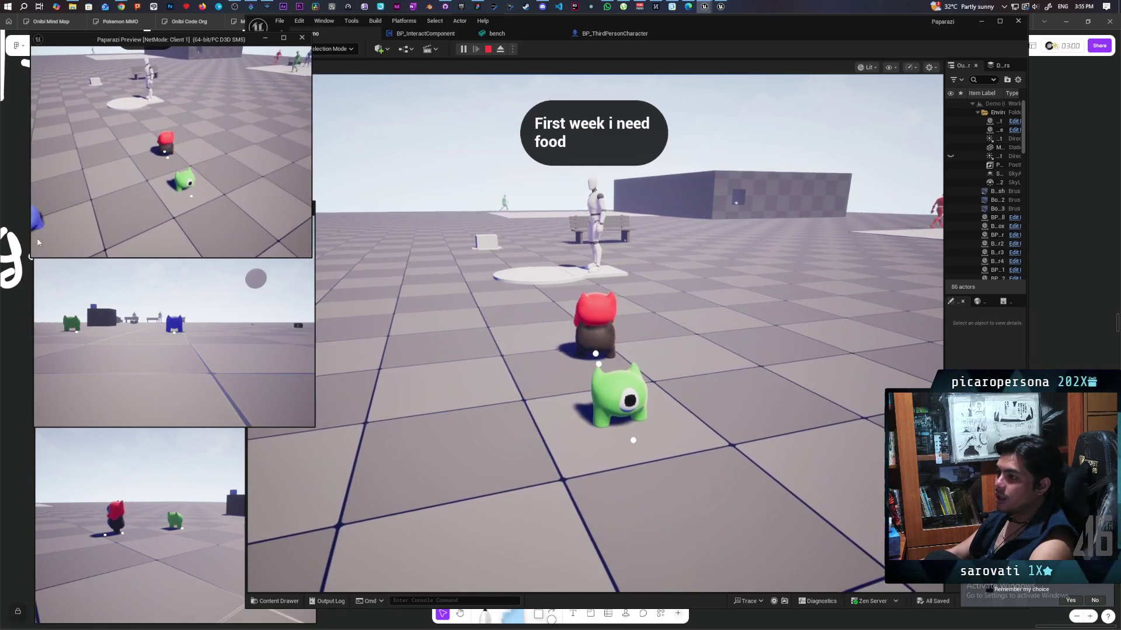
# Carry the stacked red creature to the bench and set it down there
pyautogui.click(39, 268)
pyautogui.click(680, 211)
pyautogui.press('w')
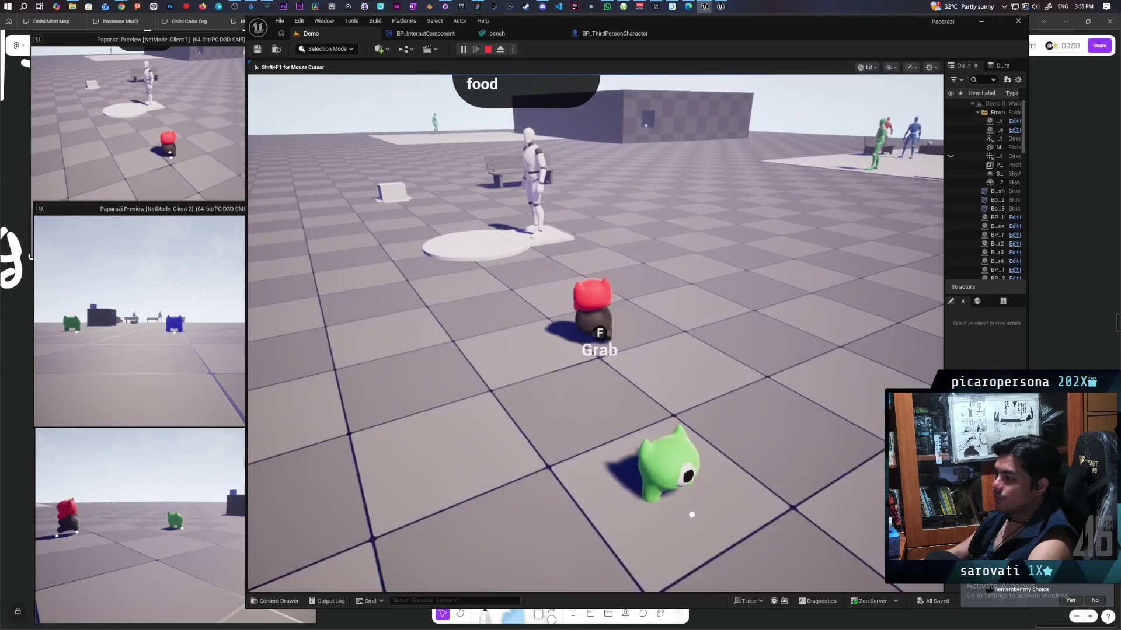
pyautogui.press('w')
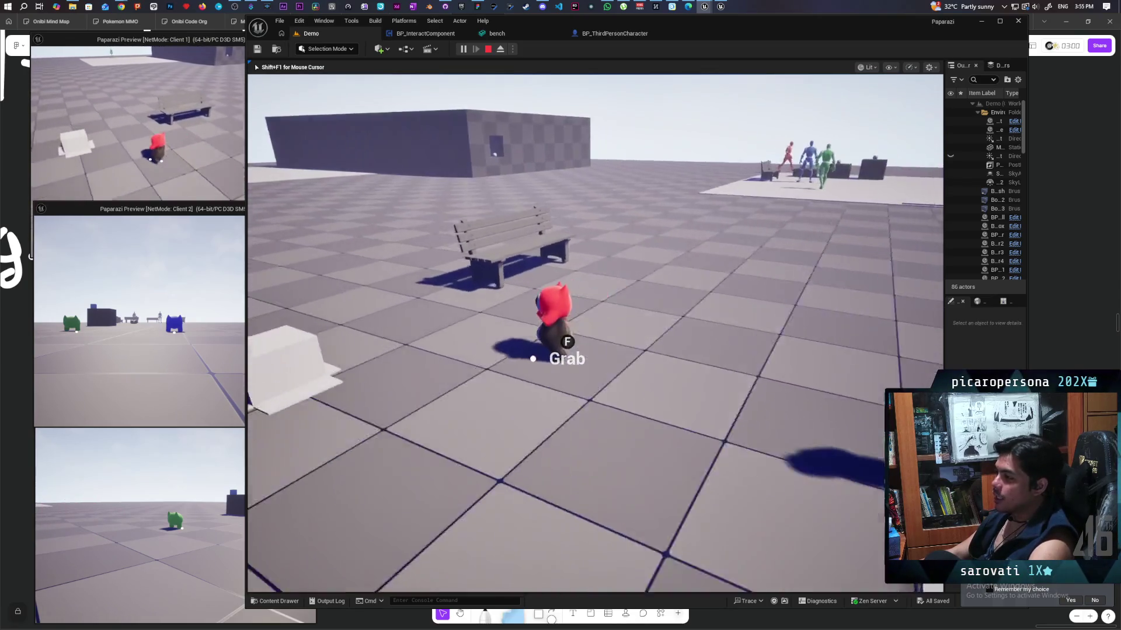
pyautogui.press('w')
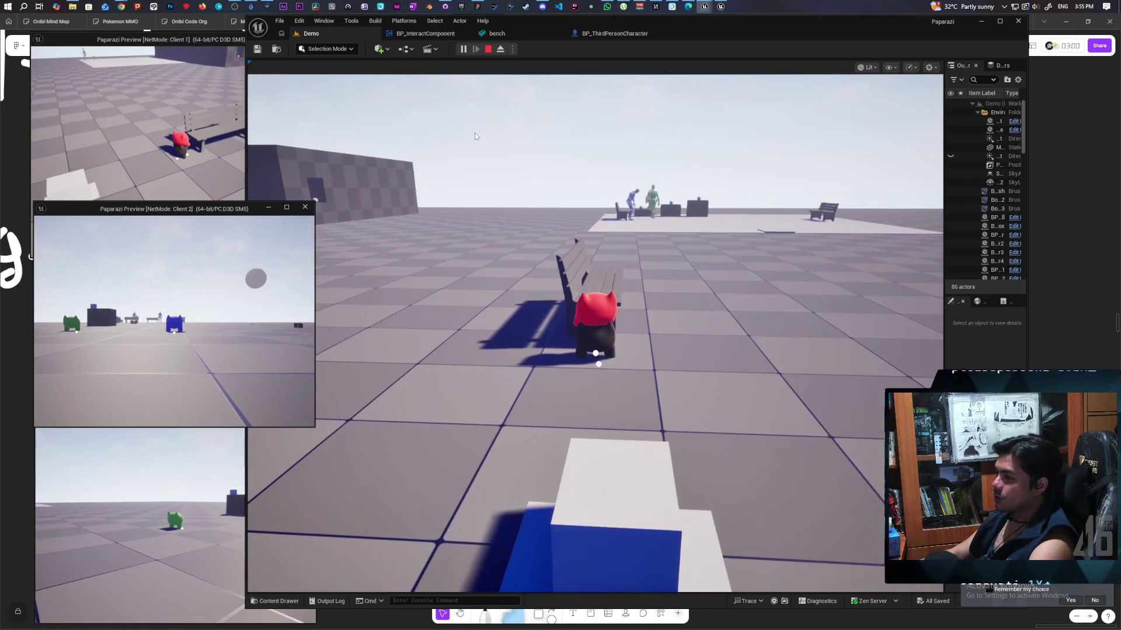
pyautogui.press('e')
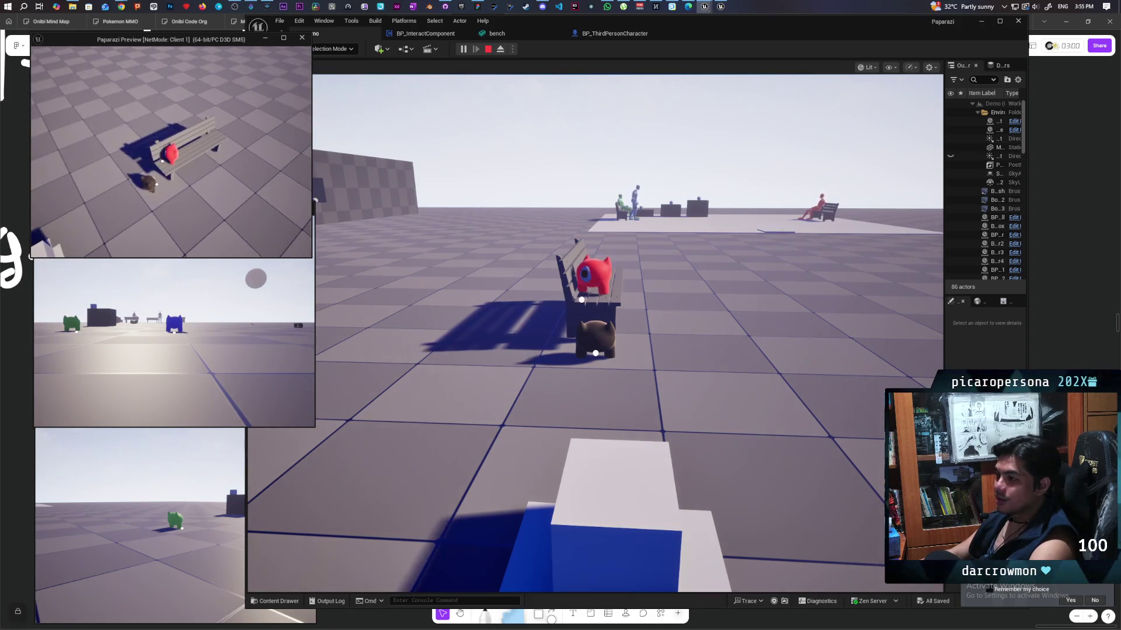
pyautogui.hotkey('alt', 'Tab')
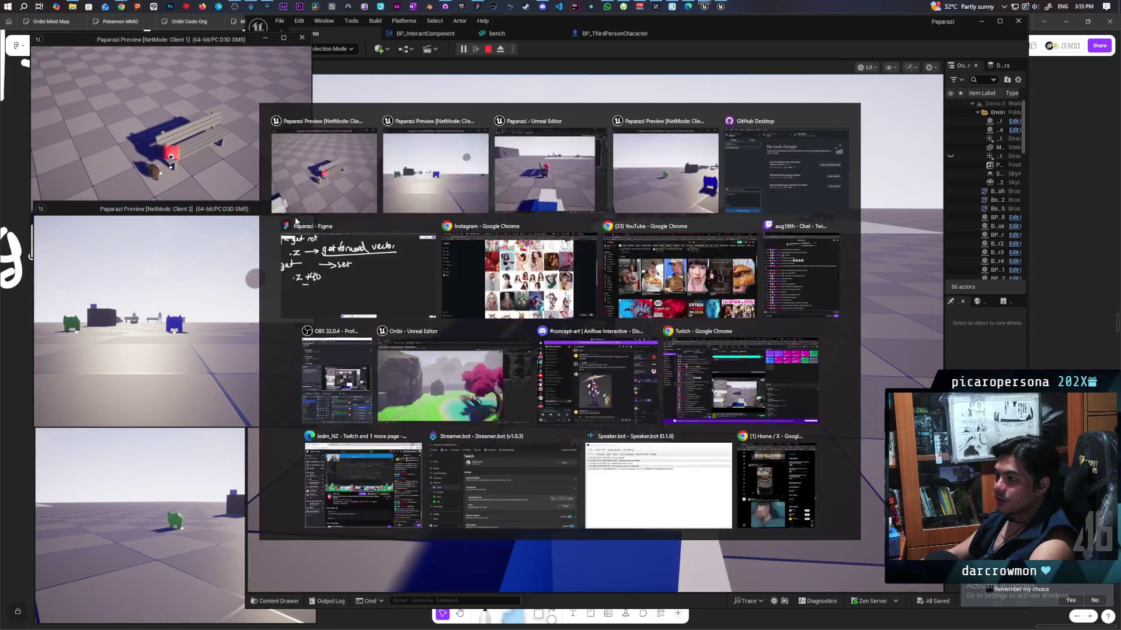
pyautogui.press('d')
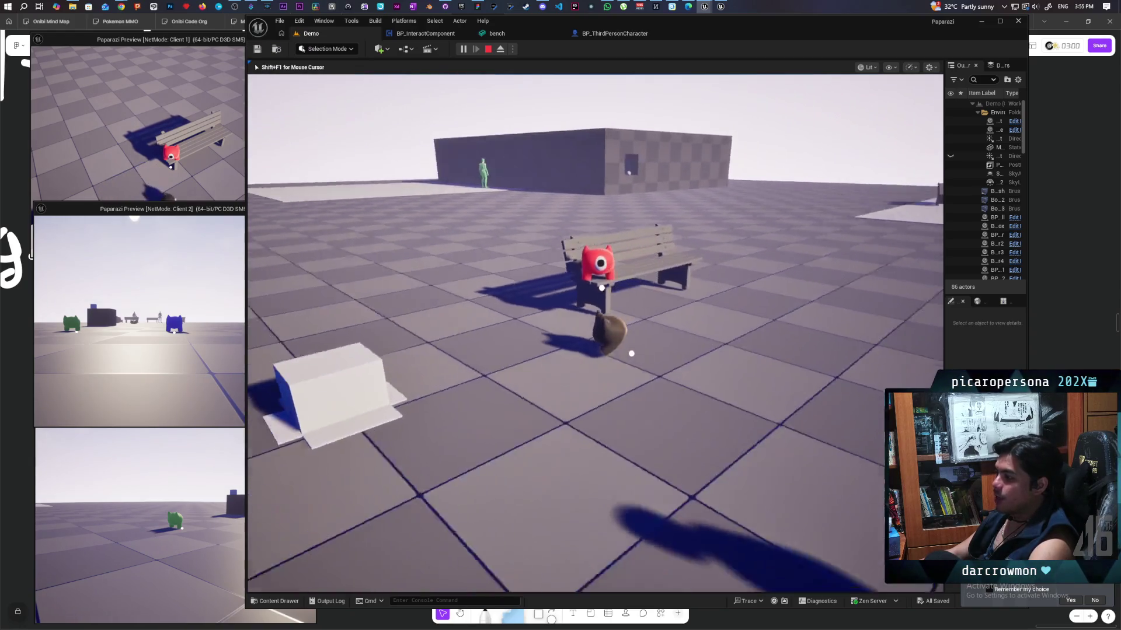
# Grab the red creature off the bench, retry placing it, then stop Play In Editor
pyautogui.press('f')
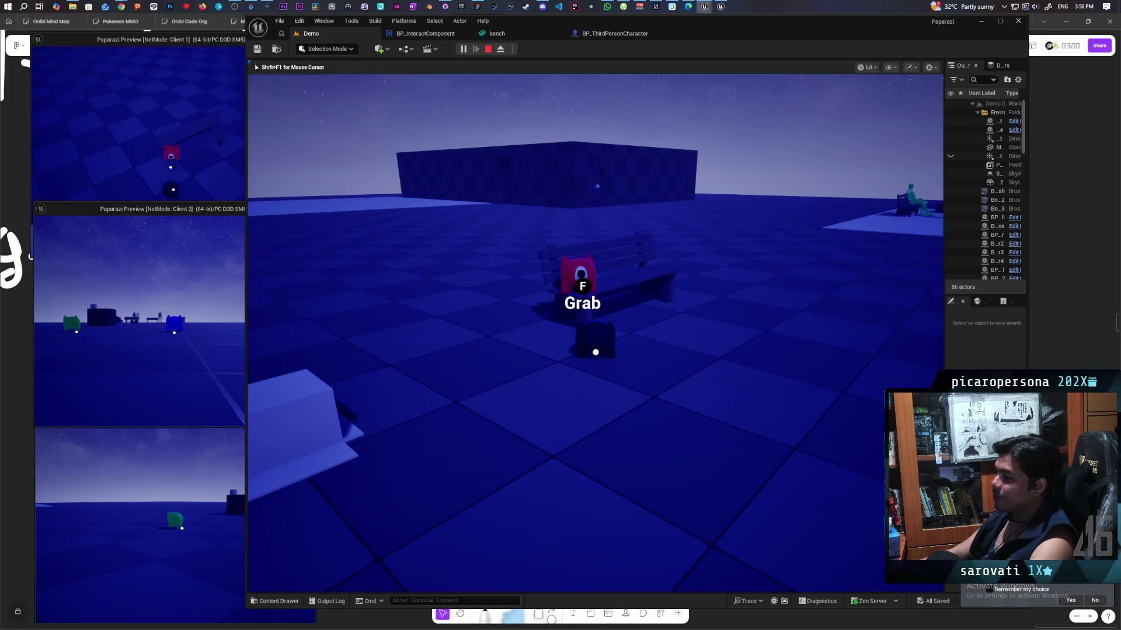
pyautogui.press('f')
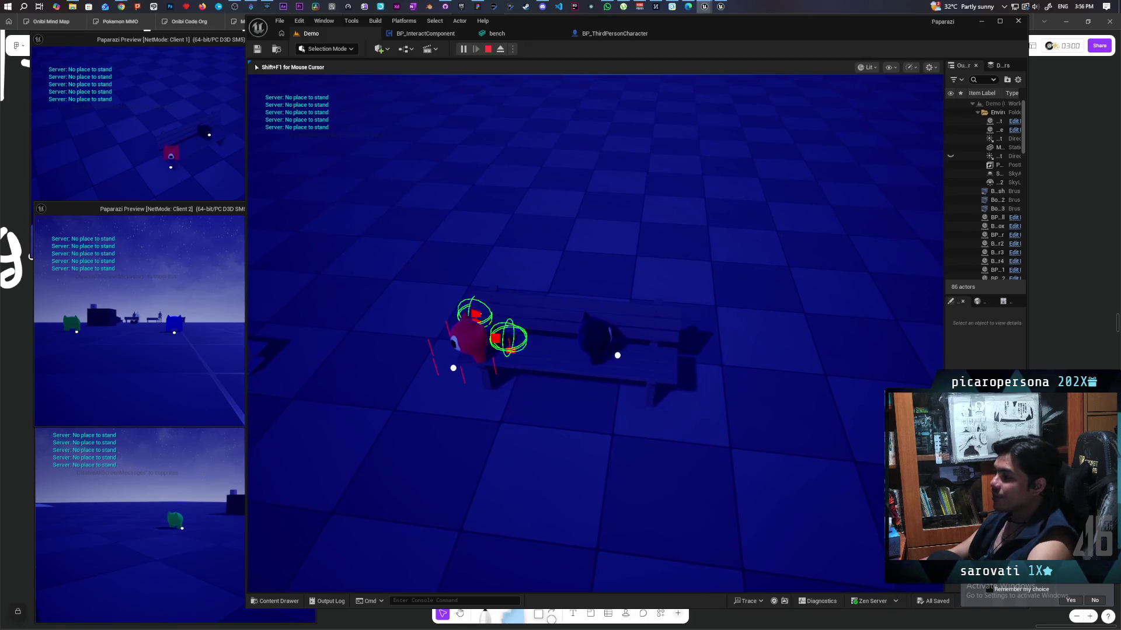
pyautogui.press('Escape')
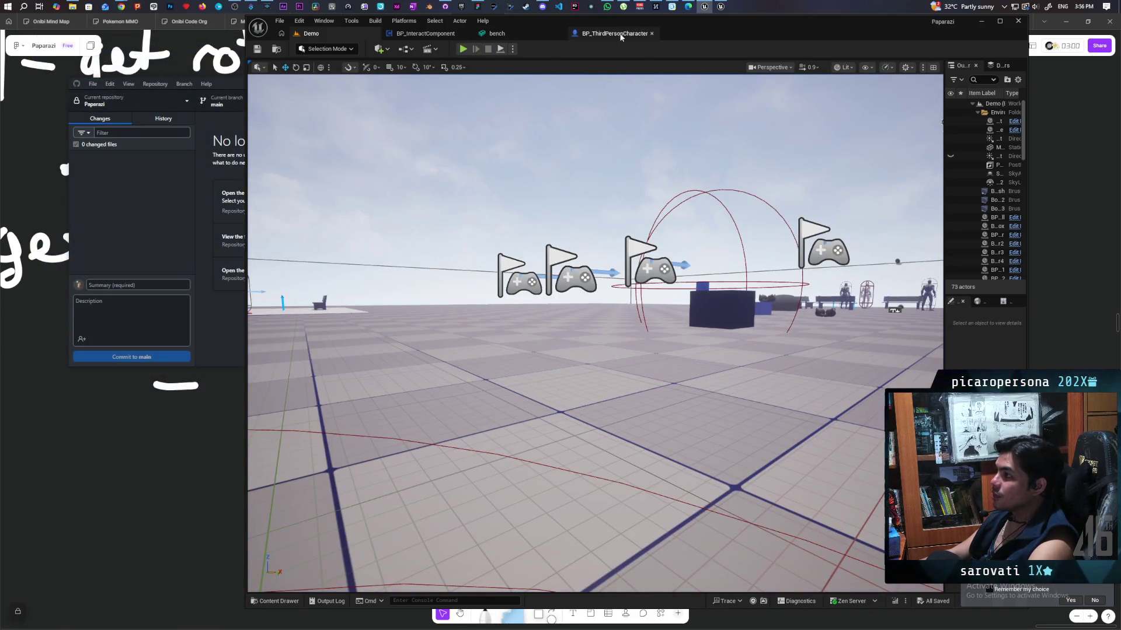
# In BP_InteractComponent's Check Grab Location graph, turn off the first trace's debug drawing
pyautogui.click(439, 38)
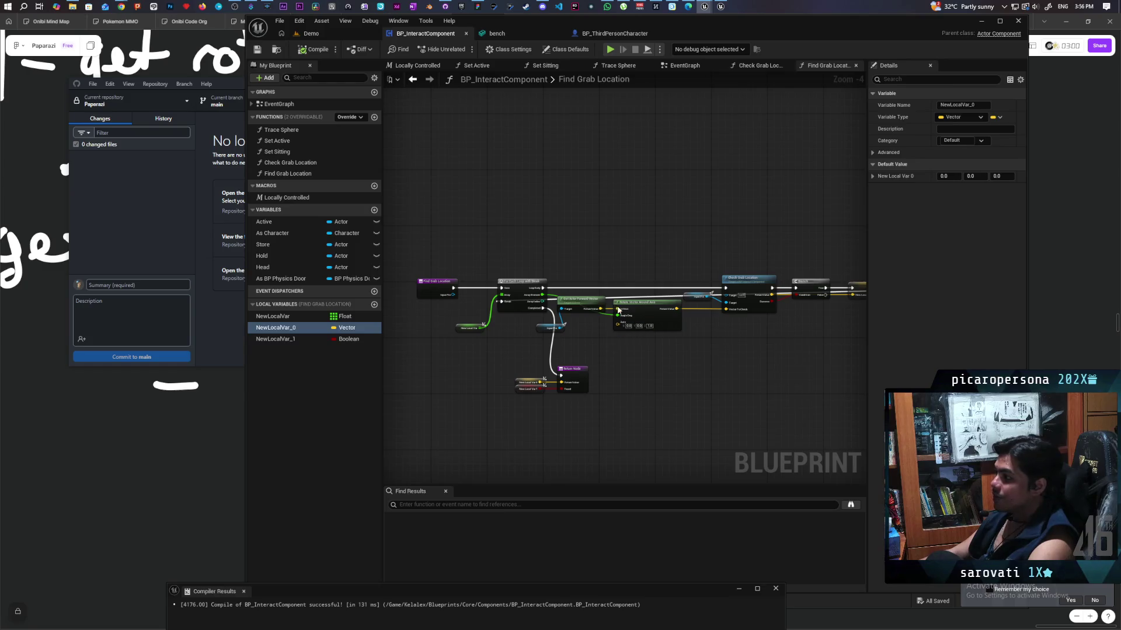
pyautogui.scroll(3, 719, 264)
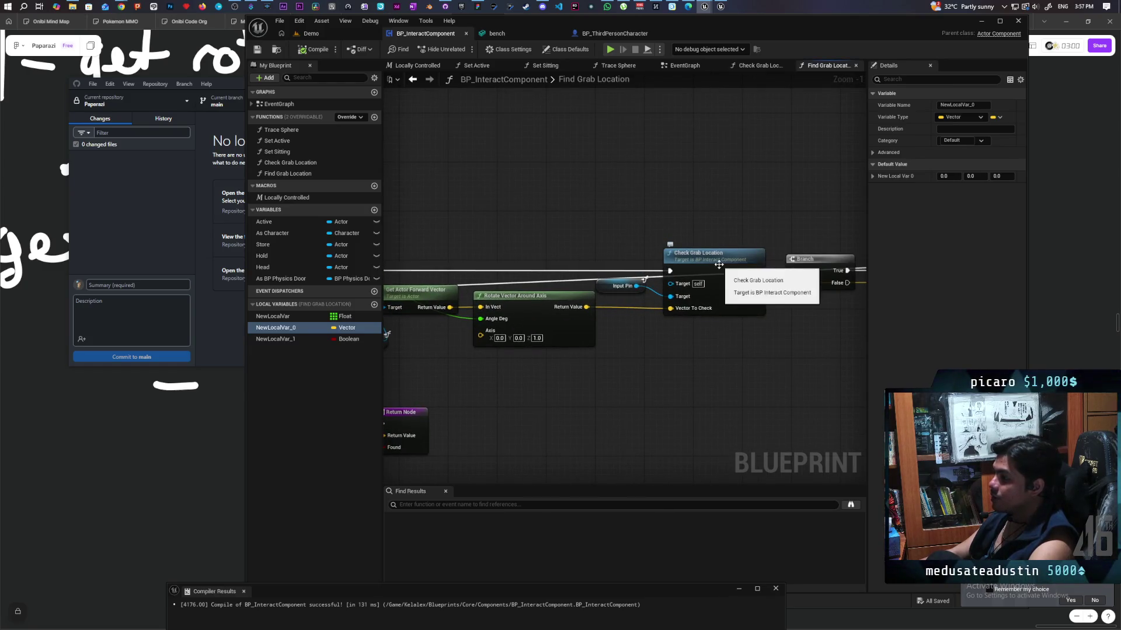
pyautogui.doubleClick(718, 265)
pyautogui.moveTo(626, 363)
pyautogui.mouseDown()
pyautogui.moveTo(623, 375)
pyautogui.moveTo(669, 374)
pyautogui.mouseUp()
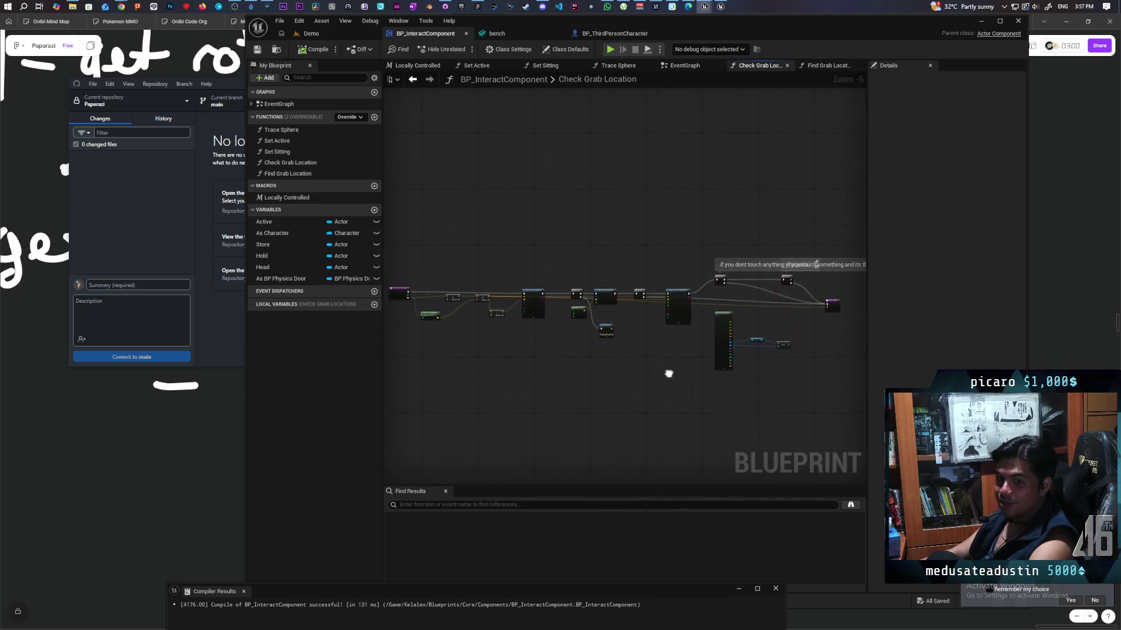
pyautogui.scroll(6, 669, 373)
pyautogui.click(676, 341)
pyautogui.click(642, 341)
# Set the Capsule Trace By Channel Draw Debug Type to None, compile, and replay the Demo level
pyautogui.moveTo(717, 397); pyautogui.dragTo(366, 376)
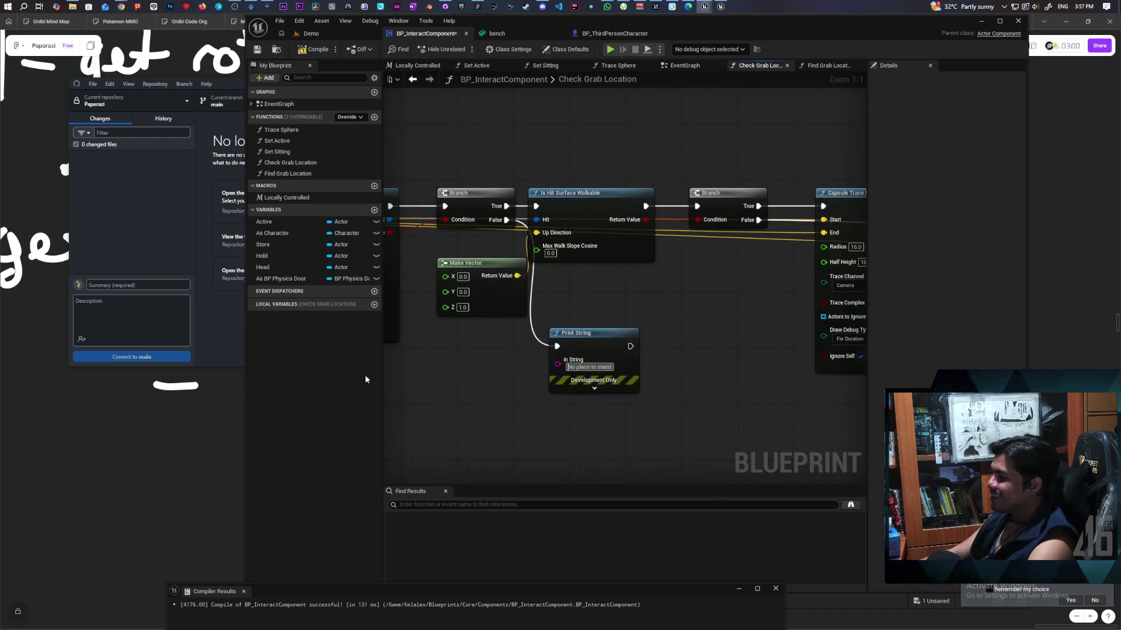
pyautogui.moveTo(645, 387); pyautogui.dragTo(402, 385)
pyautogui.click(645, 337)
pyautogui.click(607, 347)
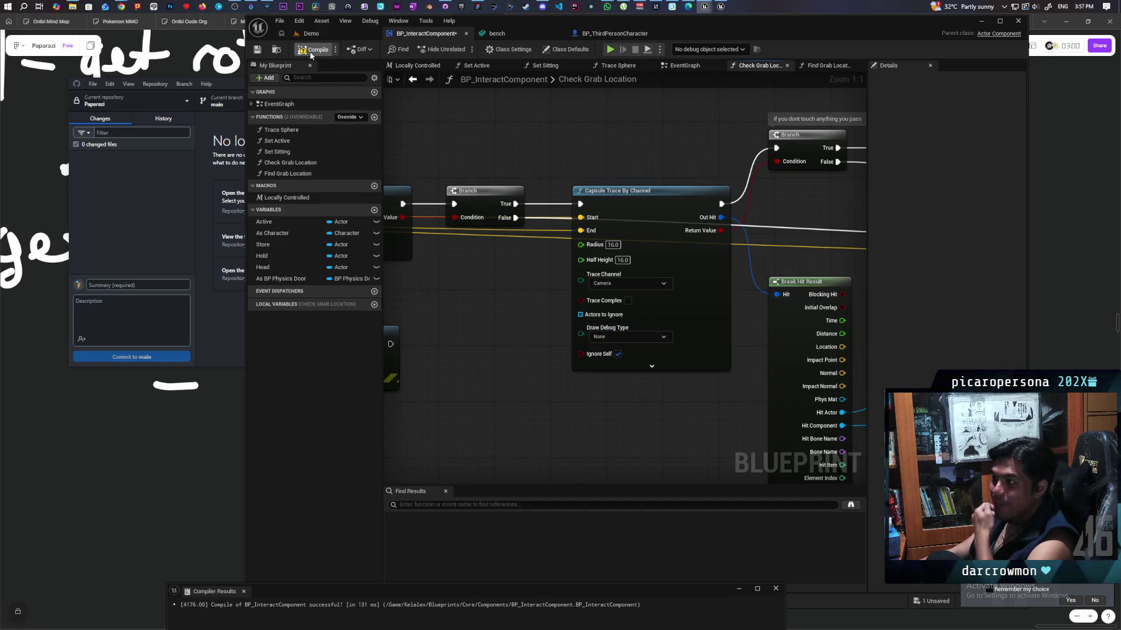
pyautogui.click(310, 52)
pyautogui.click(321, 38)
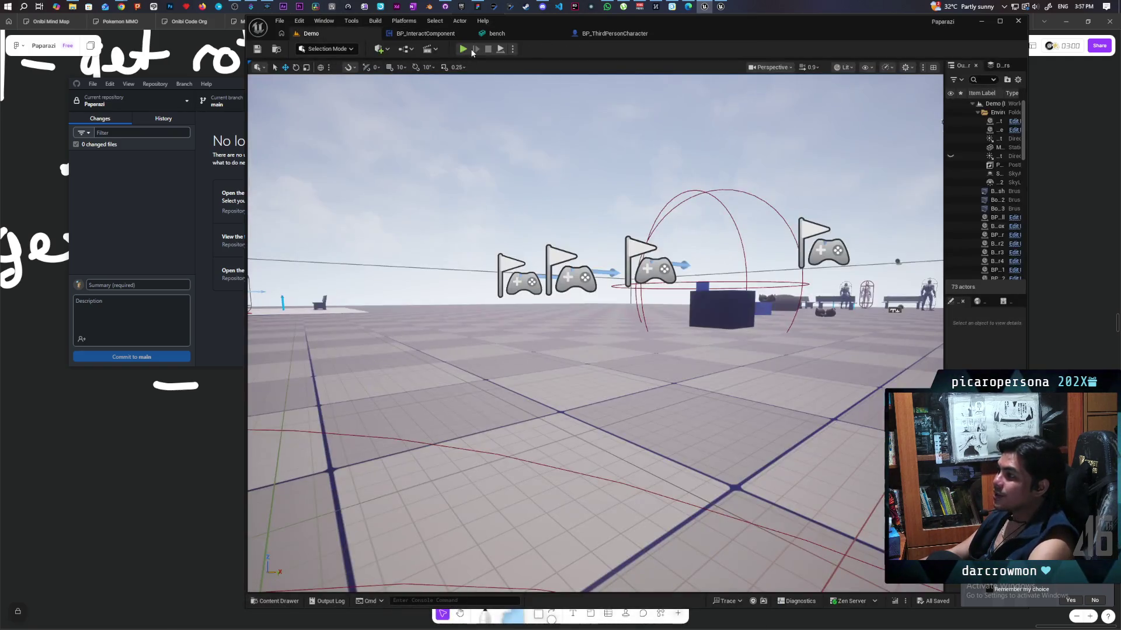
pyautogui.click(466, 48)
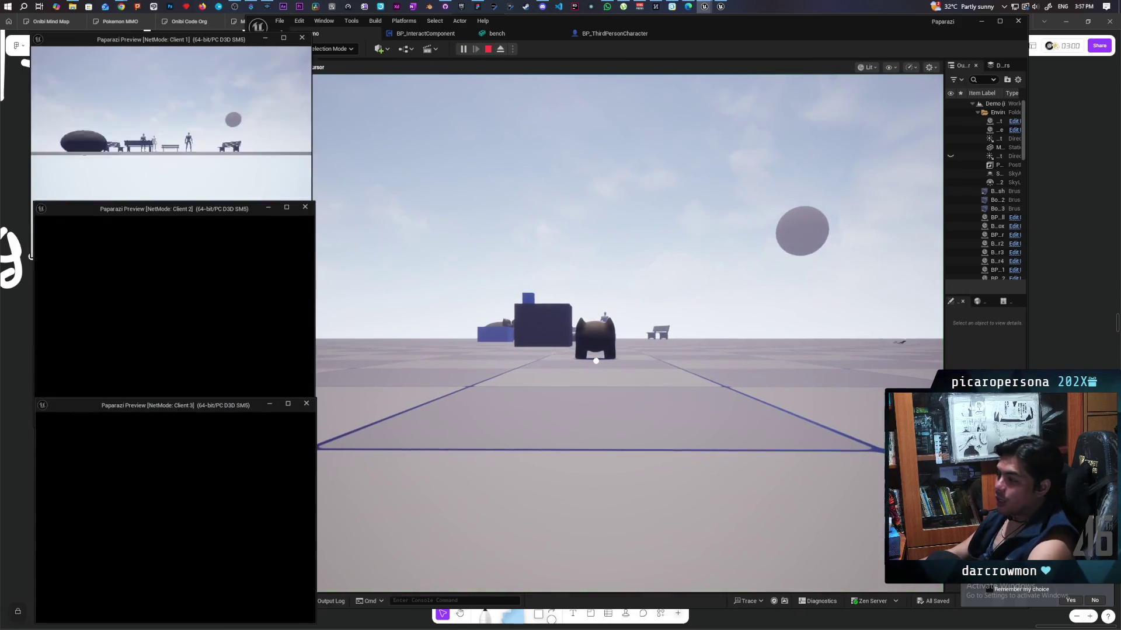
# Walk the red creature in Client 1 onto the brown creature
pyautogui.click(573, 394)
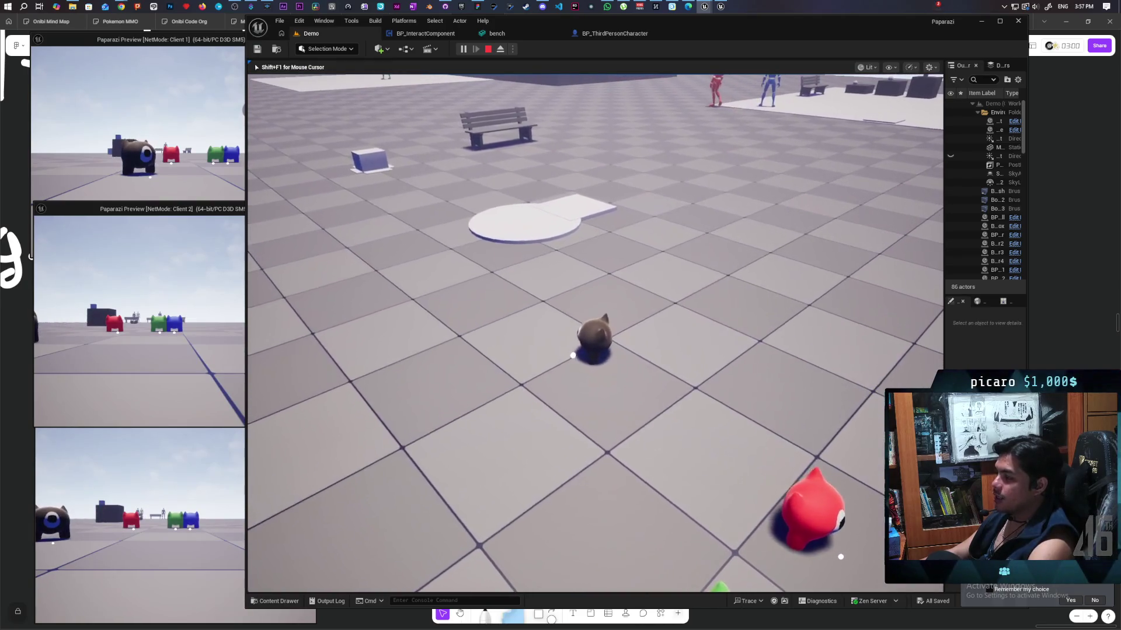
pyautogui.hotkey('alt', 'Tab')
pyautogui.click(215, 168)
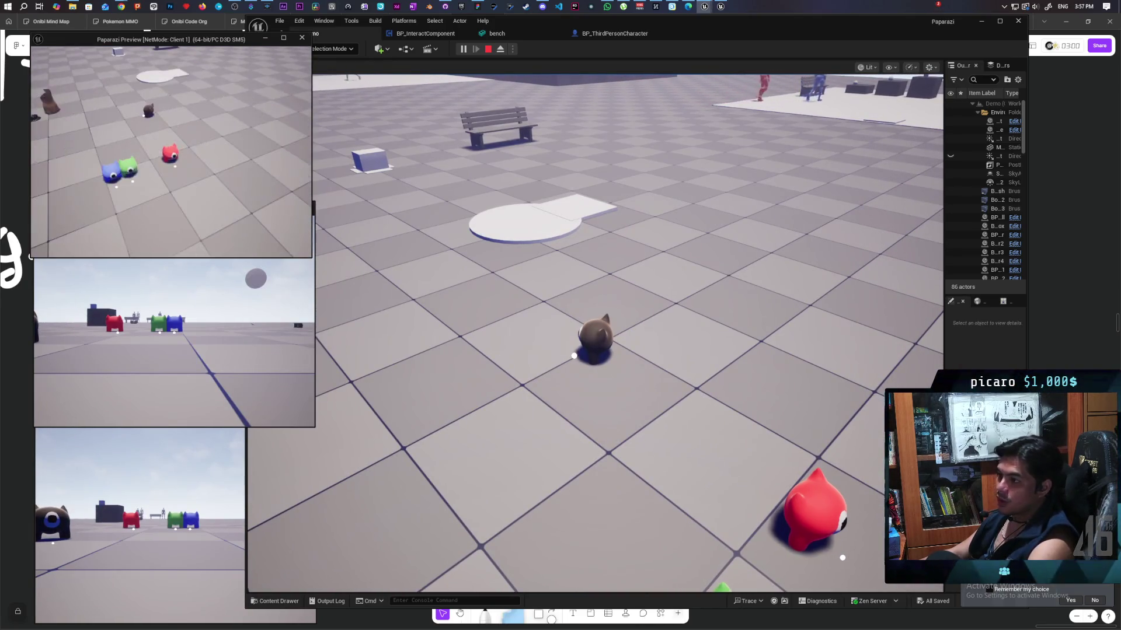
pyautogui.press('w')
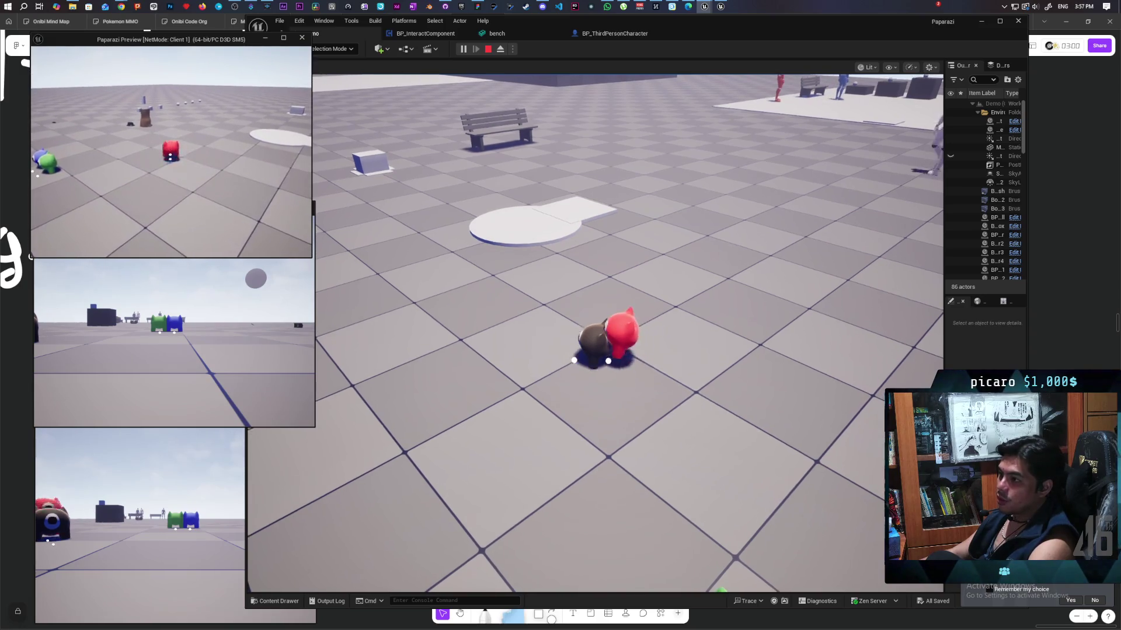
pyautogui.hotkey('alt', 'Tab')
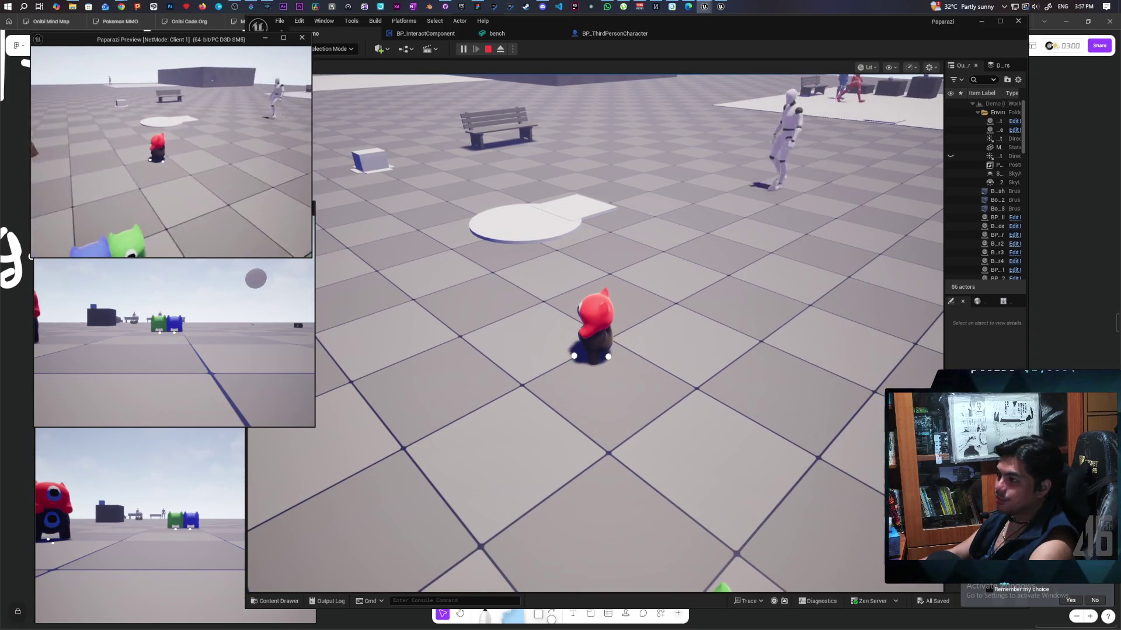
# Walk the stacked pair to the bench, set the red creature down, and try grabbing it back
pyautogui.click(526, 160)
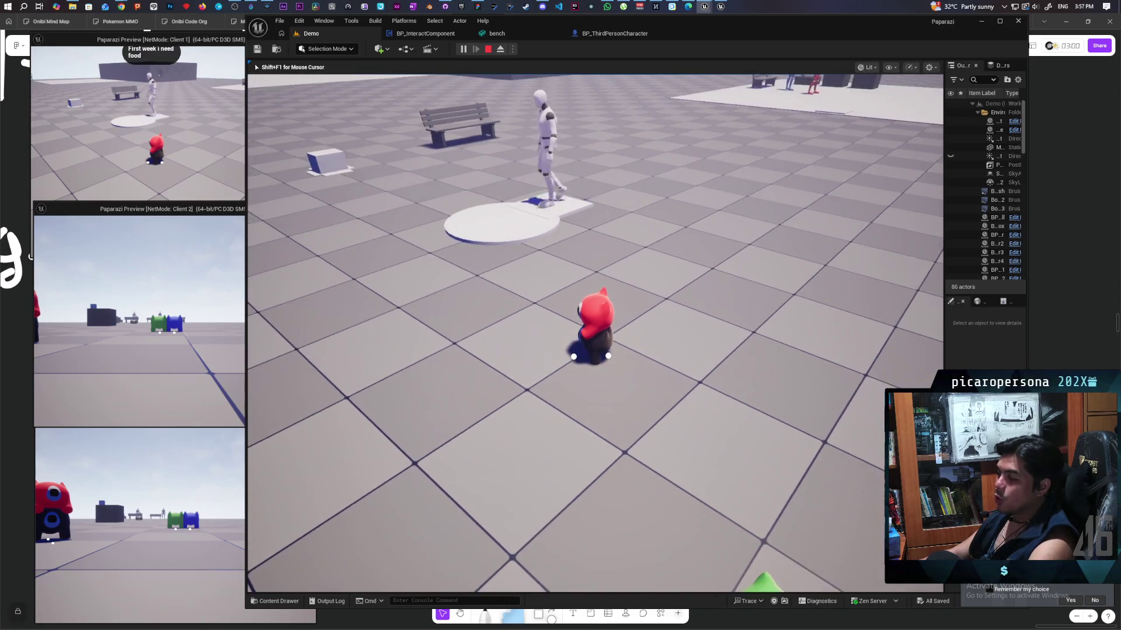
pyautogui.press('w')
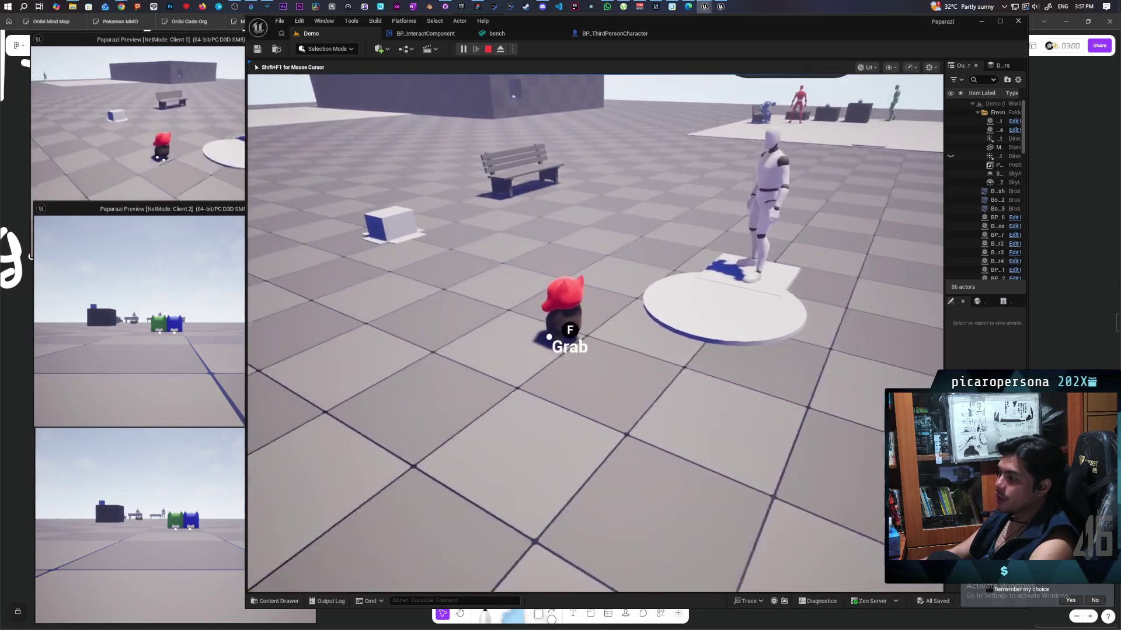
pyautogui.press('w')
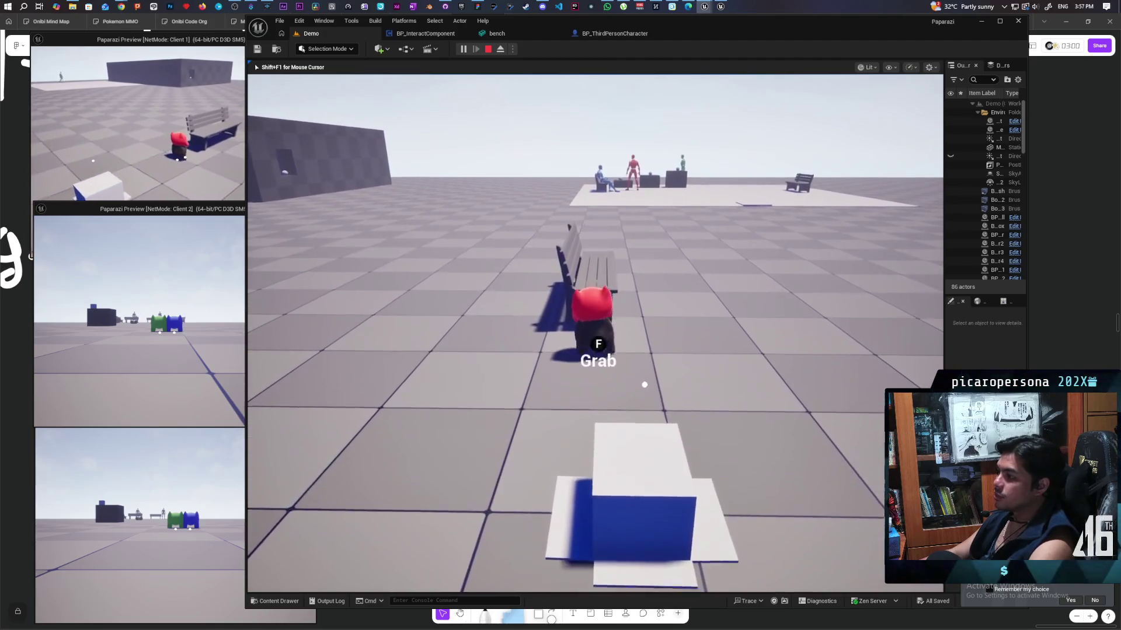
pyautogui.hotkey('shift', 'F1')
pyautogui.click(192, 127)
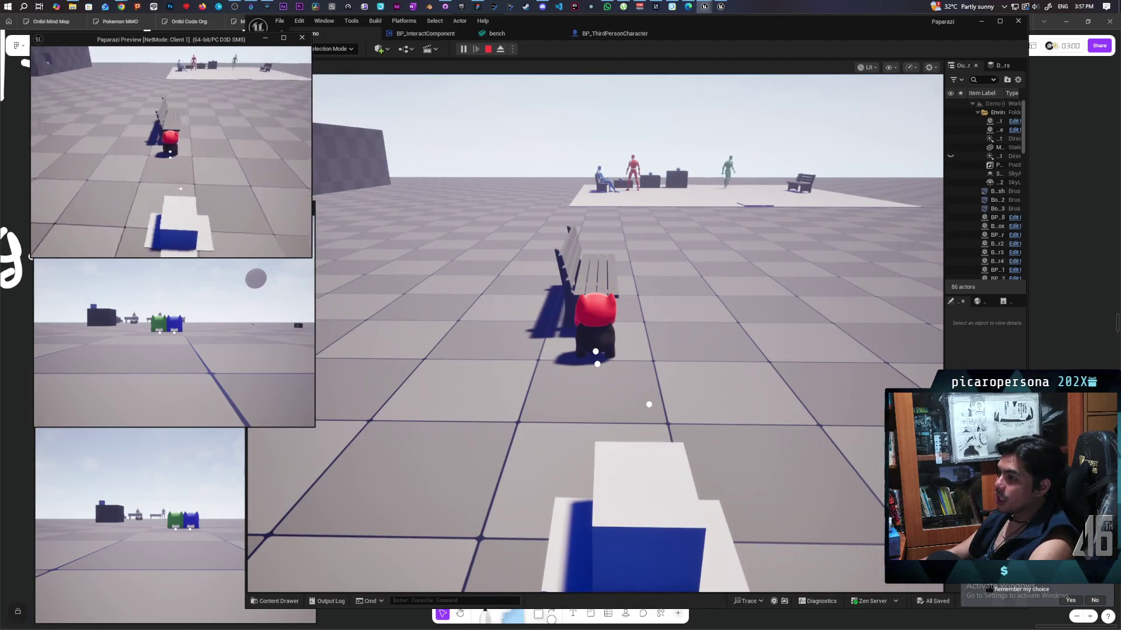
pyautogui.press('f')
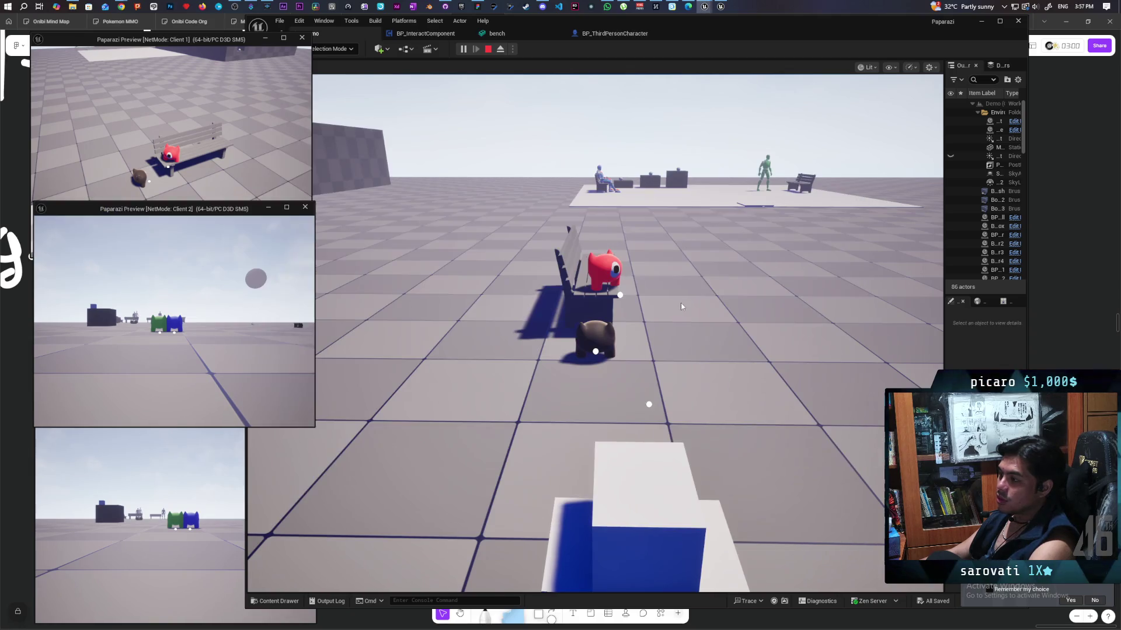
pyautogui.click(583, 408)
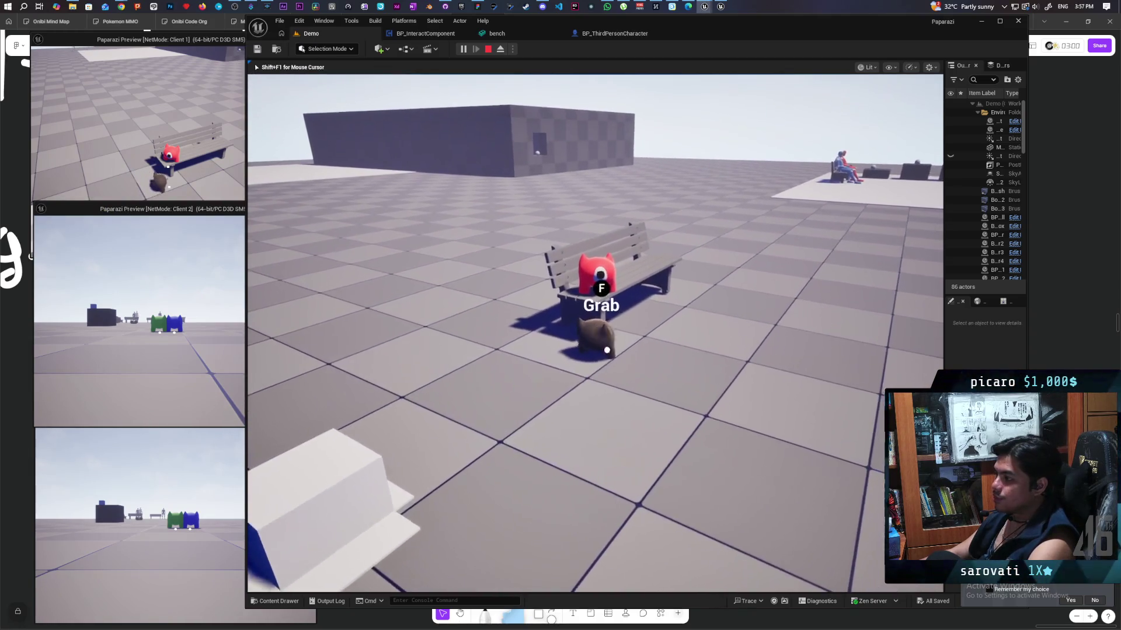
pyautogui.press('f')
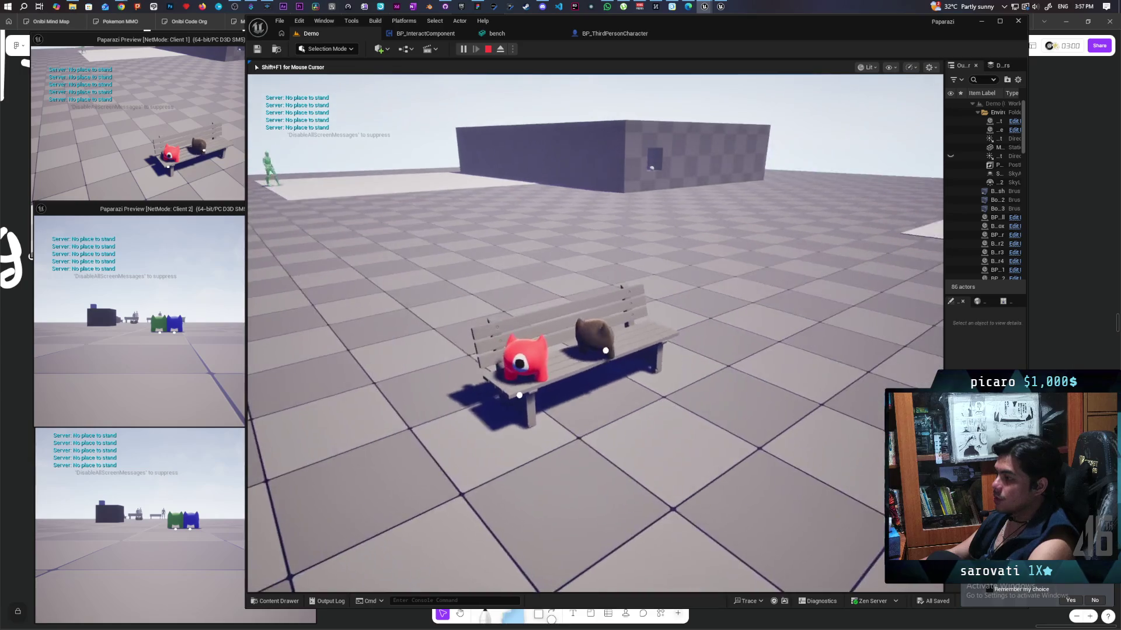
# Walk the brown creature to the bench and seat it beside the red one
pyautogui.press('w')
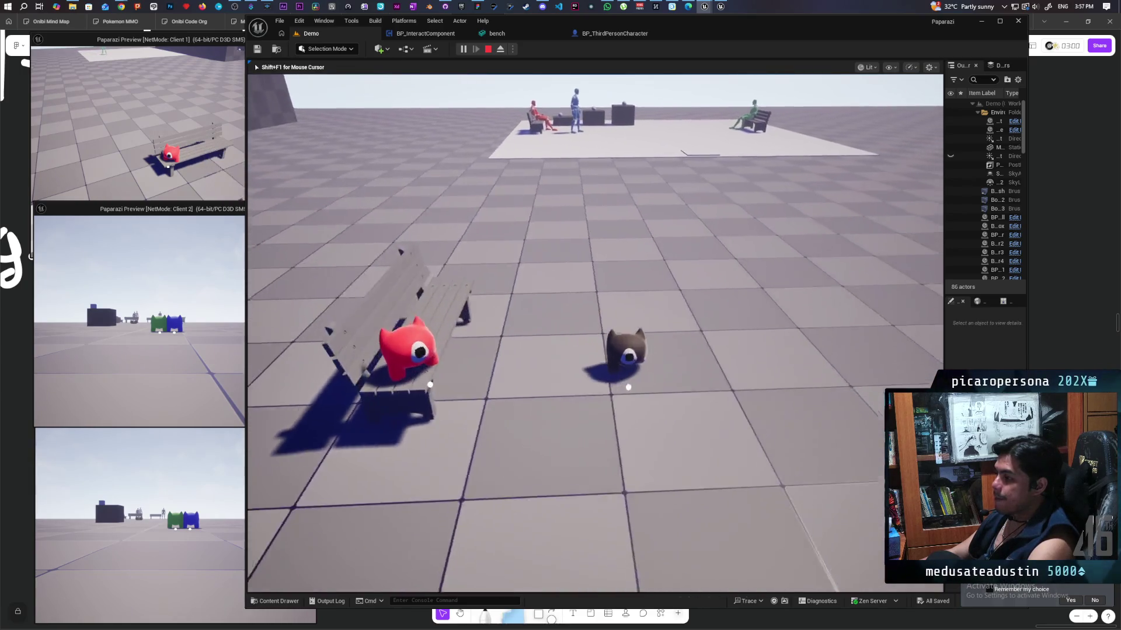
pyautogui.press('w')
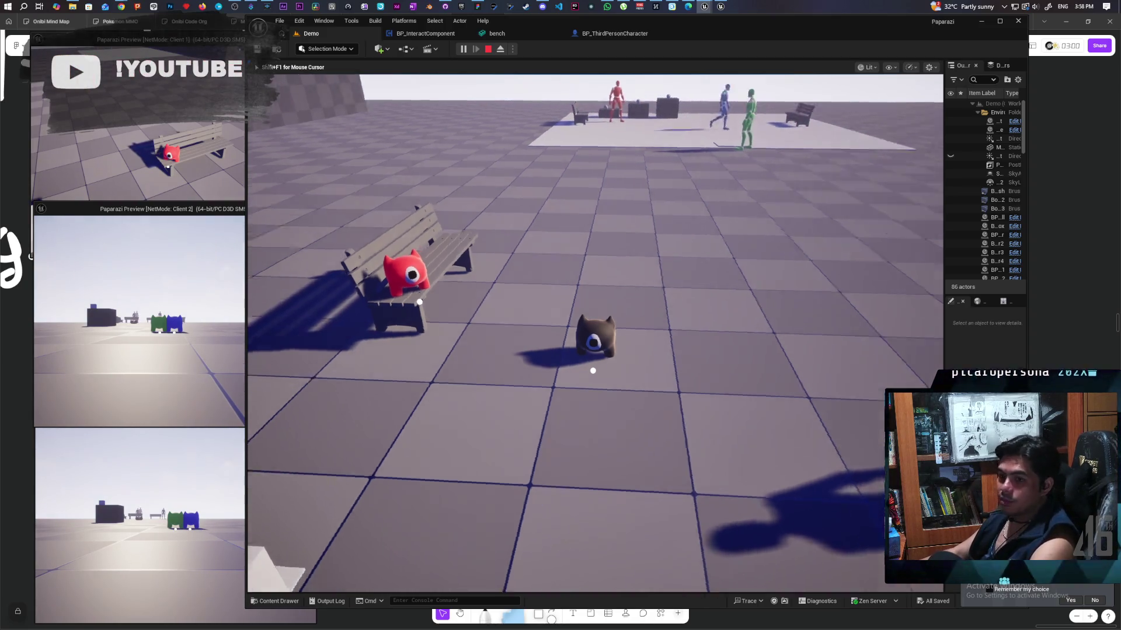
pyautogui.moveTo(594, 333)
pyautogui.press('w')
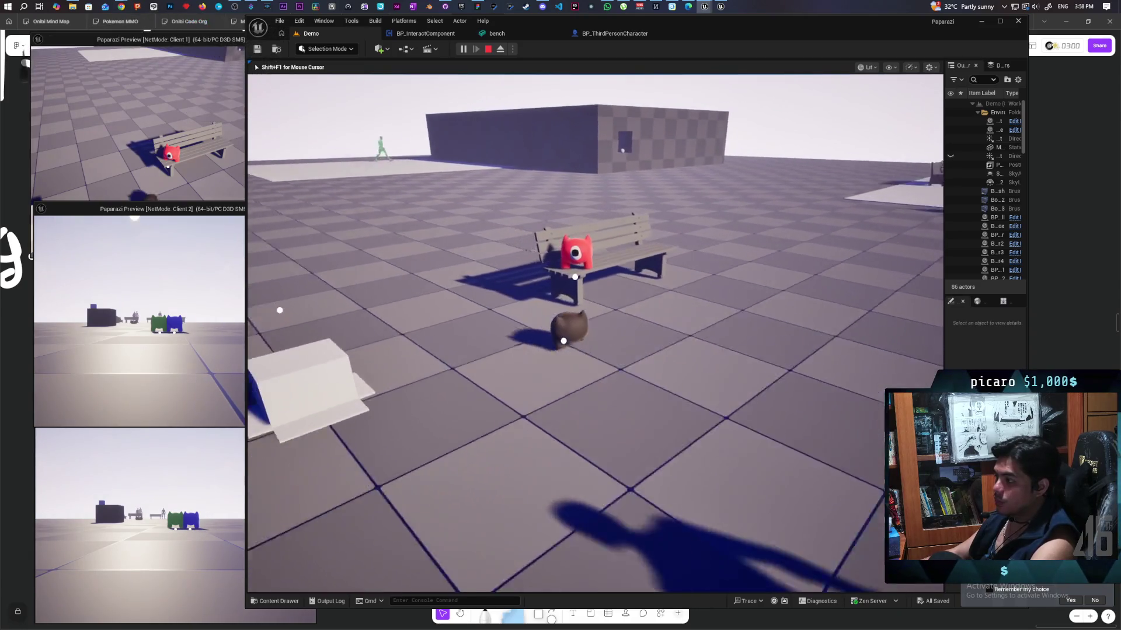
pyautogui.press('e')
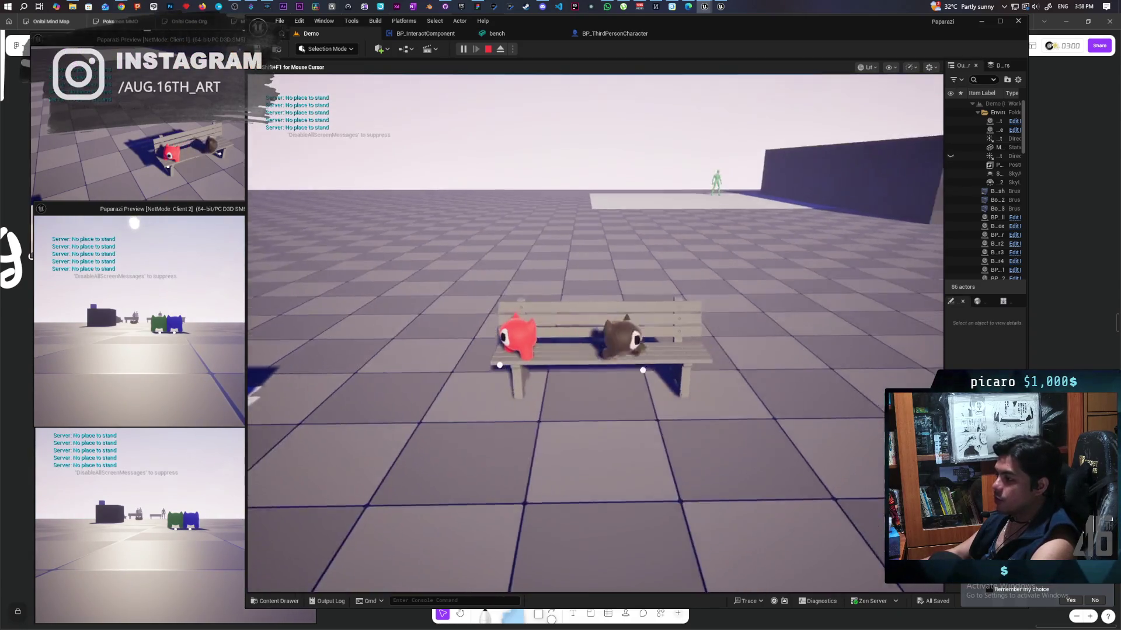
# Step the brown creature off and retry placing it until it sits on the bench
pyautogui.press('s')
pyautogui.press('f')
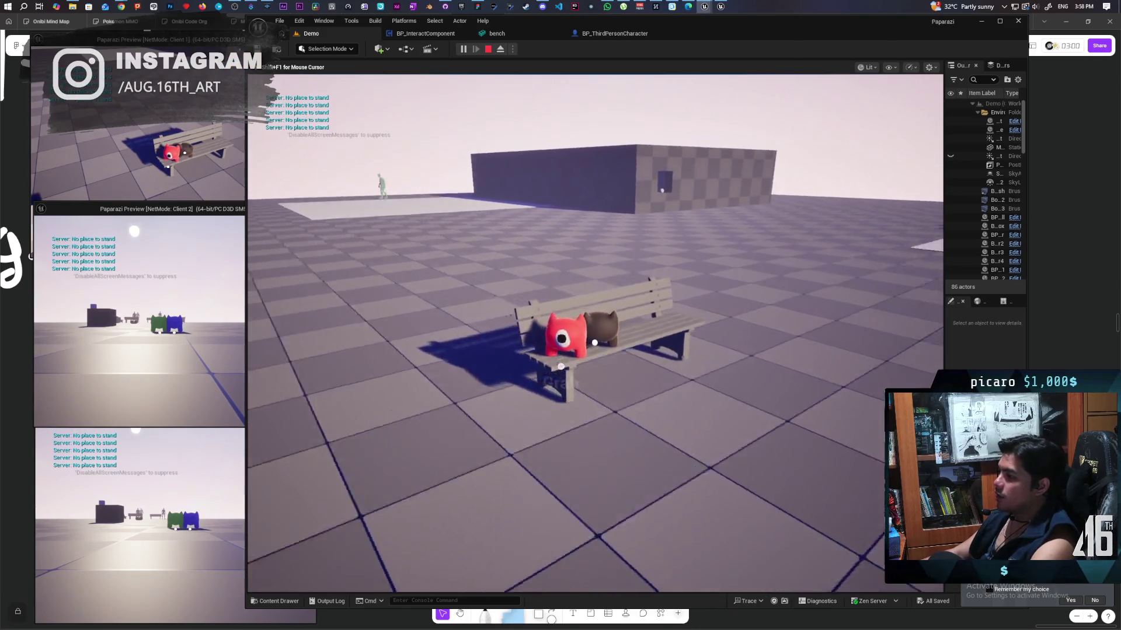
pyautogui.press('w')
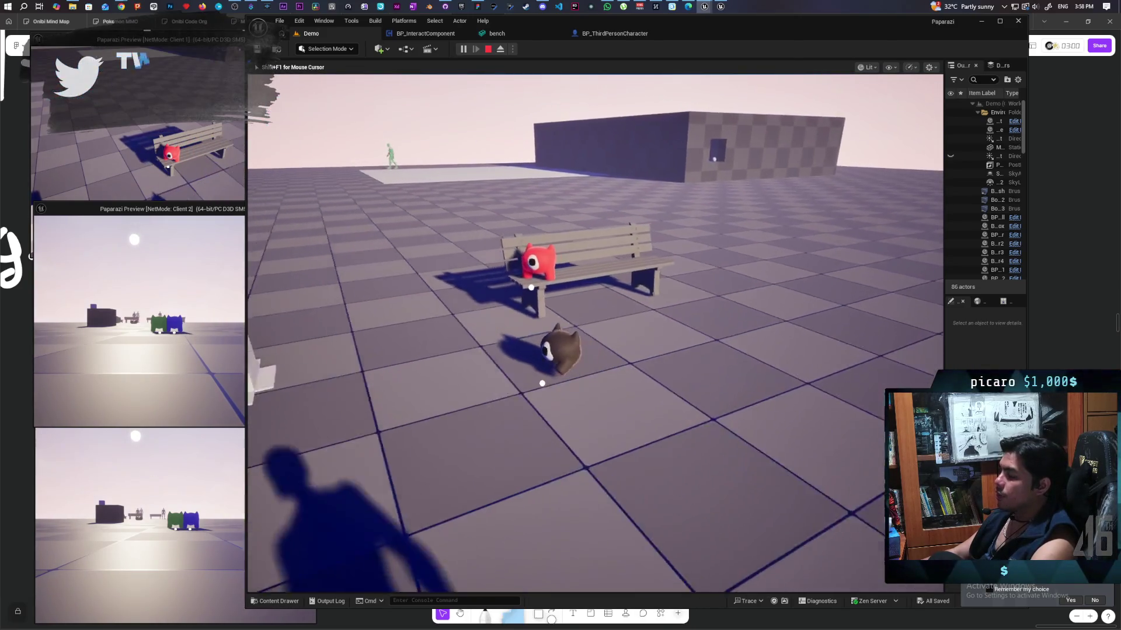
pyautogui.press('f')
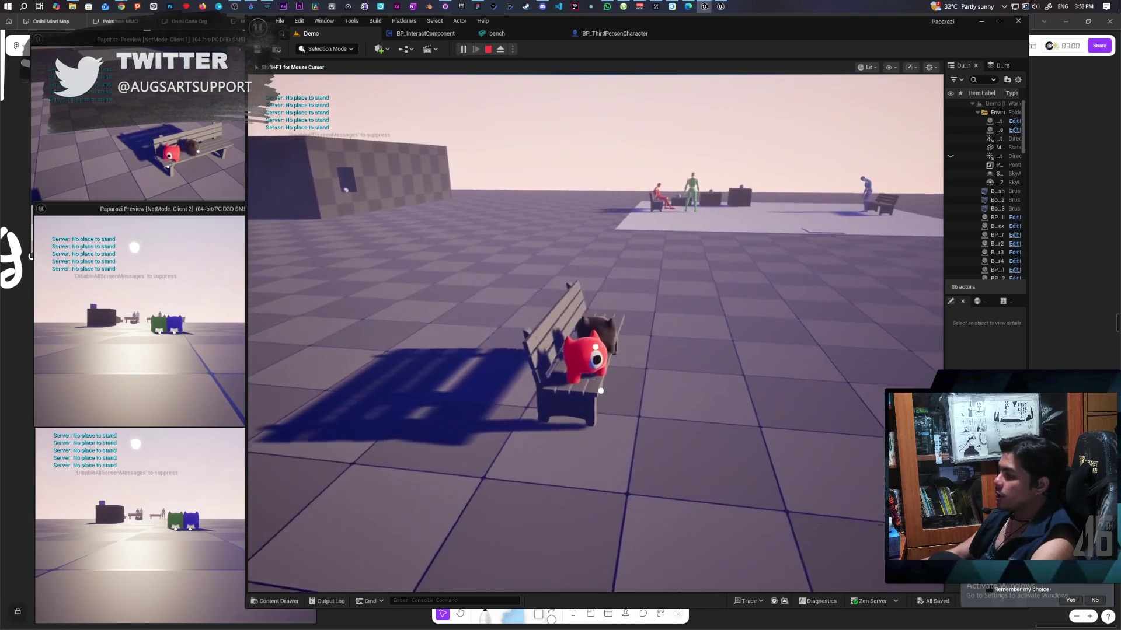
pyautogui.press('w')
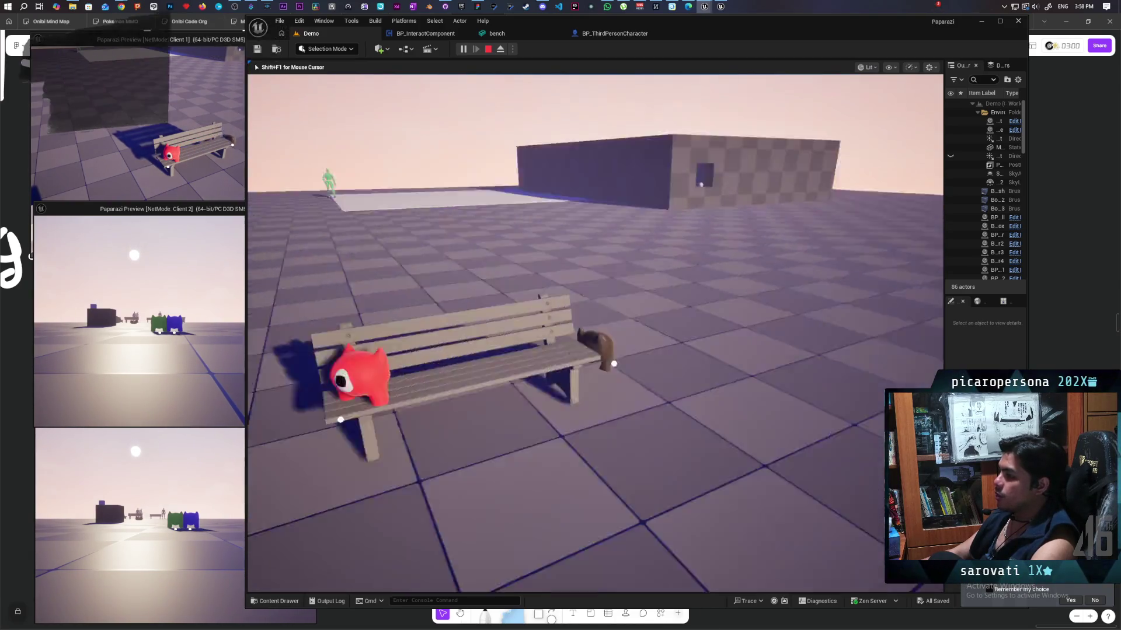
pyautogui.press('w')
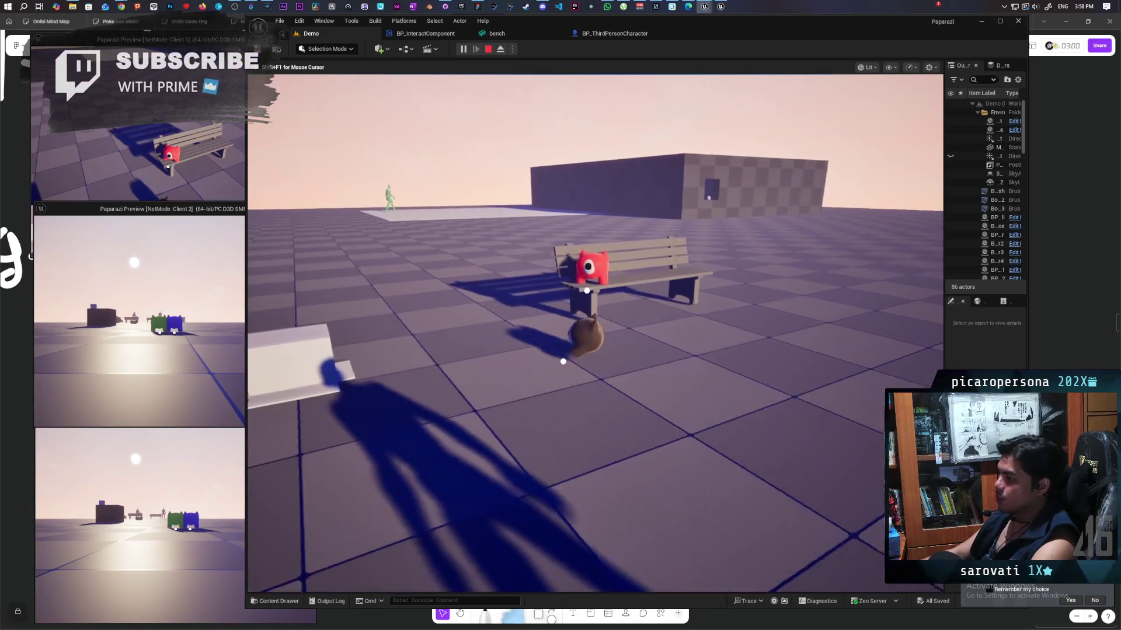
pyautogui.press('f')
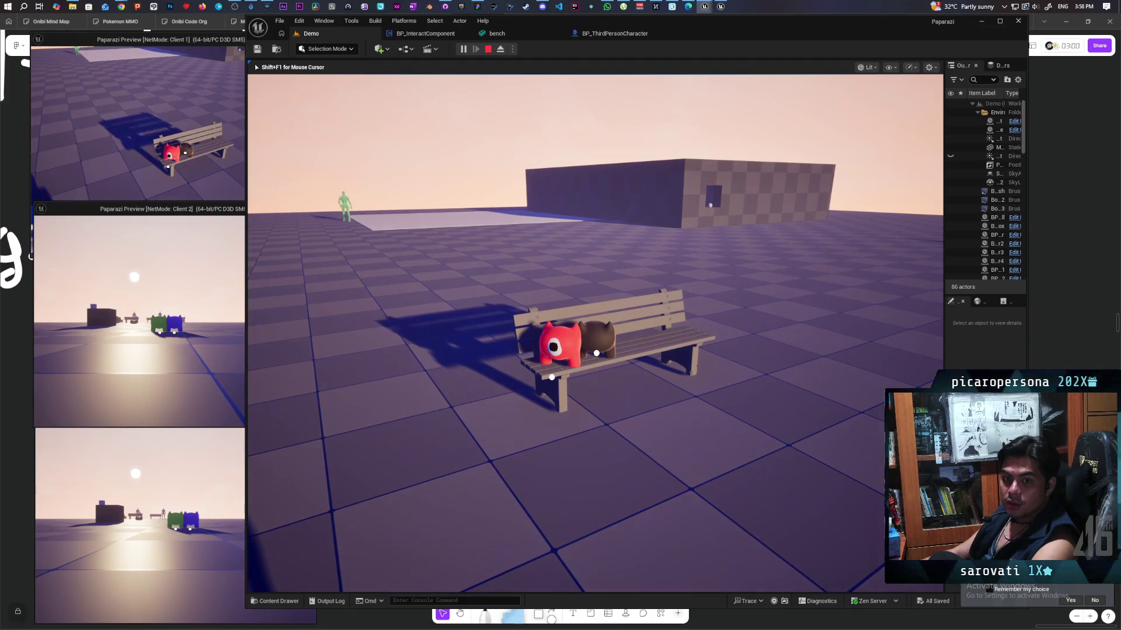
pyautogui.hotkey('alt', 'Tab')
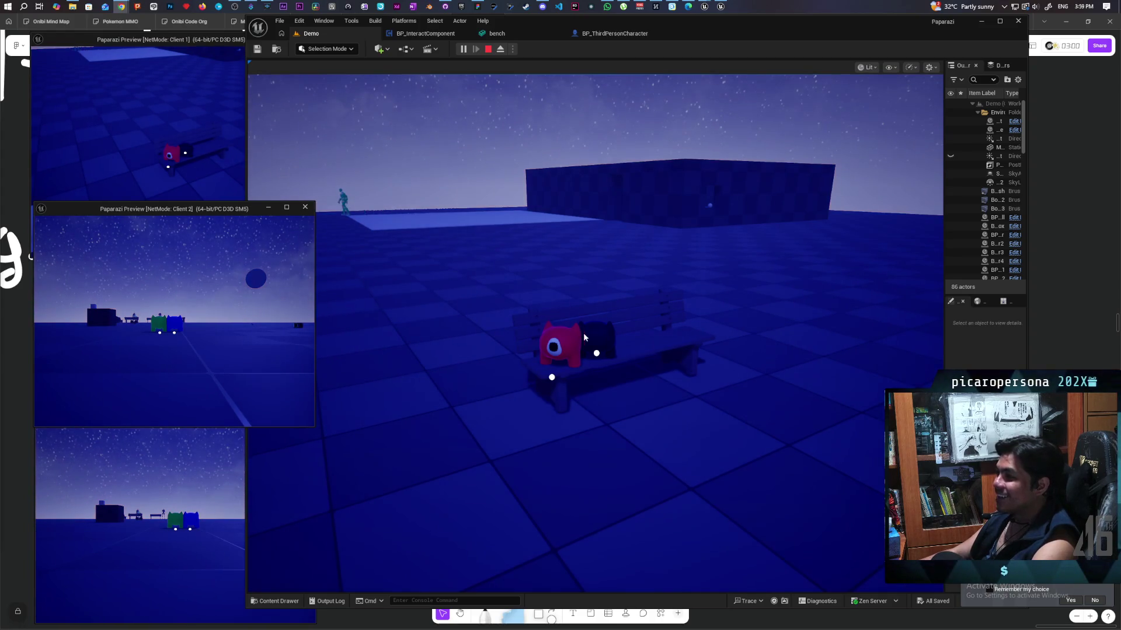
# Walk the black creature off the bench toward the green and blue creatures
pyautogui.click(461, 275)
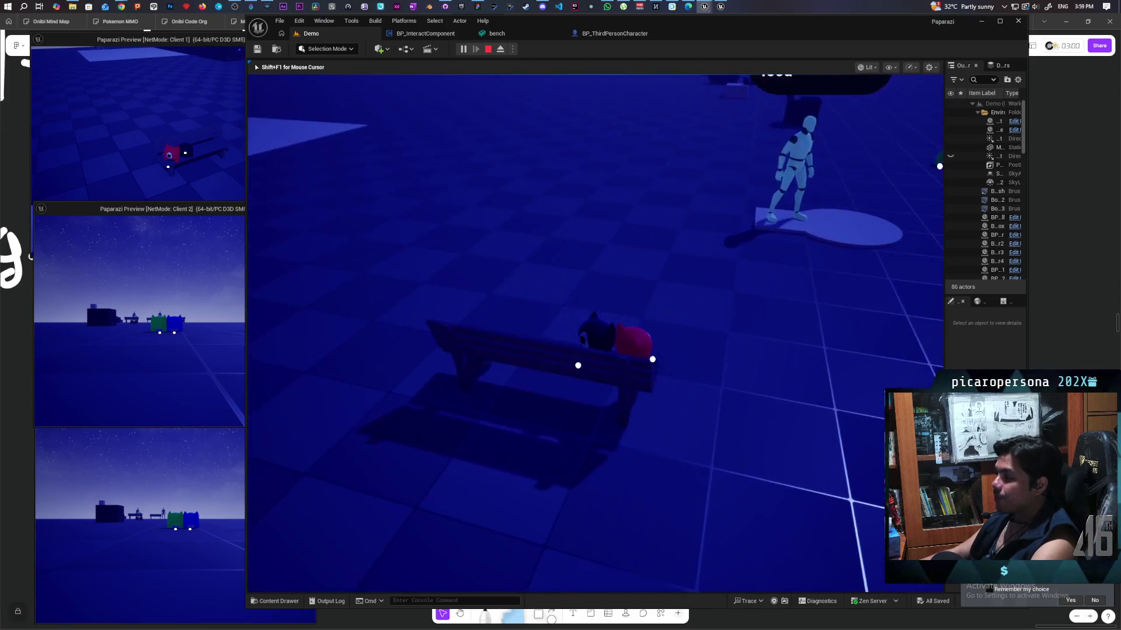
pyautogui.press('w')
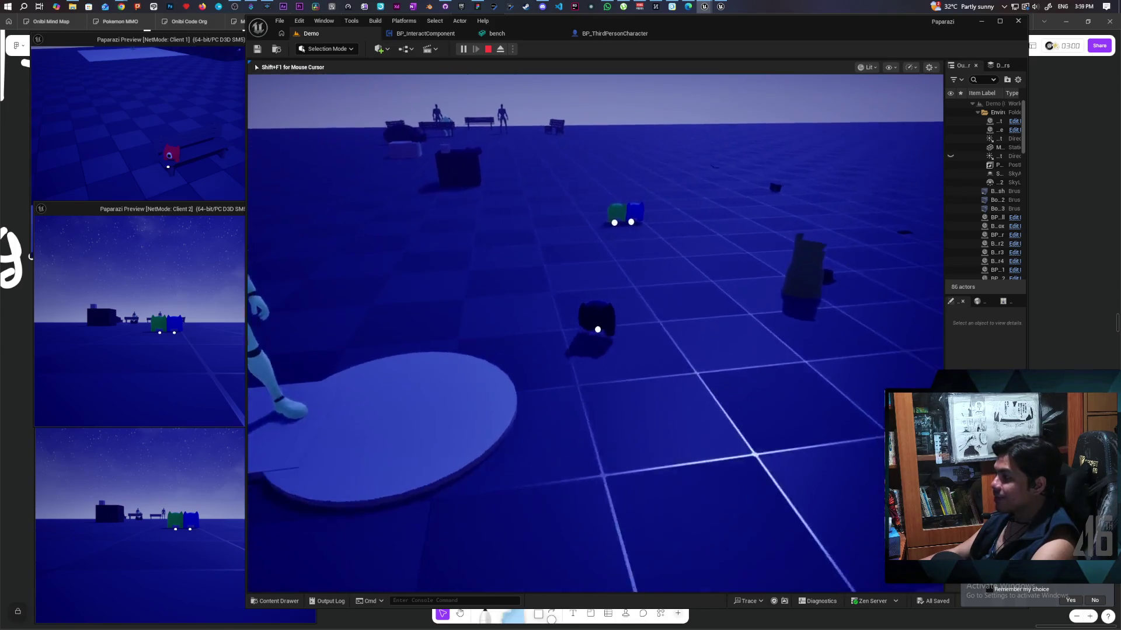
pyautogui.hotkey('shift', 'F1')
pyautogui.click(292, 192)
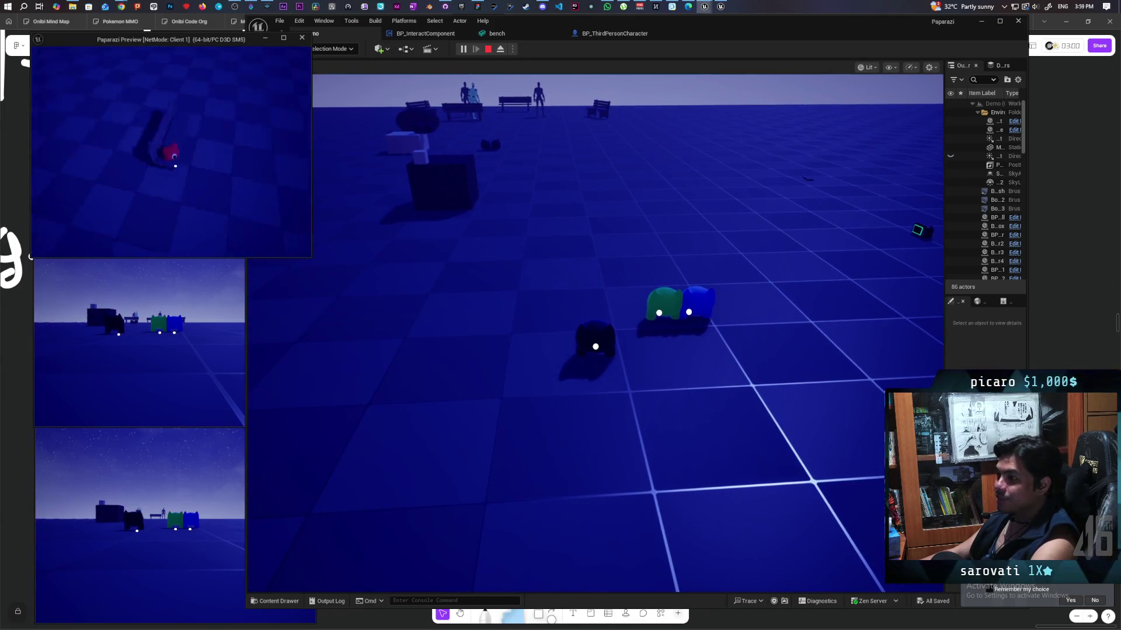
# Walk the red creature beside the black one, then stack the blue creature on red
pyautogui.press('w')
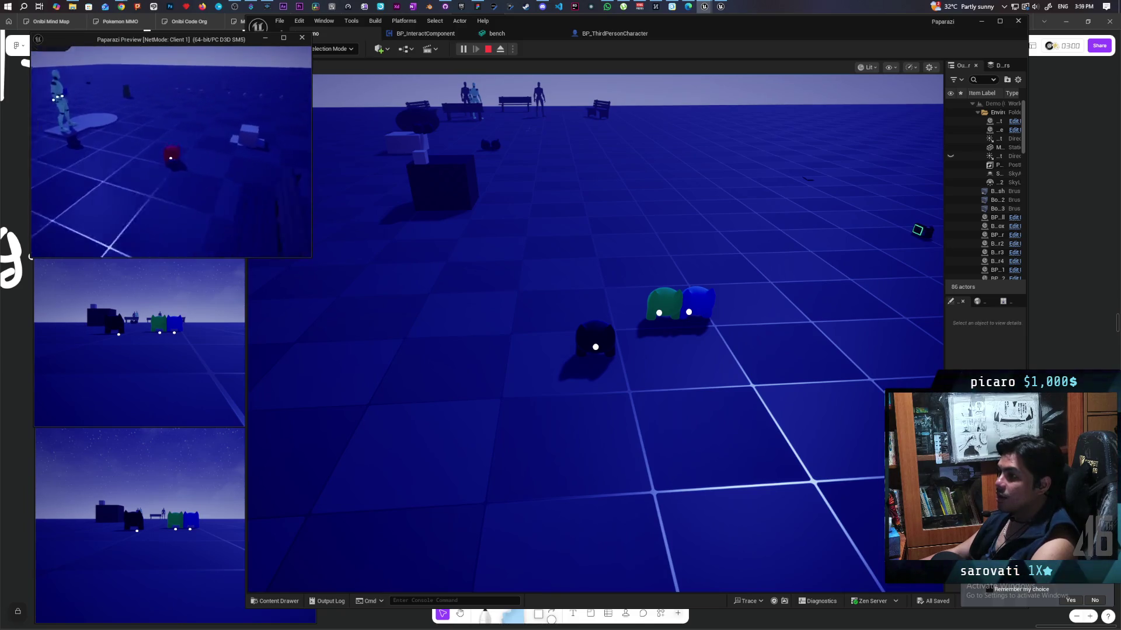
pyautogui.press('w')
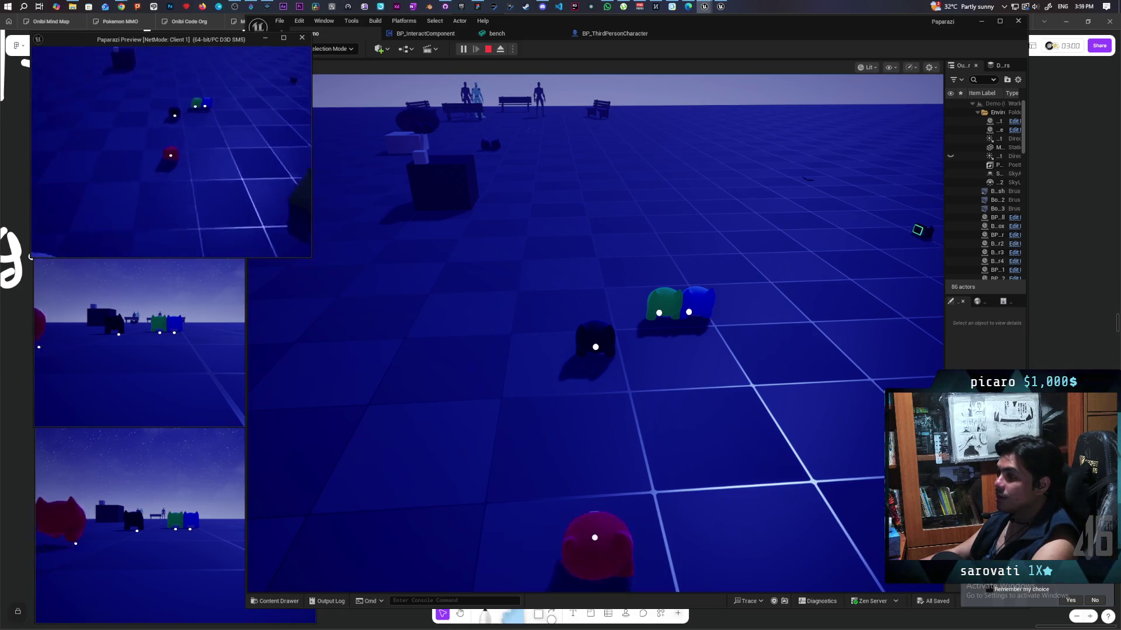
pyautogui.press('w')
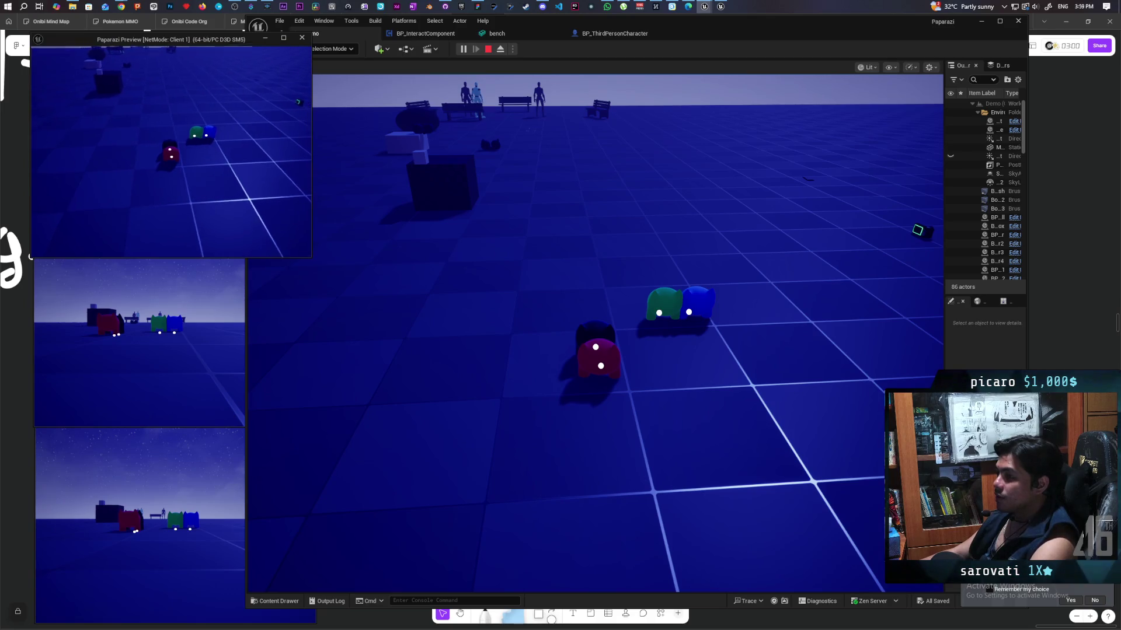
pyautogui.press('d')
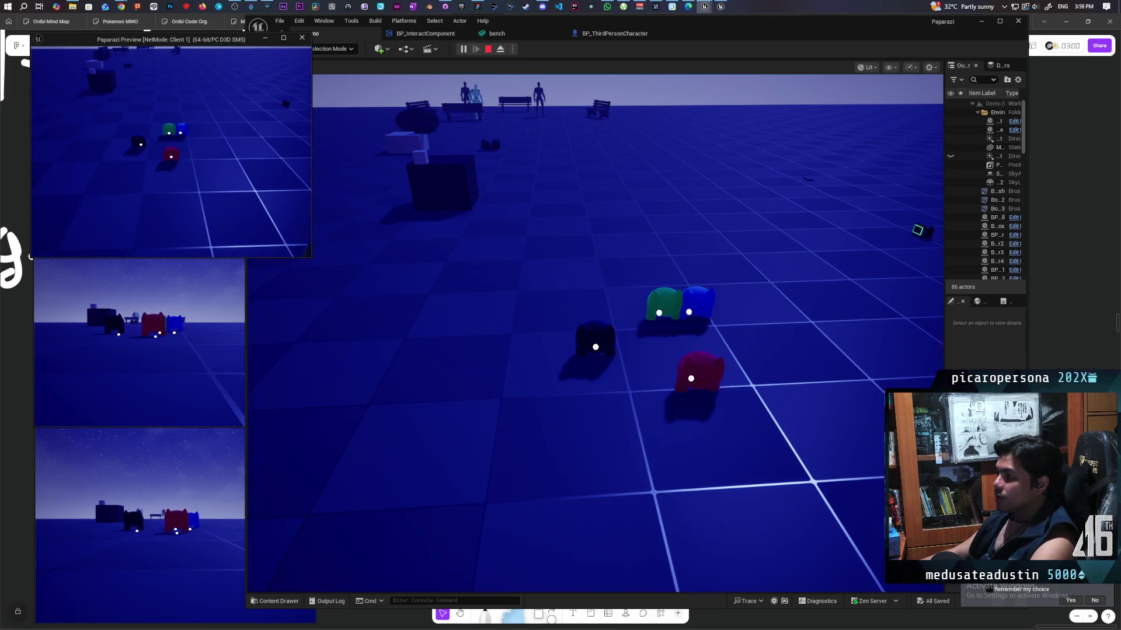
pyautogui.click(175, 350)
pyautogui.press('s')
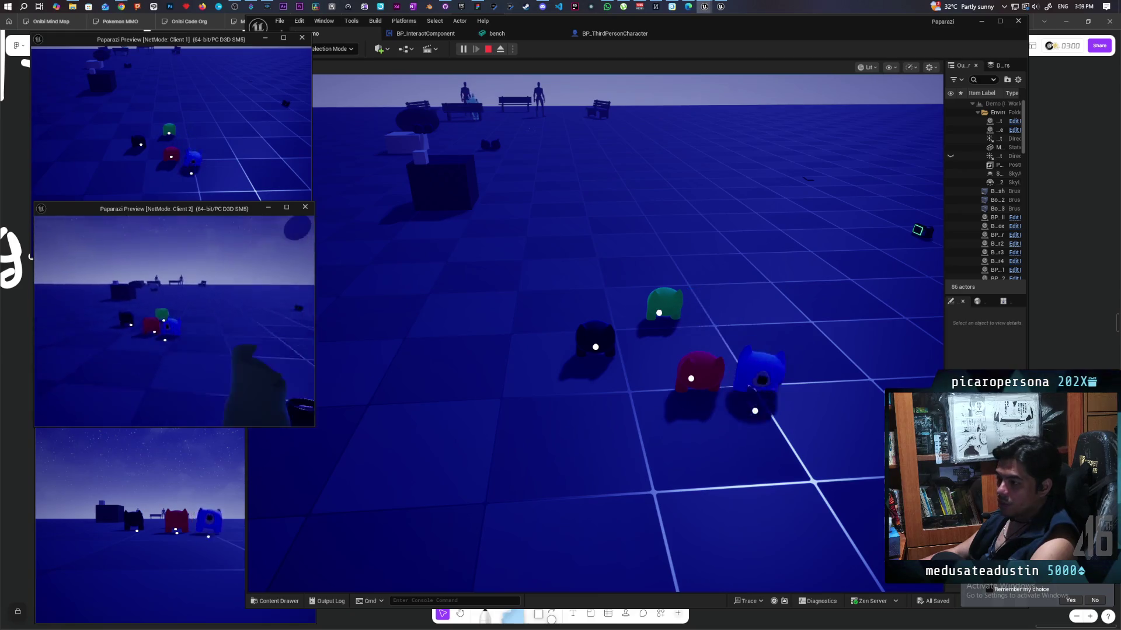
pyautogui.press('w')
pyautogui.press('space')
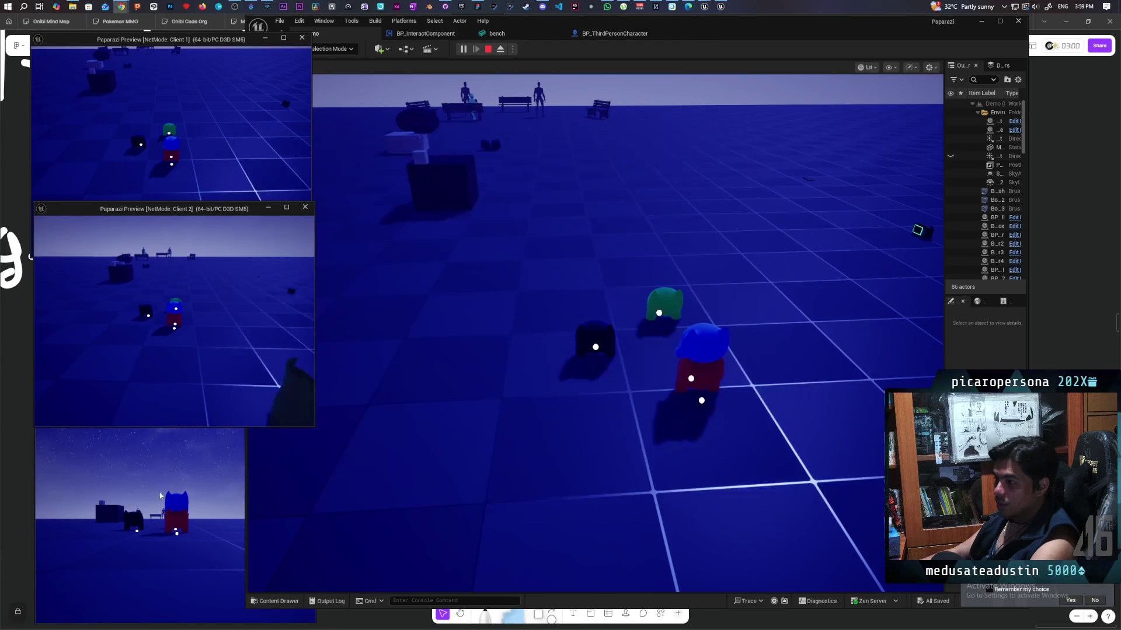
# Bring the black creature beside the stack and jump the green creature onto blue
pyautogui.click(467, 350)
pyautogui.press('w')
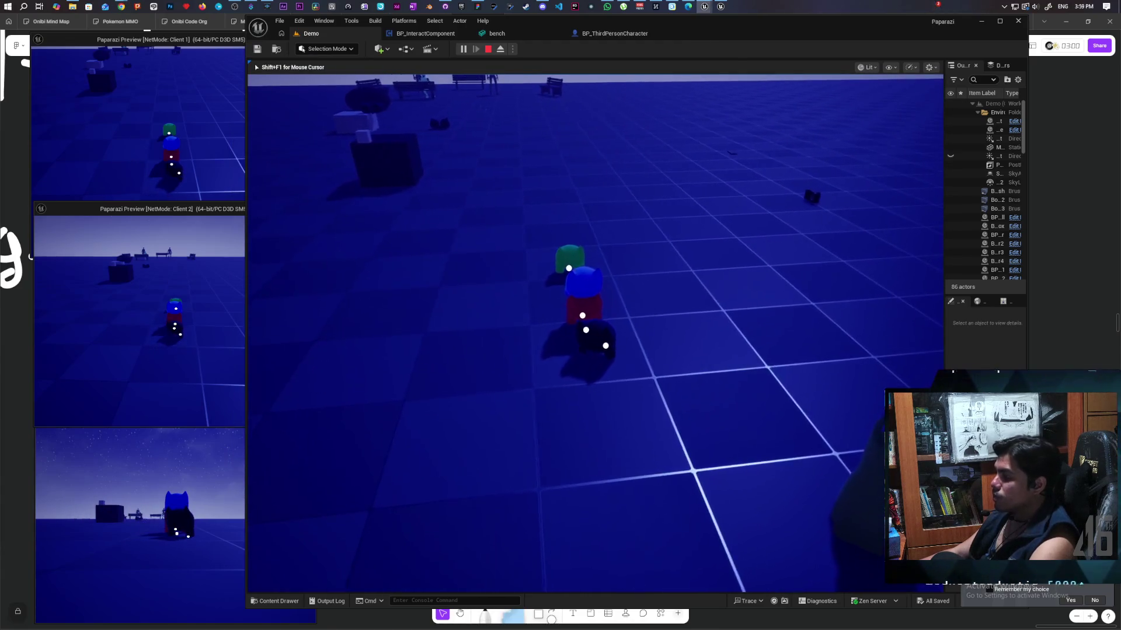
pyautogui.press('a')
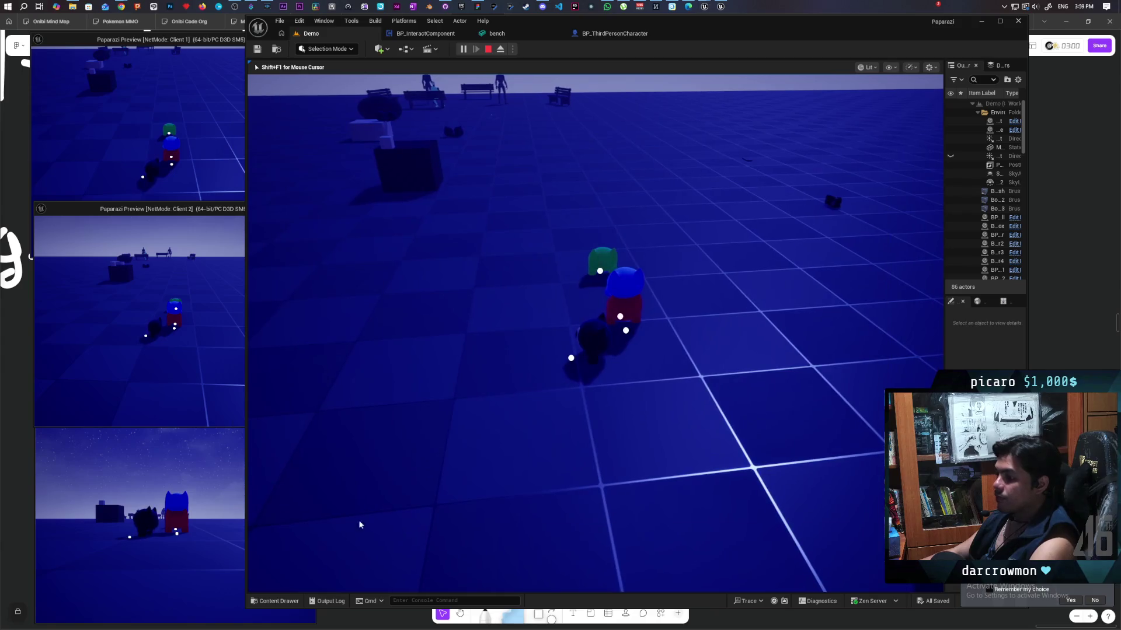
pyautogui.click(175, 514)
pyautogui.press('w')
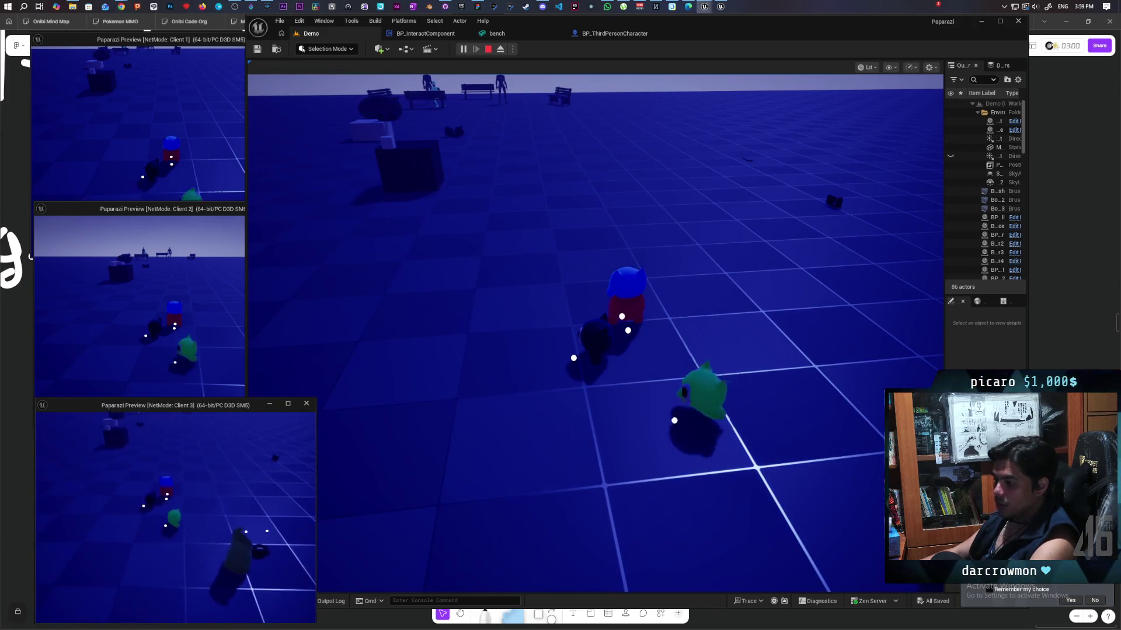
pyautogui.press('space')
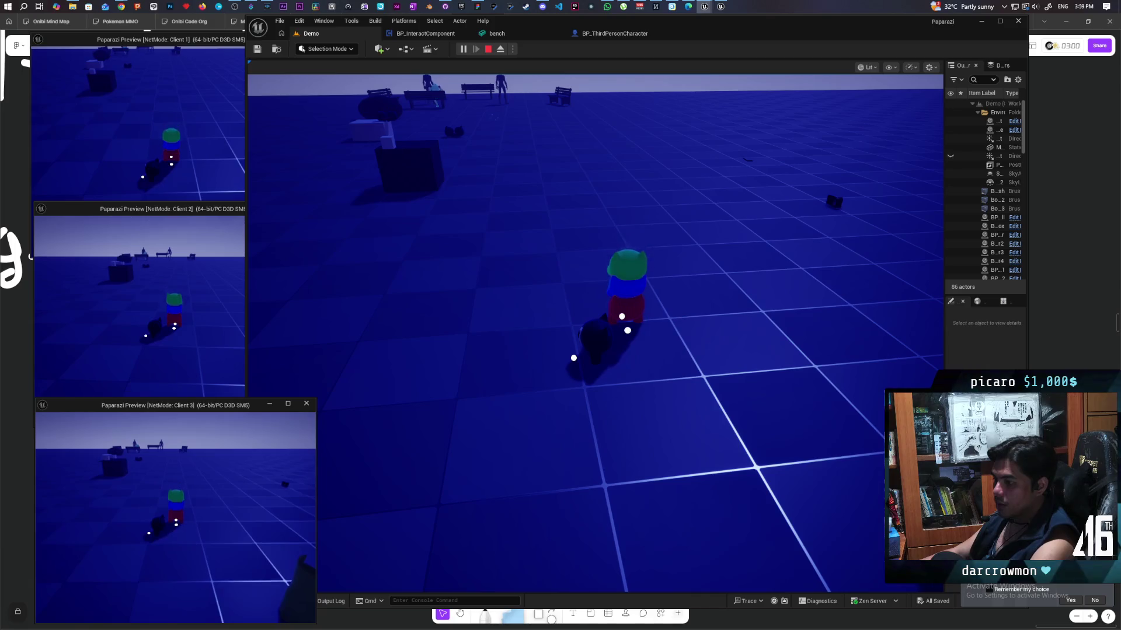
# Put the black creature on top of the red-blue-green tower
pyautogui.click(598, 398)
pyautogui.press('w')
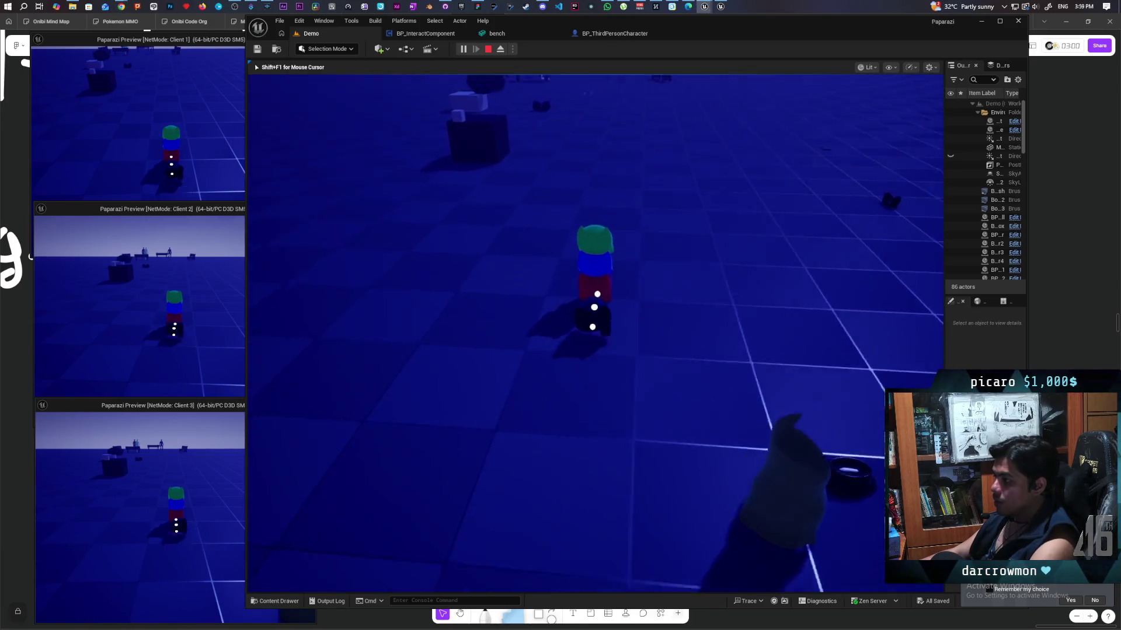
pyautogui.press('f')
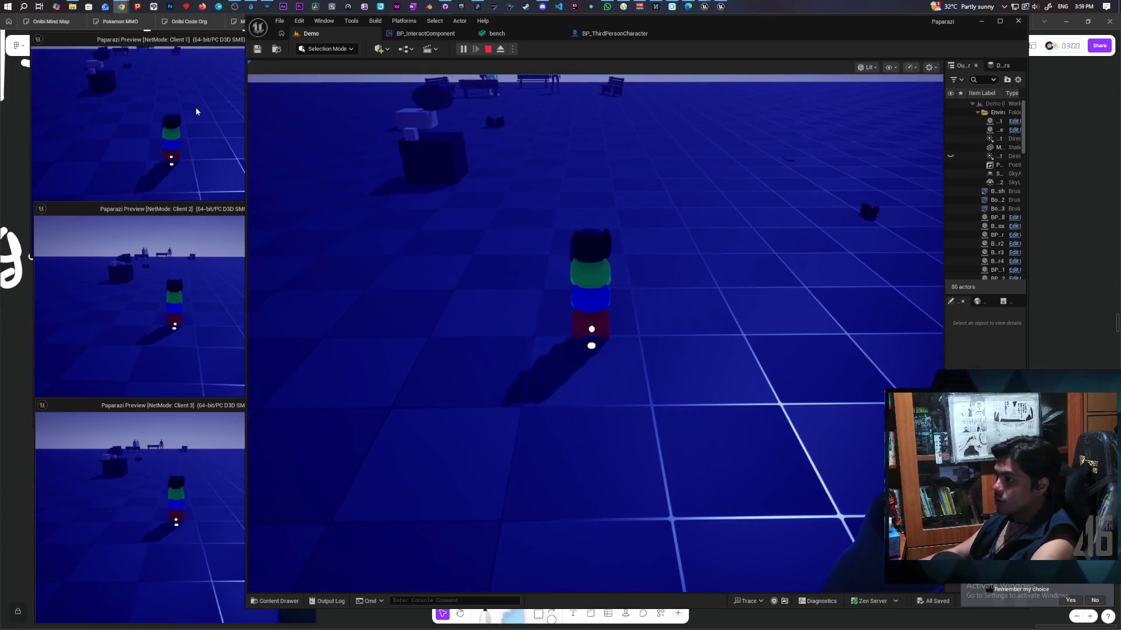
pyautogui.click(196, 111)
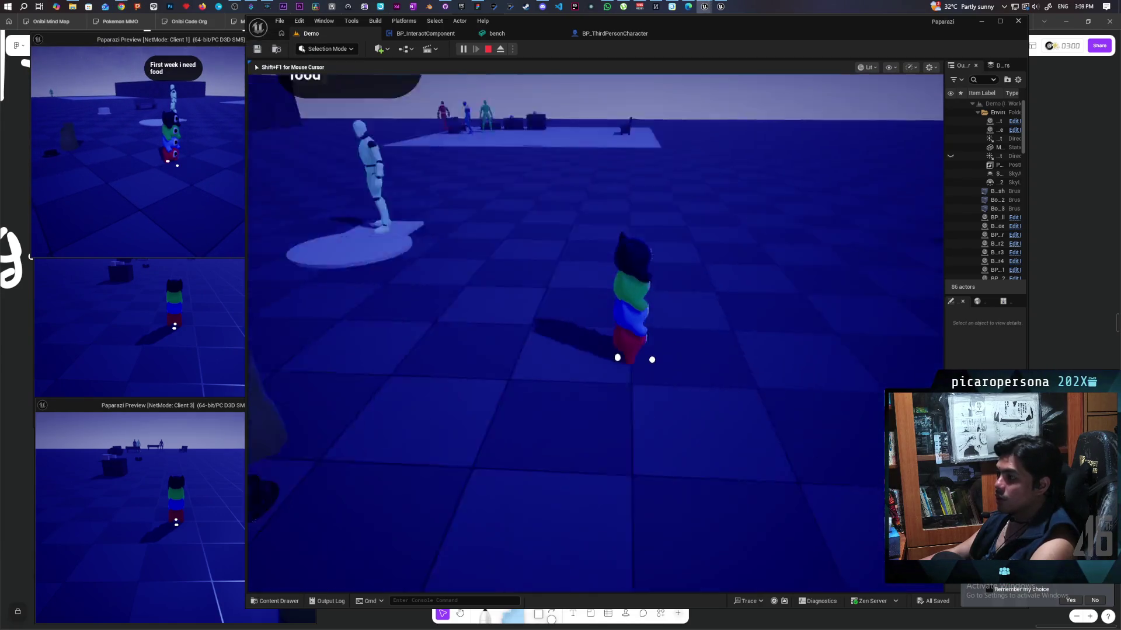
# Walk the creature tower up to the recessed wall bench and step back slightly
pyautogui.hotkey('shift', 'F1')
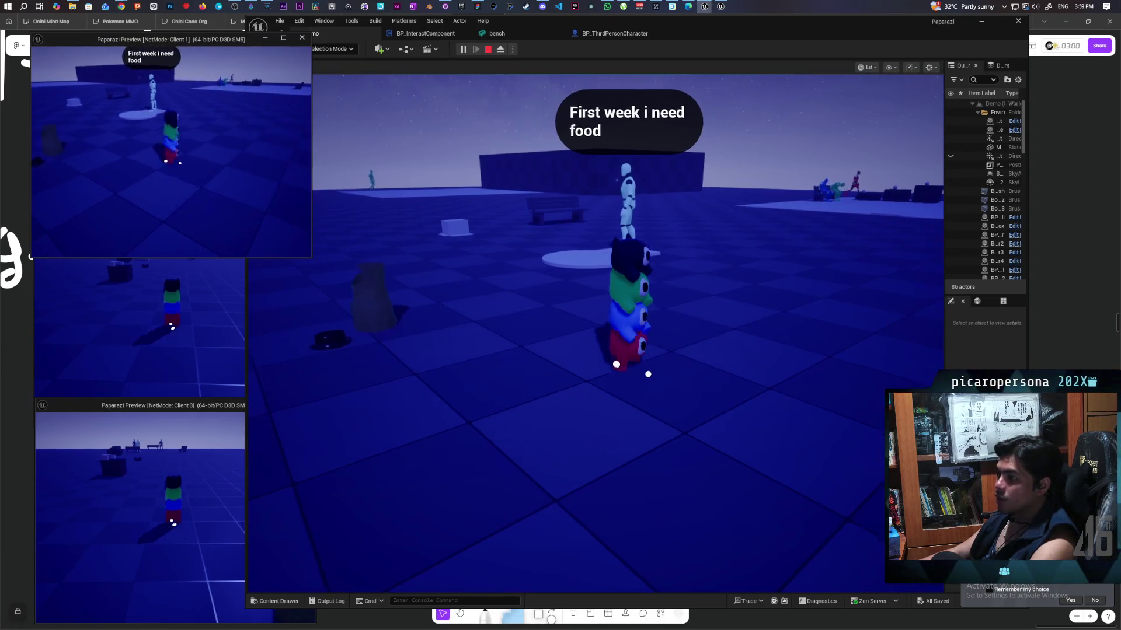
pyautogui.press('w')
pyautogui.press('w')
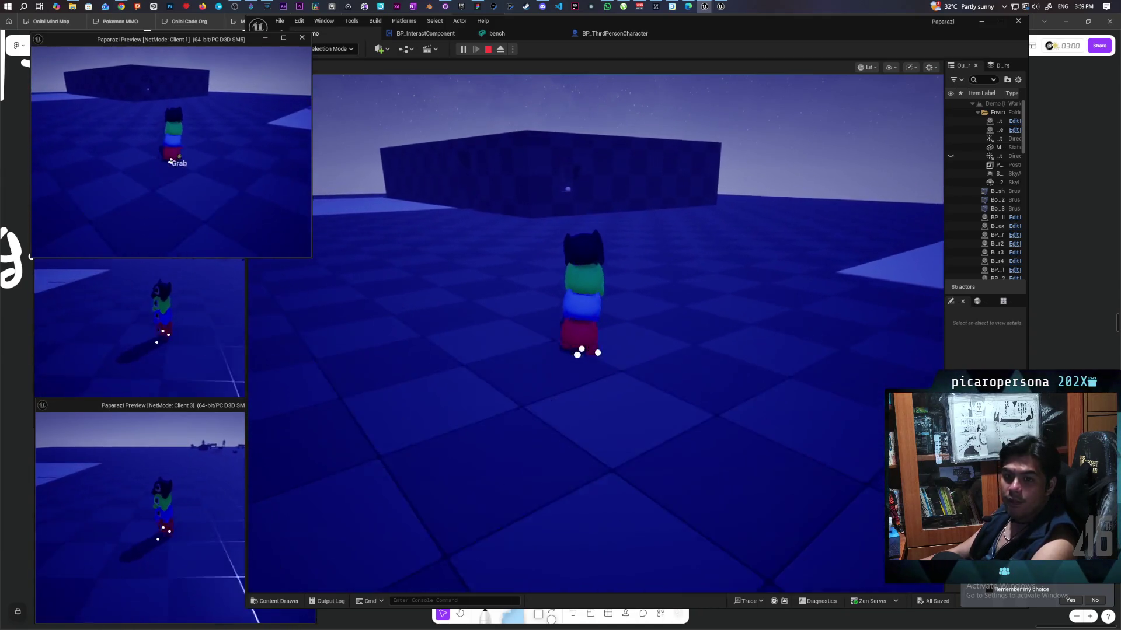
pyautogui.press('a')
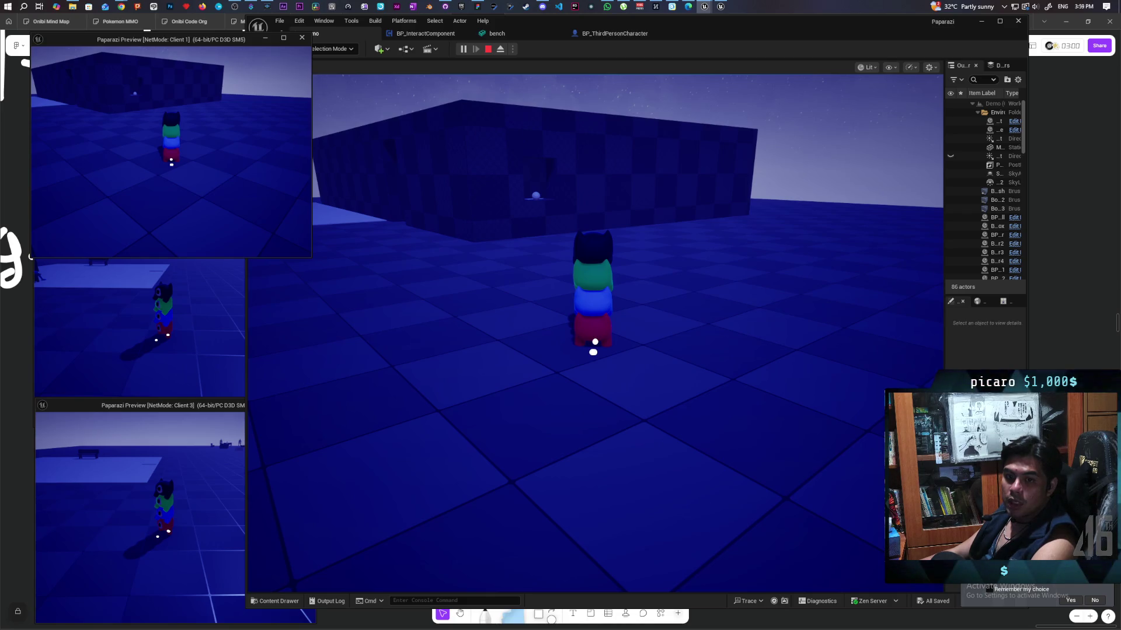
pyautogui.press('w')
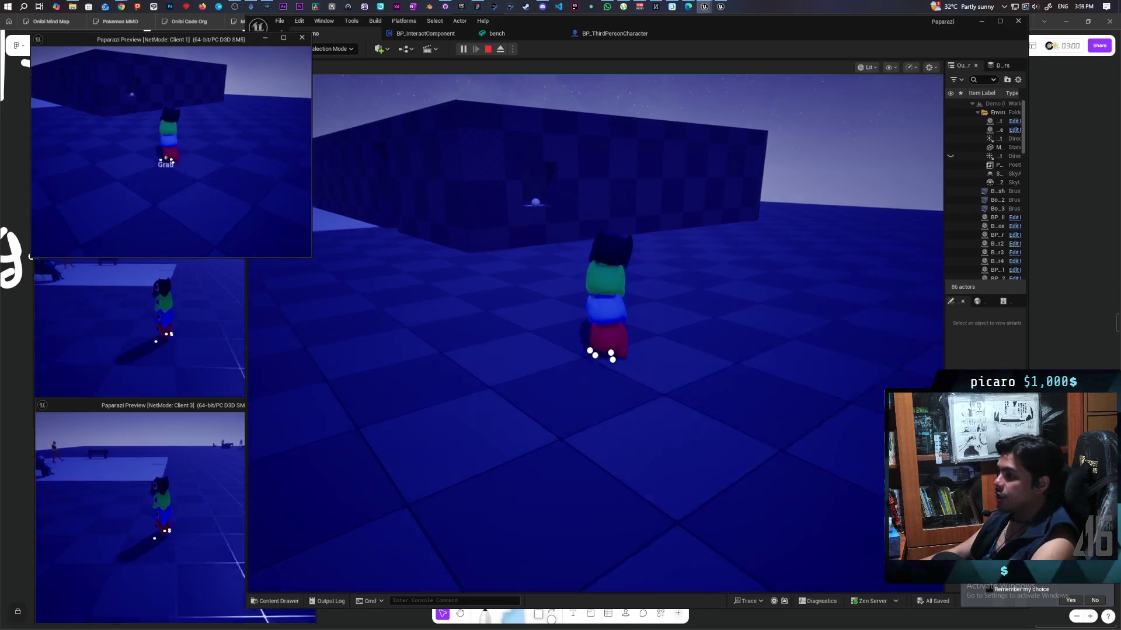
pyautogui.press('w')
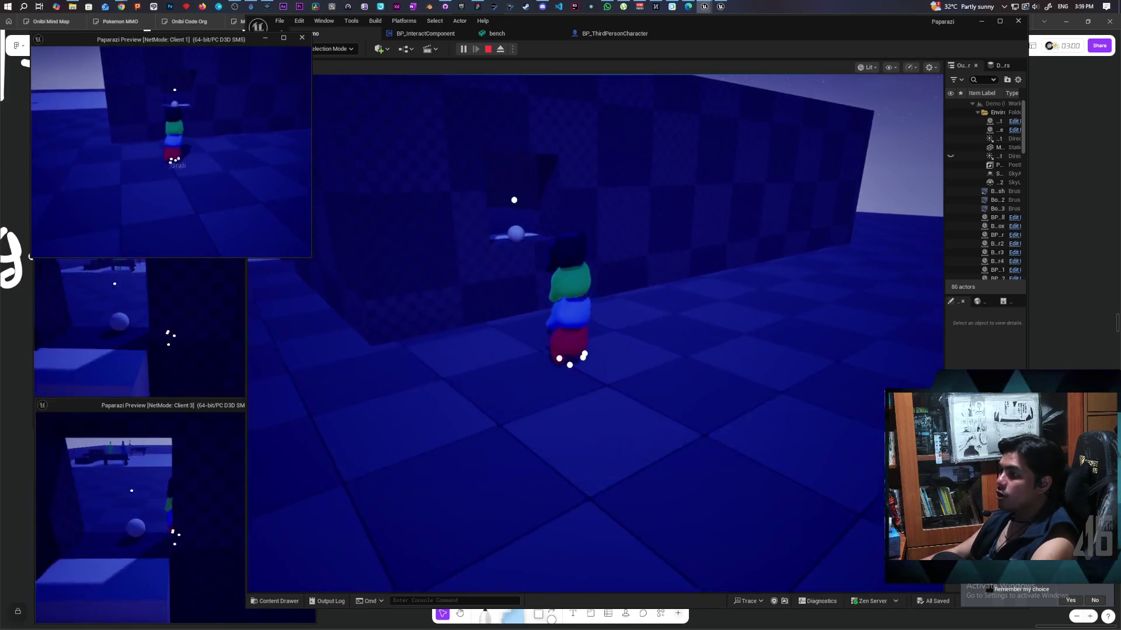
pyautogui.click(449, 145)
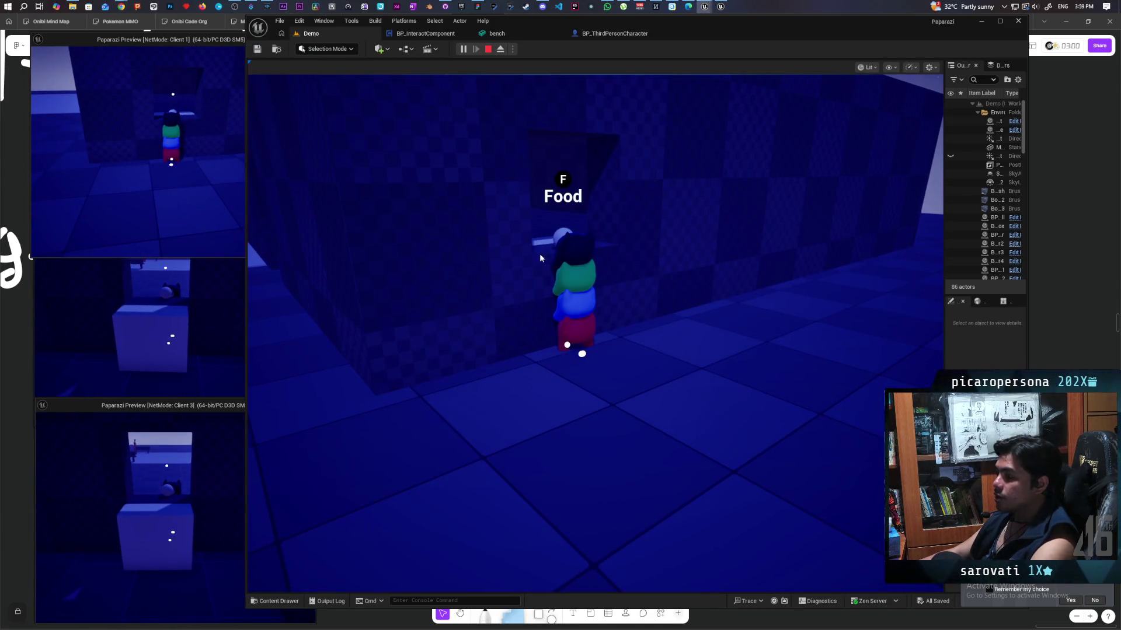
pyautogui.press('s')
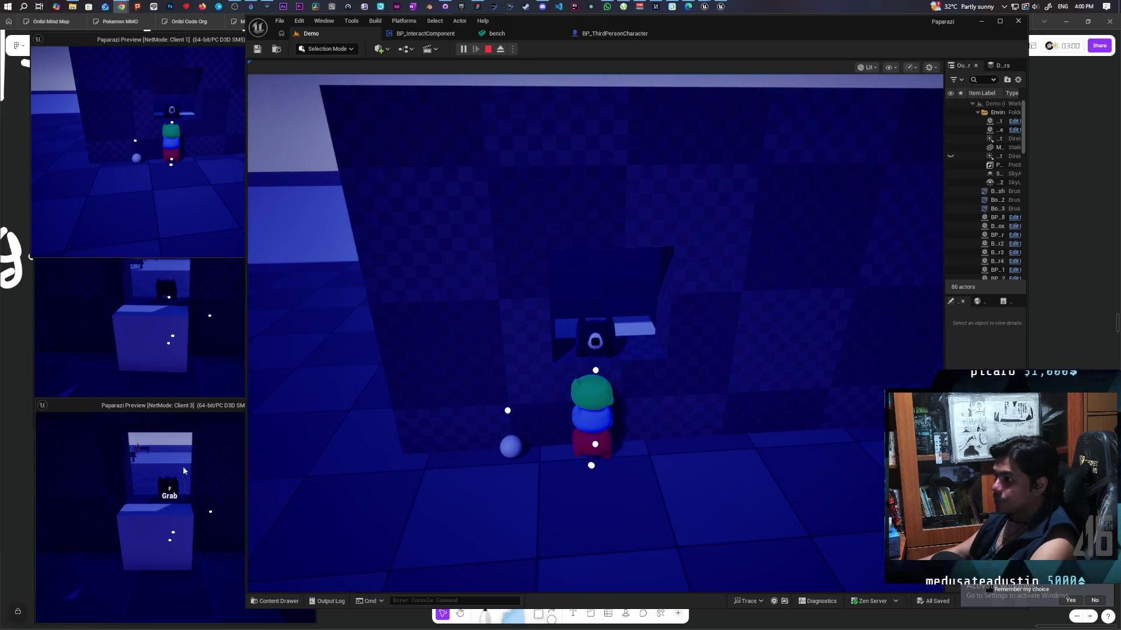
# From Client 3, place the green creature on the bench beside the dark one
pyautogui.click(193, 479)
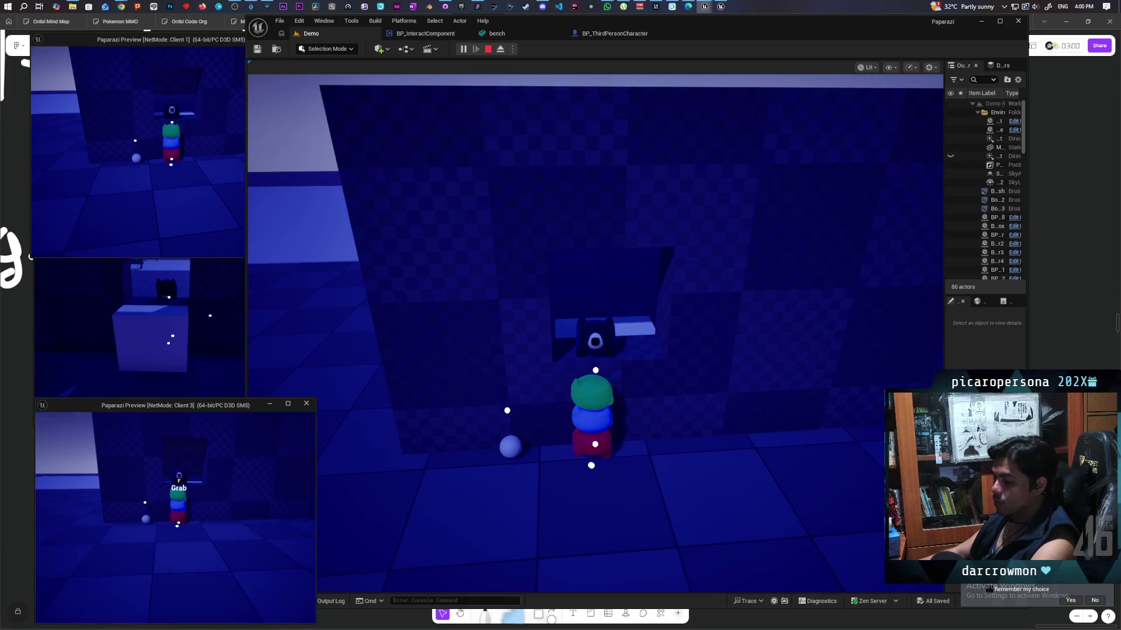
pyautogui.press('f')
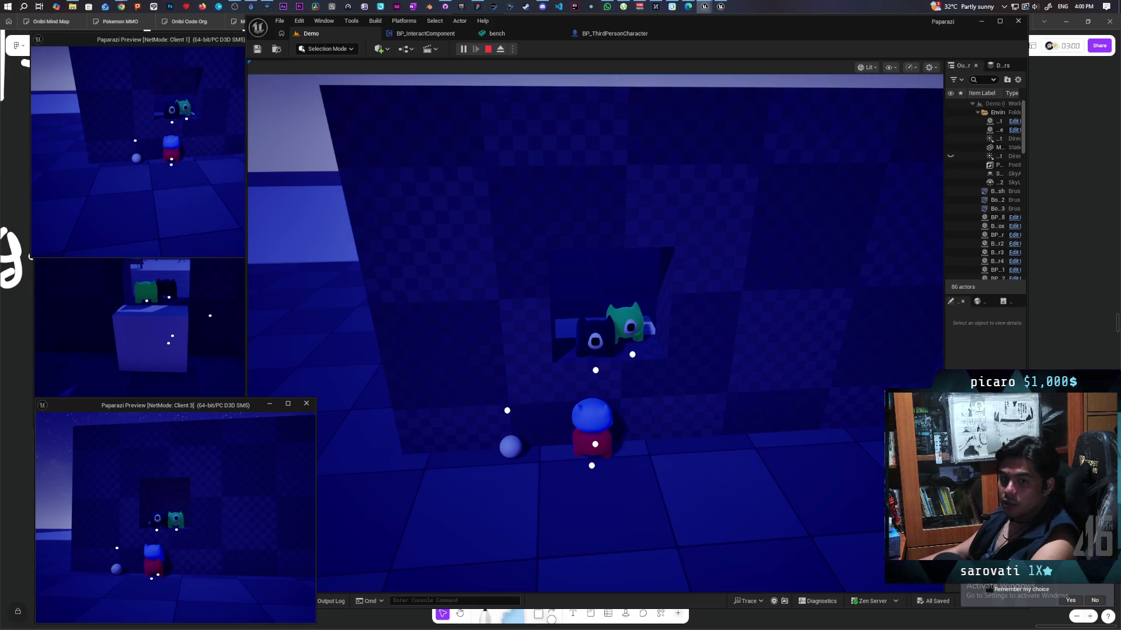
# Seat the green creature on the bench, then get it back up
pyautogui.press('e')
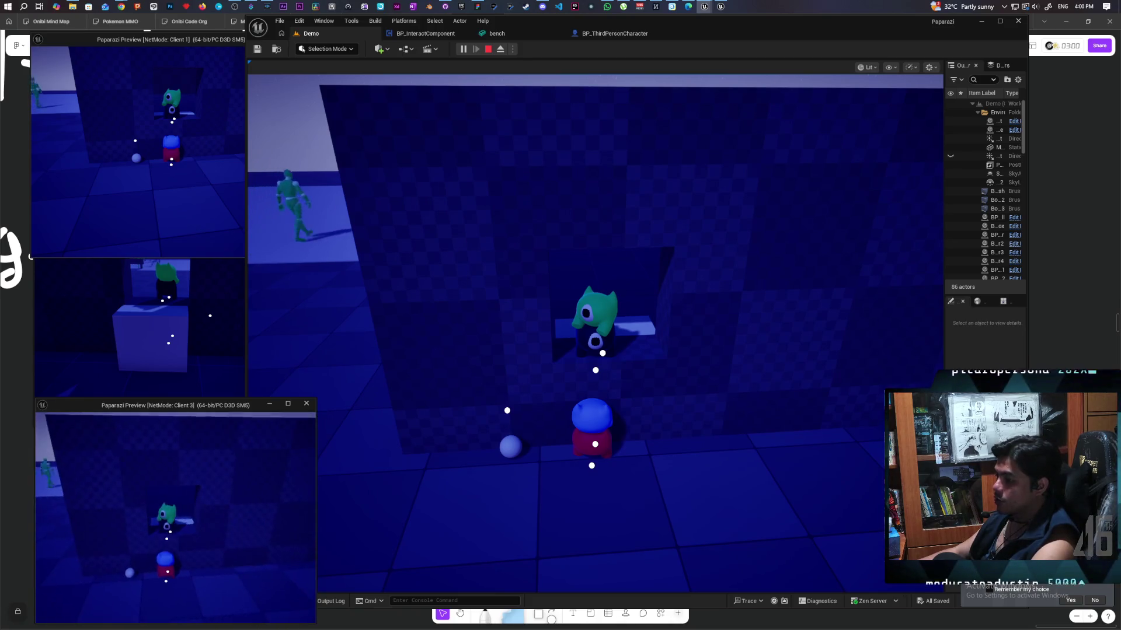
pyautogui.press('e')
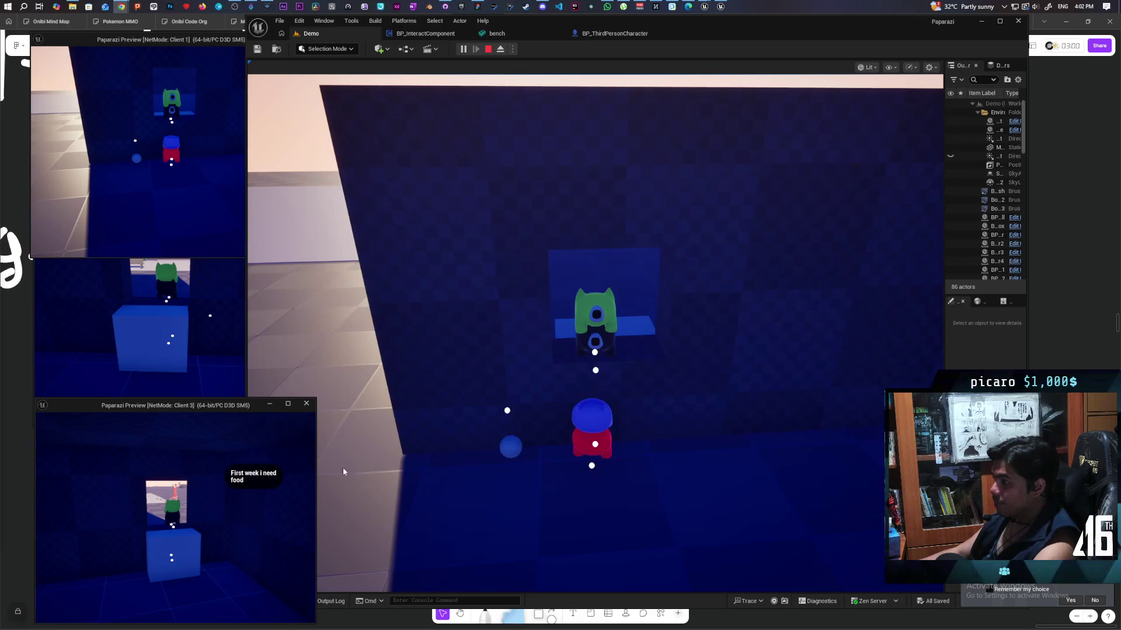
# Walk the green creature stack off the bench to the food-requesting mannequin, then toward the dark wall
pyautogui.click(657, 407)
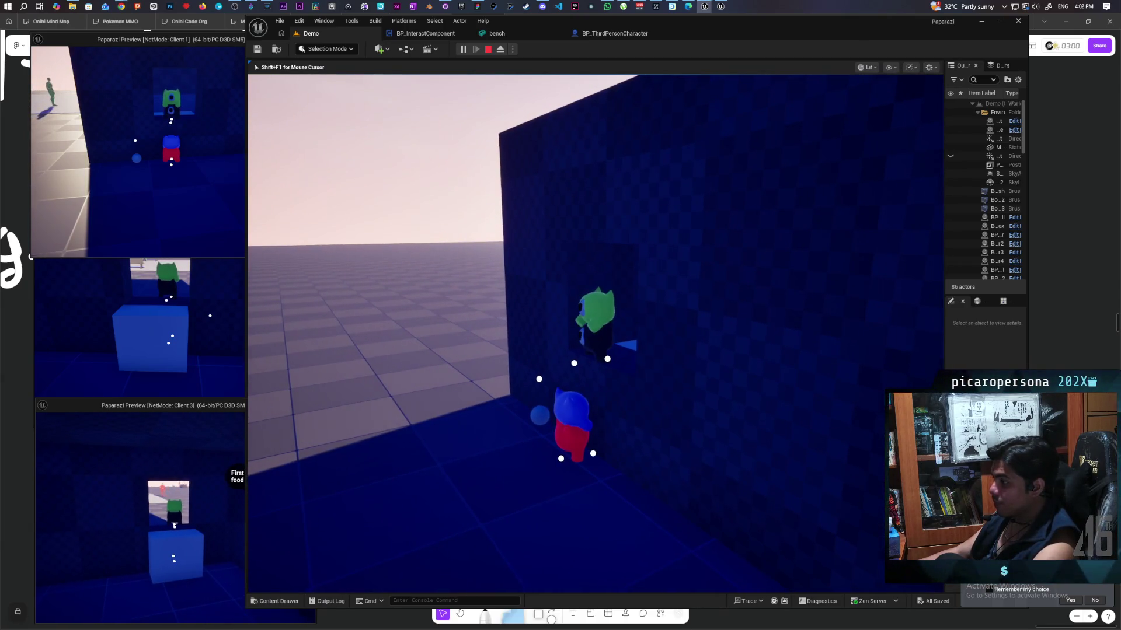
pyautogui.press('w')
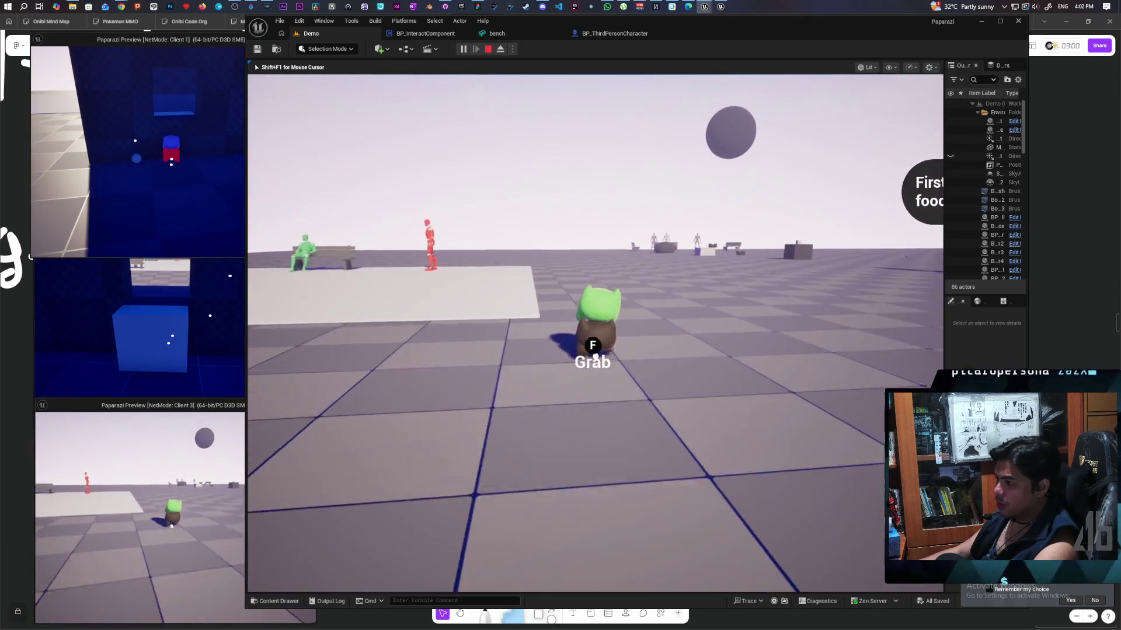
pyautogui.press('w')
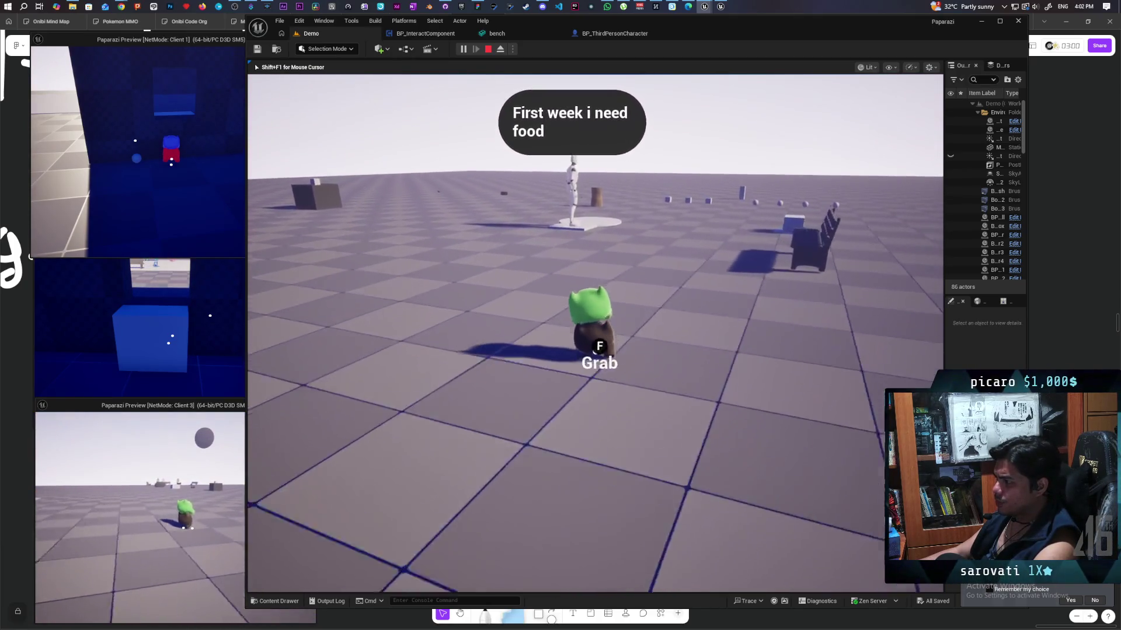
pyautogui.press('w')
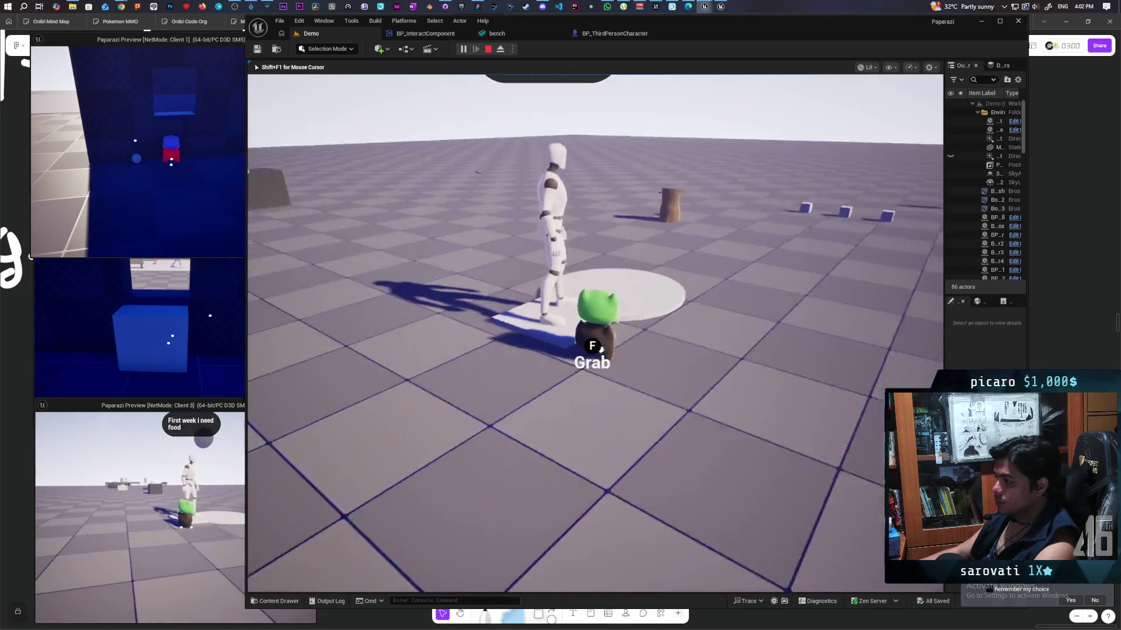
pyautogui.press('w')
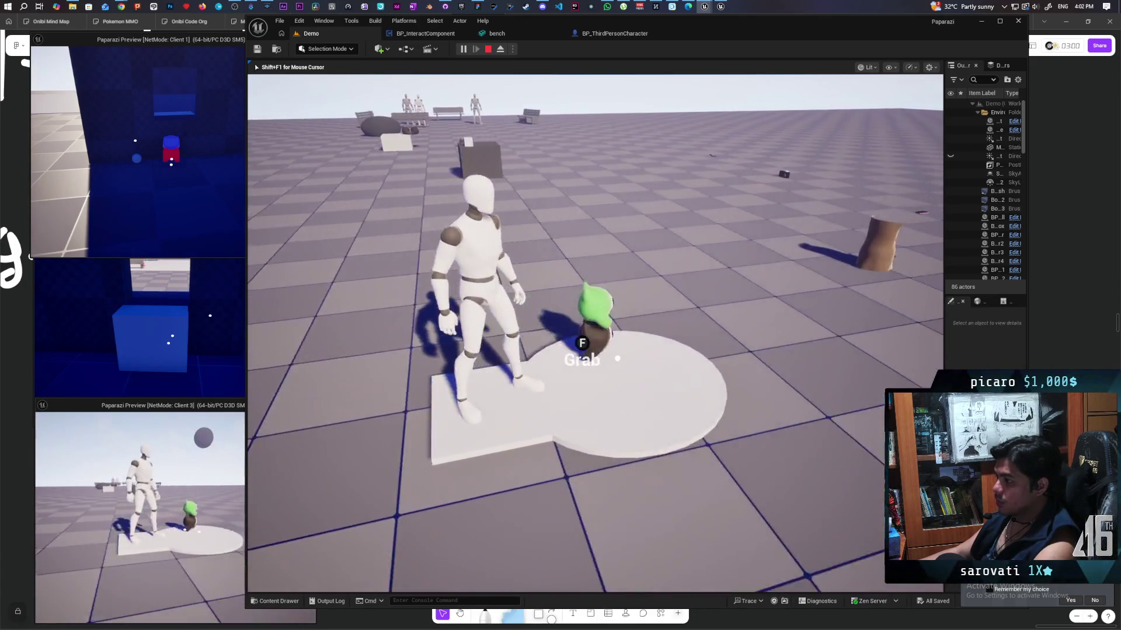
pyautogui.press('w')
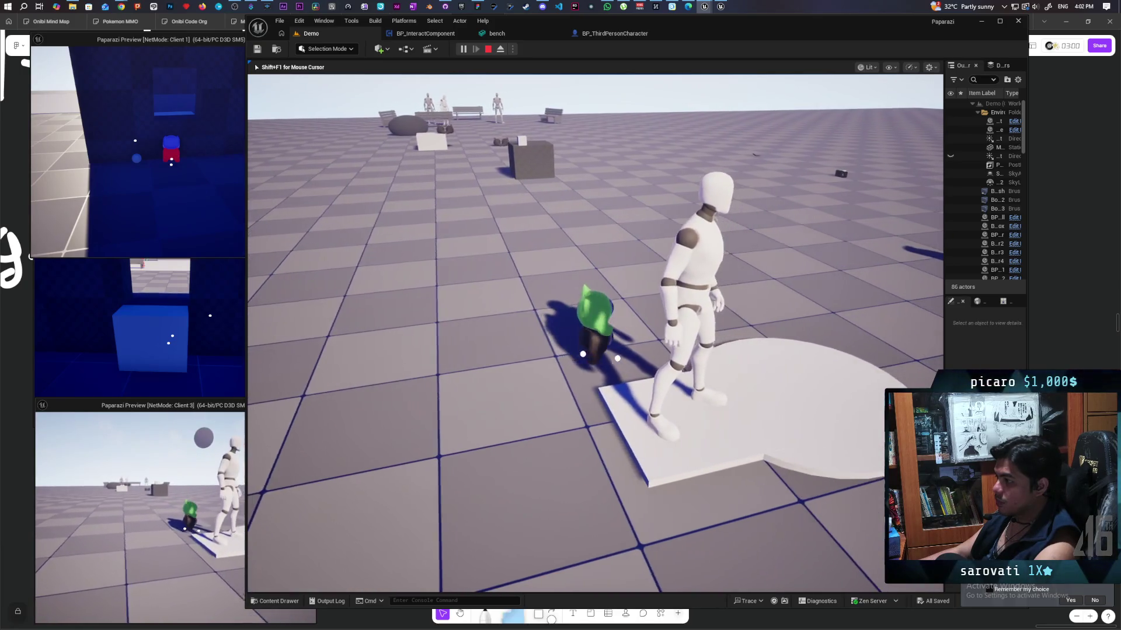
pyautogui.press('w')
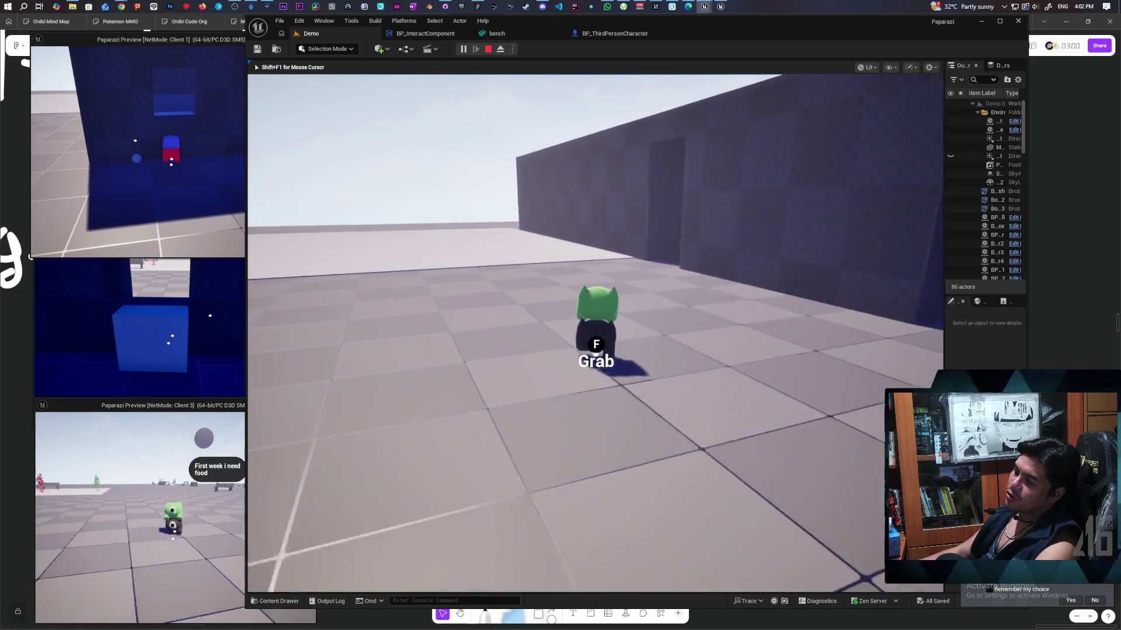
# Bring the Client 3 window forward, then return to the main view and approach the wall doorway
pyautogui.press('w')
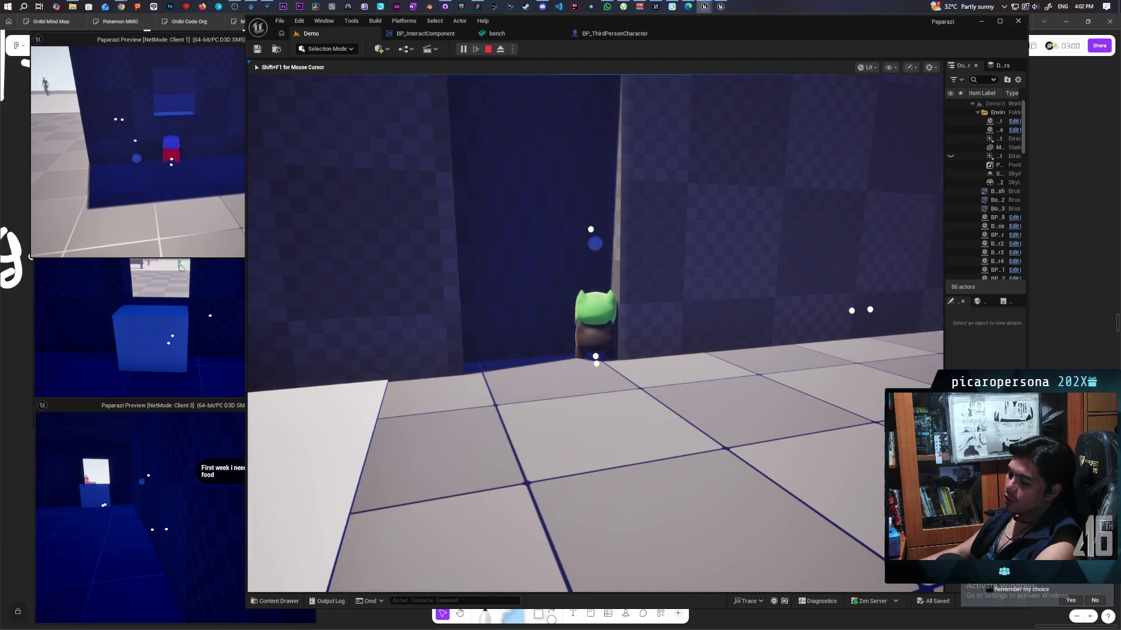
pyautogui.click(203, 490)
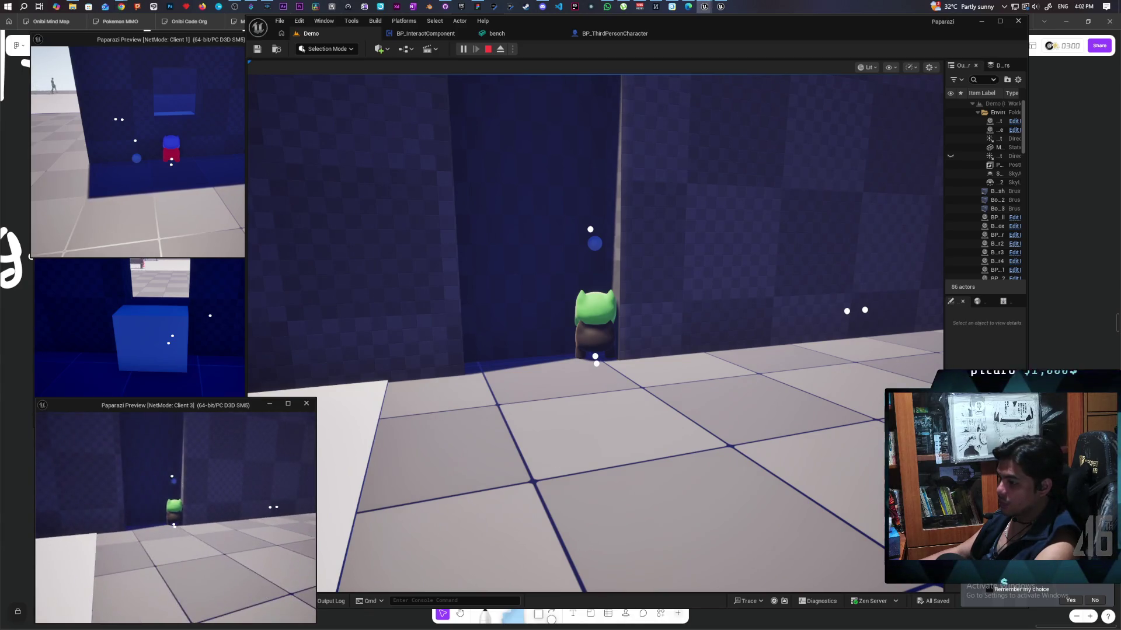
pyautogui.press('w')
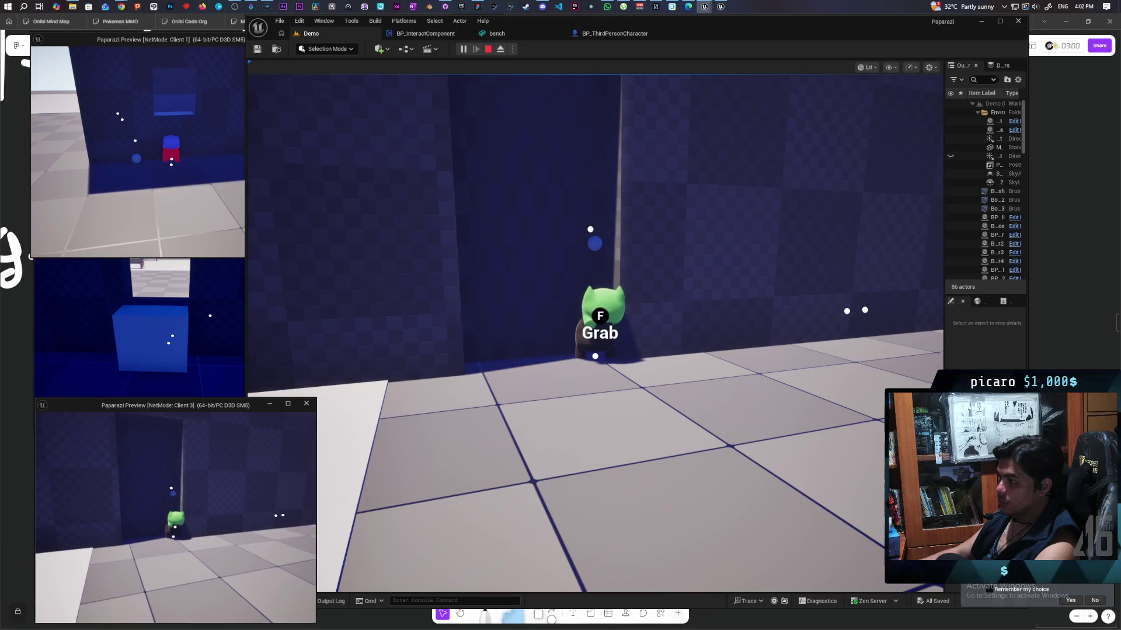
pyautogui.press('s')
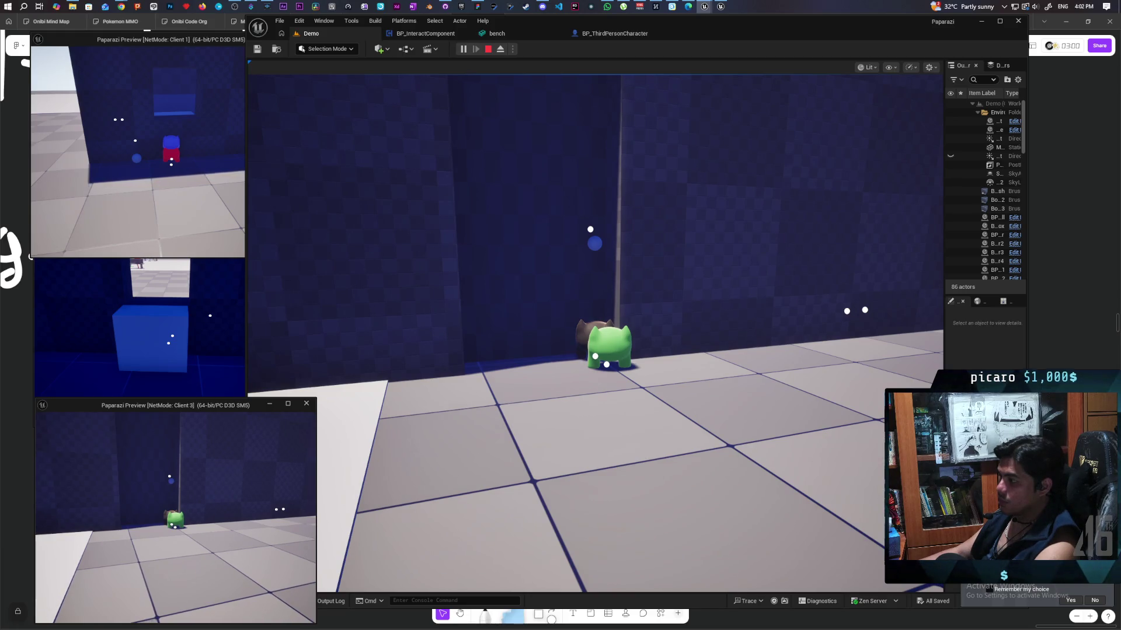
pyautogui.press('w')
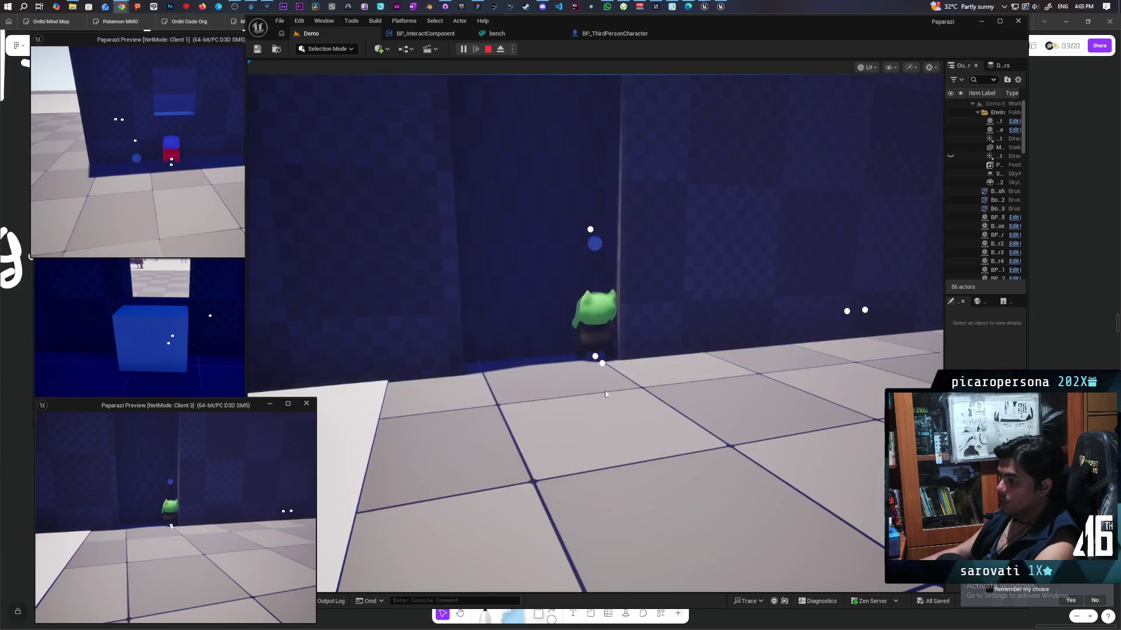
pyautogui.click(350, 485)
pyautogui.press('w')
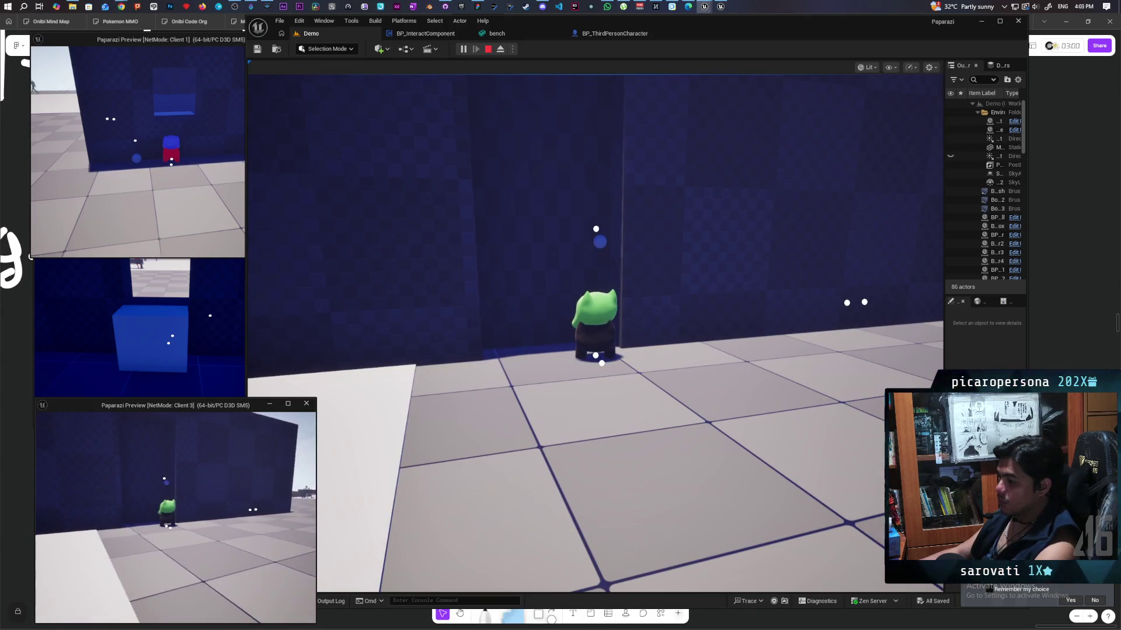
# Separate the green creature from the dark one, then grab and release the dark creature twice
pyautogui.press('f')
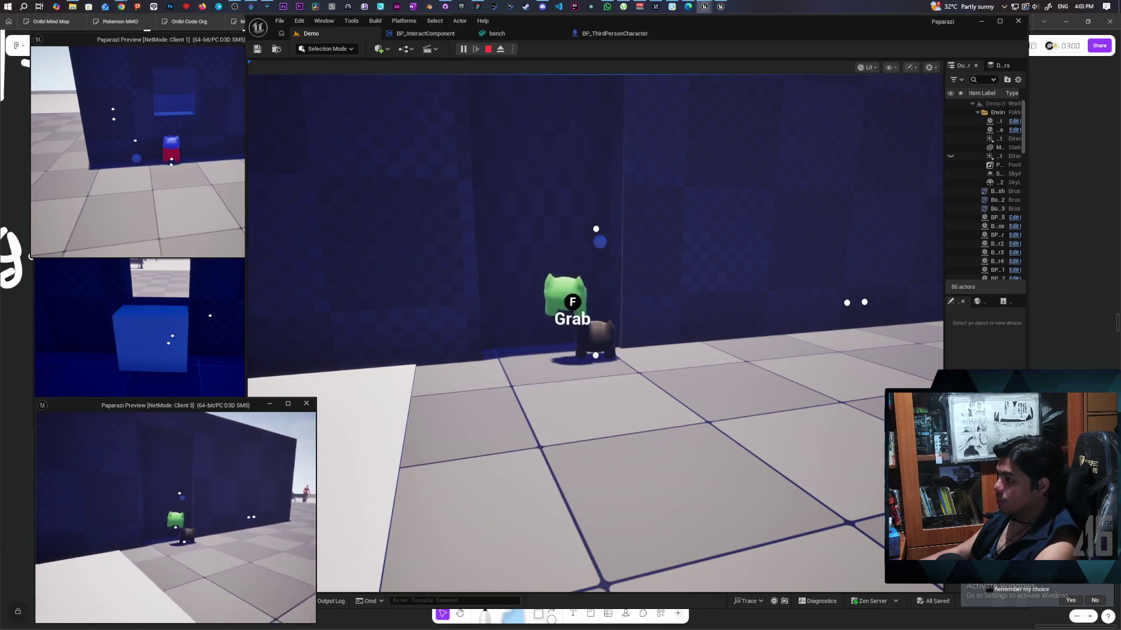
pyautogui.press('d')
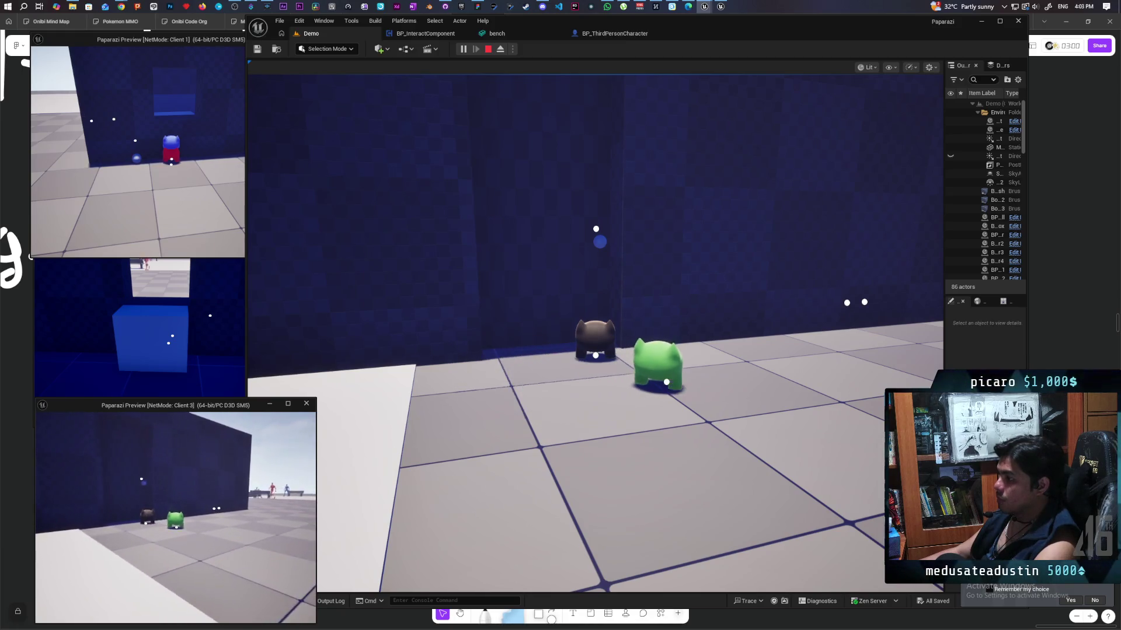
pyautogui.press('f')
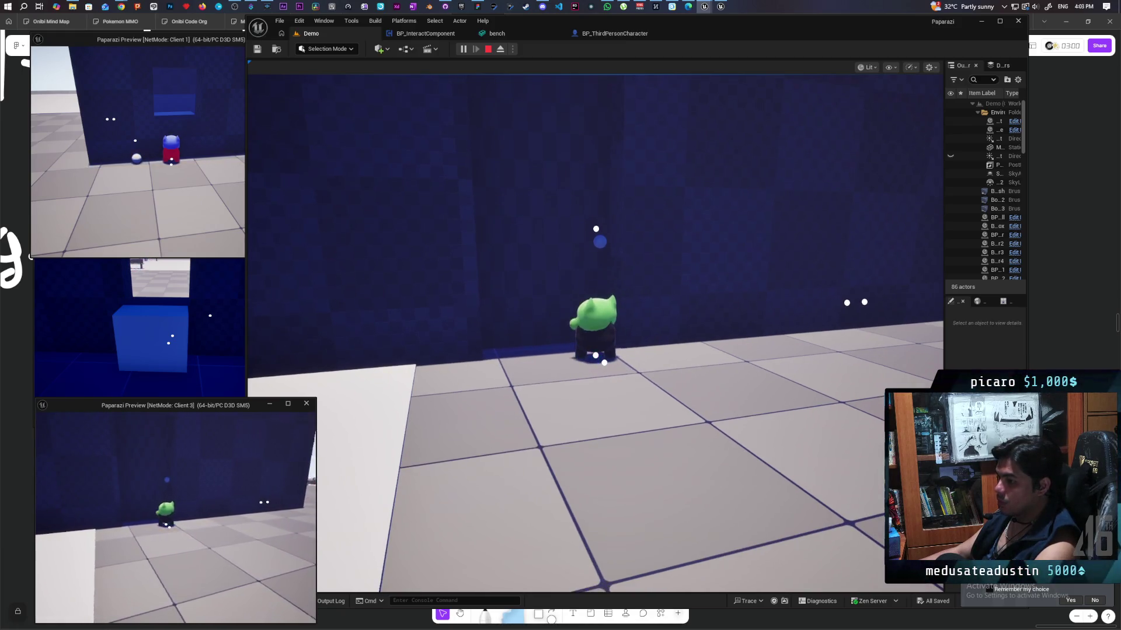
pyautogui.press('f')
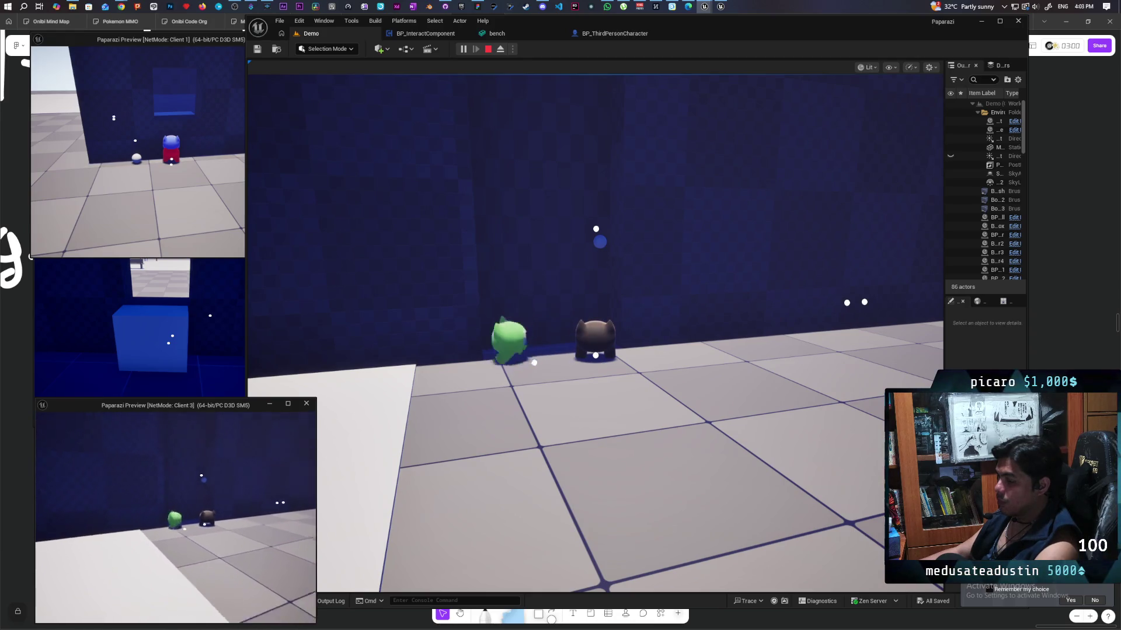
pyautogui.press('f')
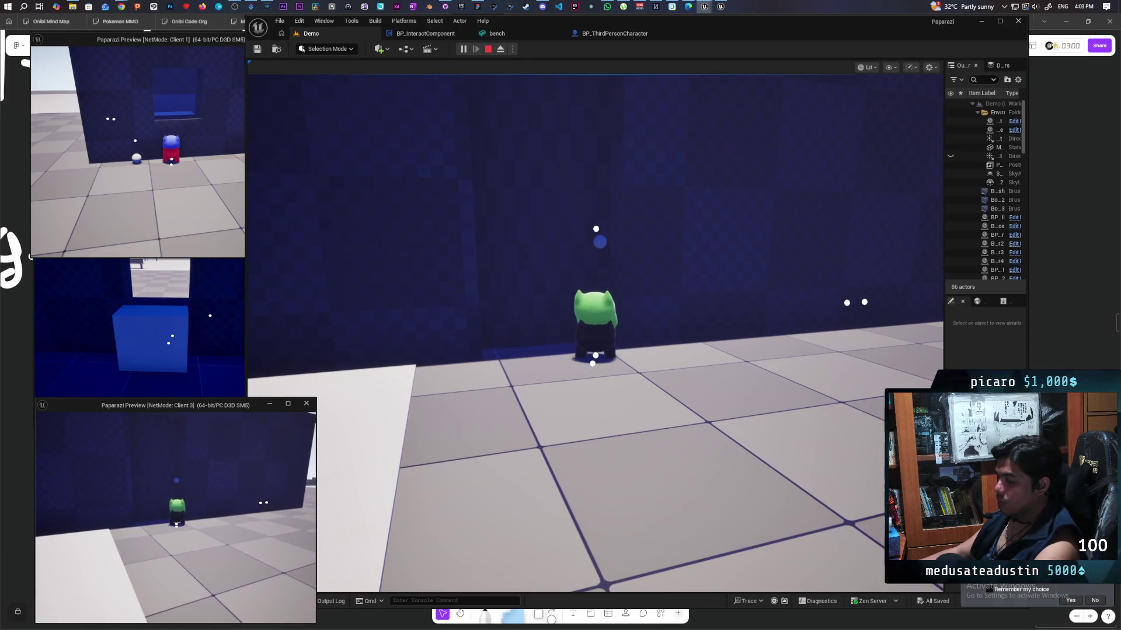
pyautogui.press('f')
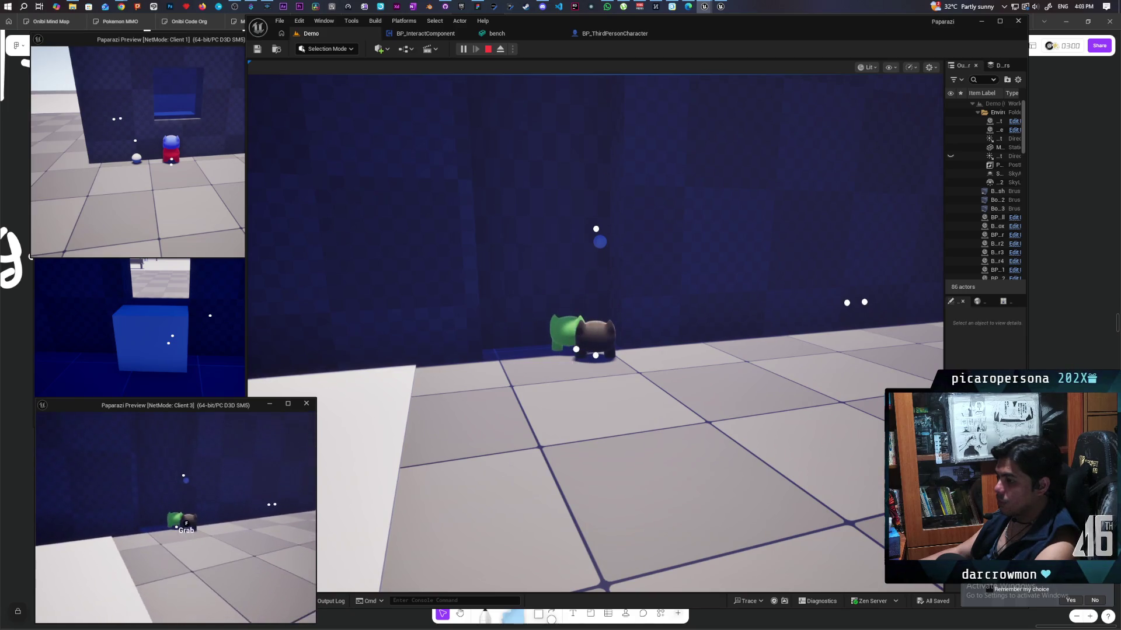
# Circle in front of the dark creature, grab it again, and wander off before returning
pyautogui.press('d')
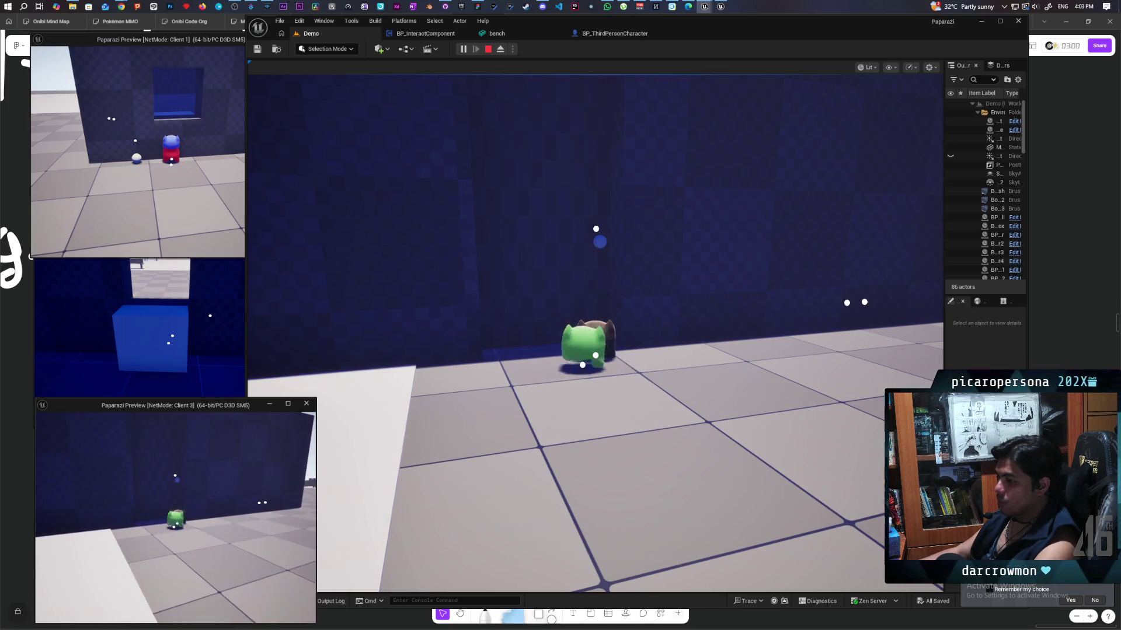
pyautogui.press('f')
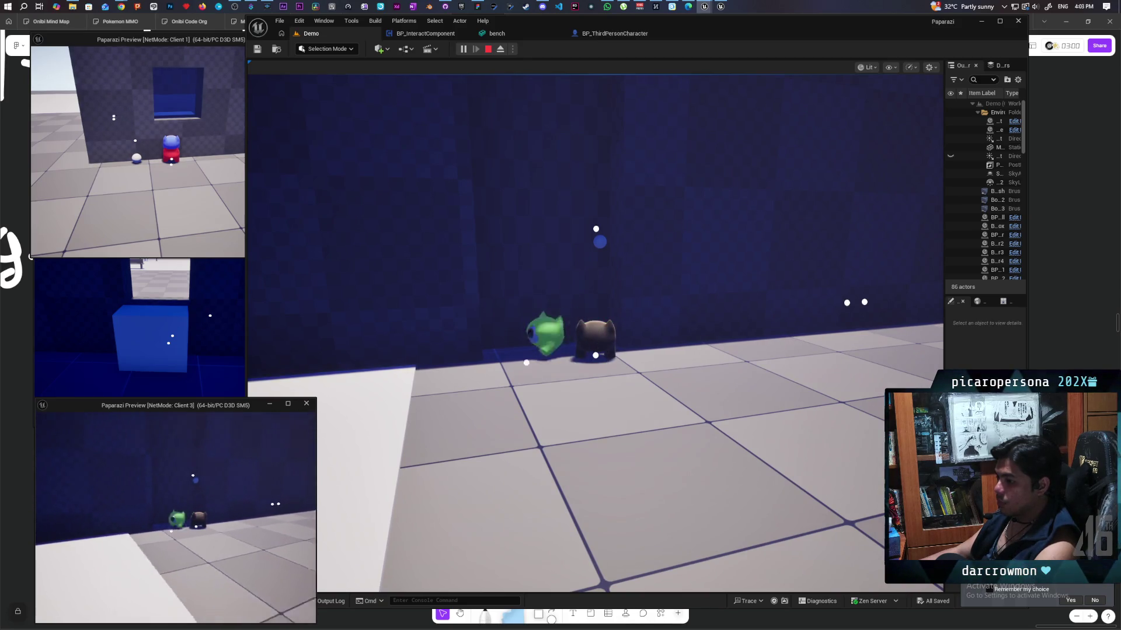
pyautogui.press('d')
pyautogui.press('f')
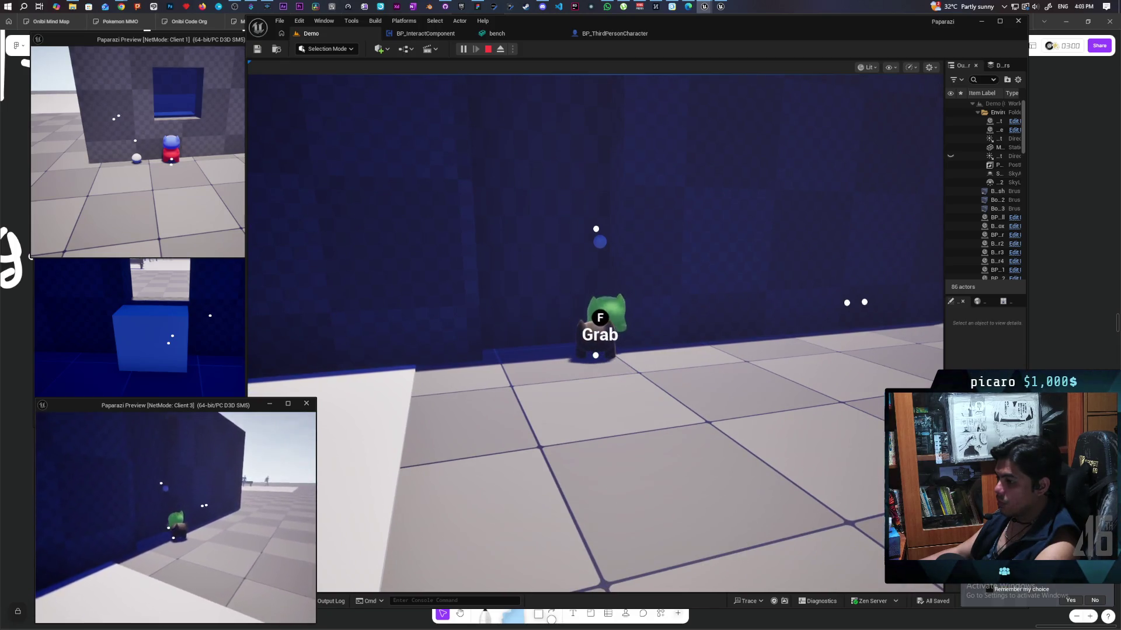
pyautogui.press('a')
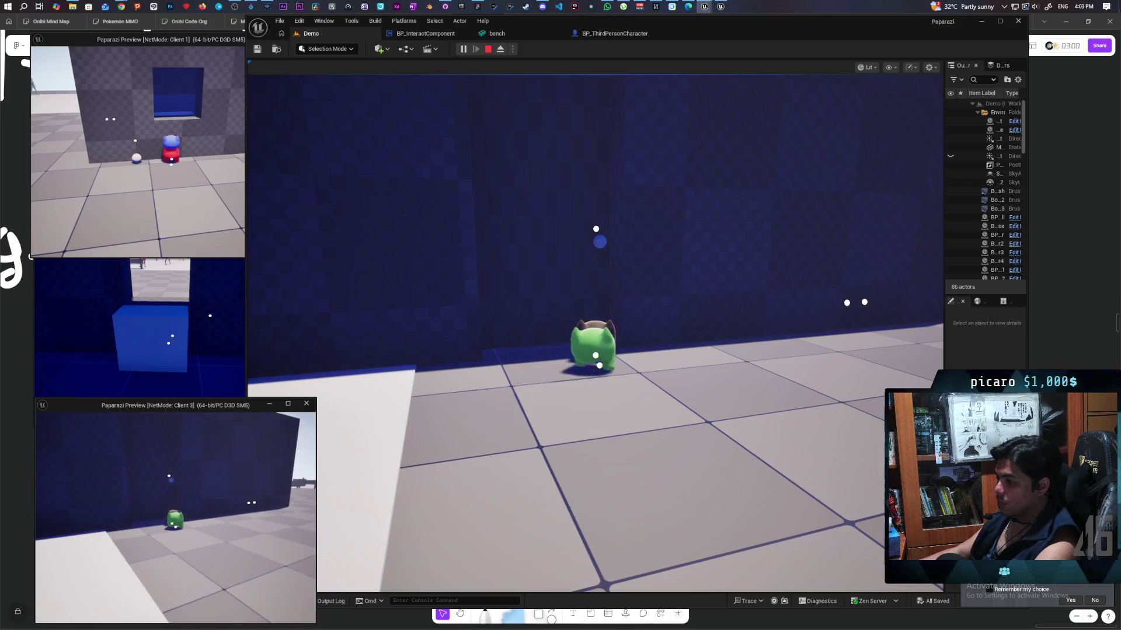